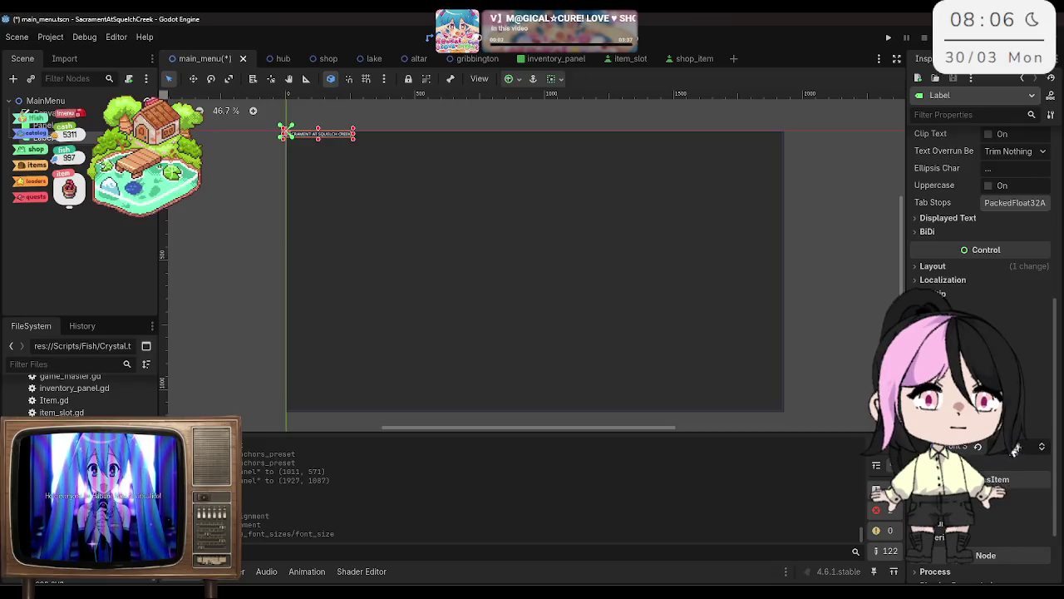
Step: Increase the SACRAMENT AT SQUELCH CREEK title's font size override and save the scene
{"action": "key", "text": "Return"}
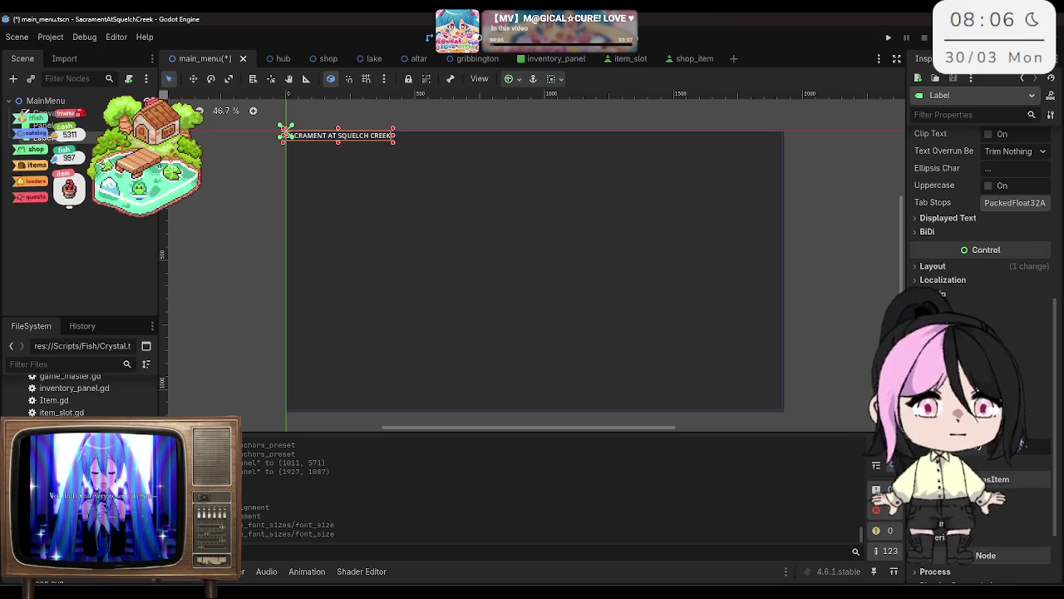
{"action": "key", "text": "Return"}
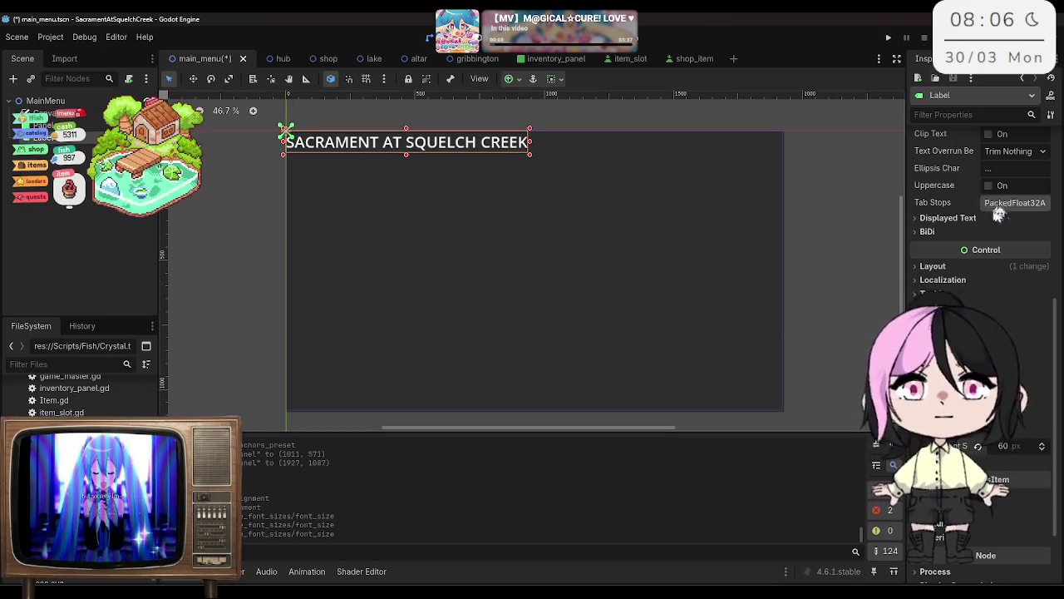
{"action": "scroll", "coordinate": [1003, 211], "scroll_direction": "up", "scroll_amount": 10}
{"action": "key", "text": "ctrl+s"}
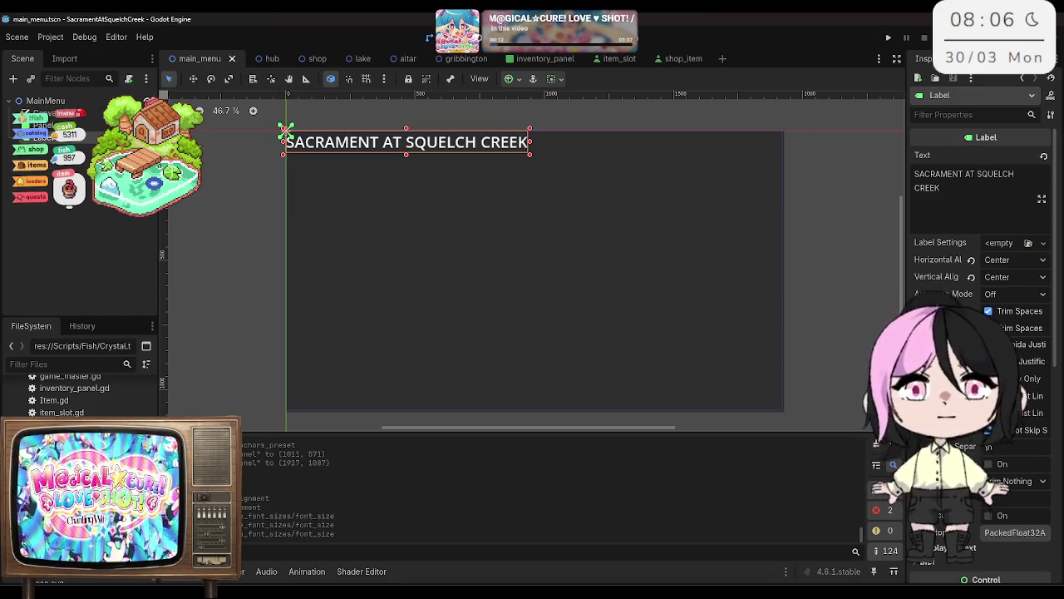
Step: Set the title label's Anchors Preset to Center
{"action": "scroll", "coordinate": [990, 195], "scroll_direction": "down", "scroll_amount": 8}
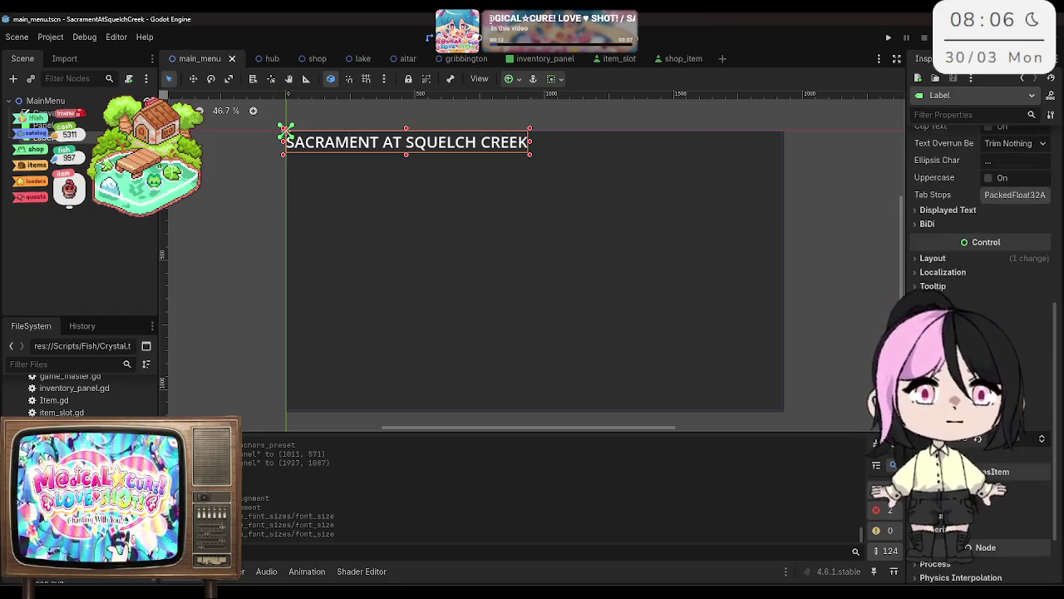
{"action": "left_click", "coordinate": [933, 258]}
{"action": "left_click", "coordinate": [1029, 401]}
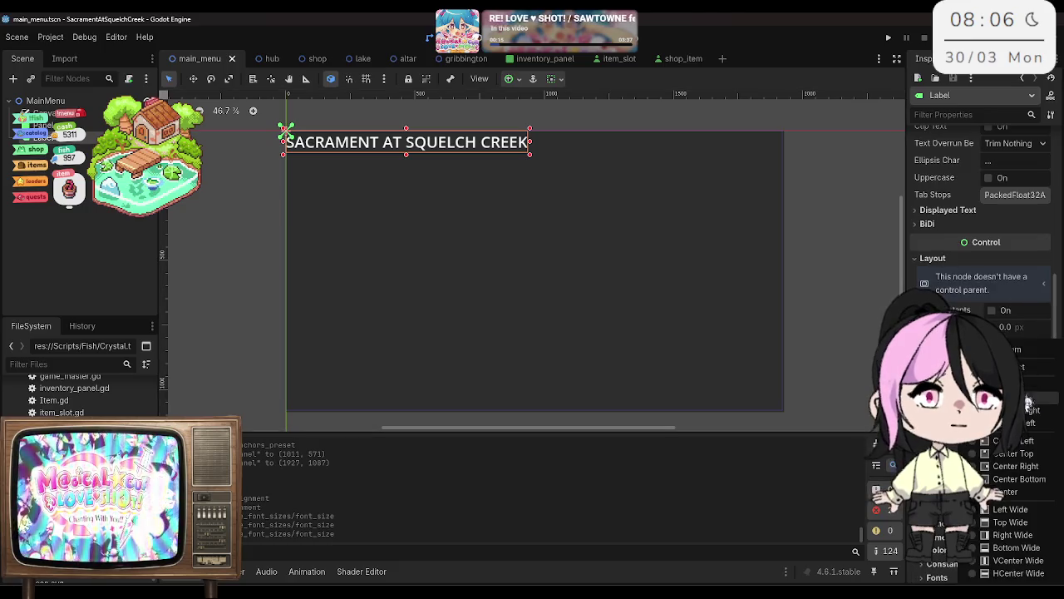
{"action": "left_click", "coordinate": [1023, 491]}
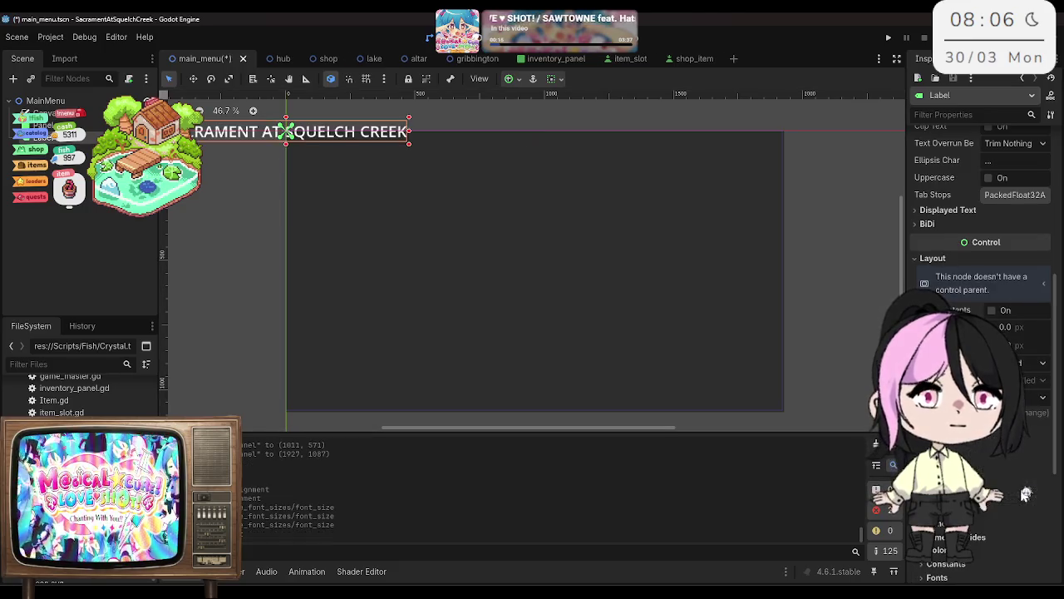
{"action": "left_click", "coordinate": [193, 78]}
{"action": "left_click", "coordinate": [83, 125]}
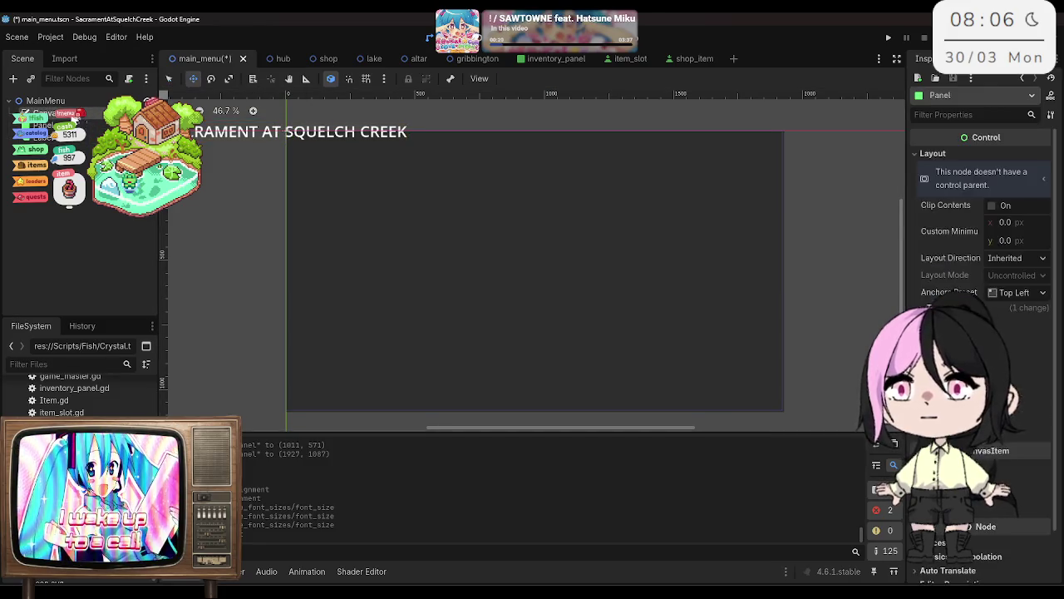
{"action": "left_click", "coordinate": [50, 113]}
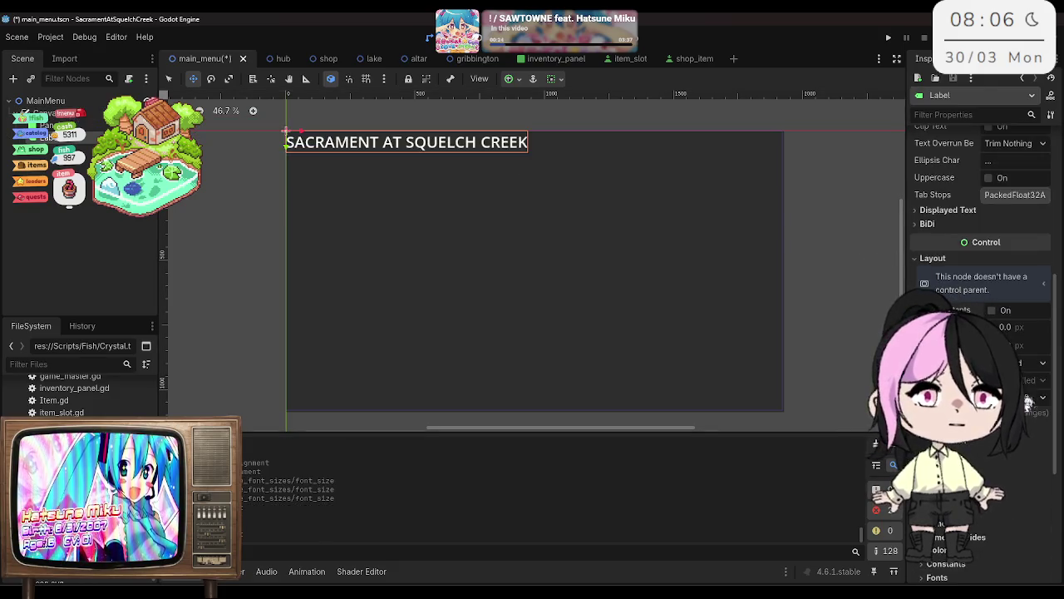
{"action": "left_click", "coordinate": [1031, 380]}
{"action": "left_click", "coordinate": [1031, 492]}
Step: Stretch the background Panel over the whole screen with the Full Rect preset and save
{"action": "left_click", "coordinate": [339, 244]}
{"action": "left_click", "coordinate": [1016, 295]}
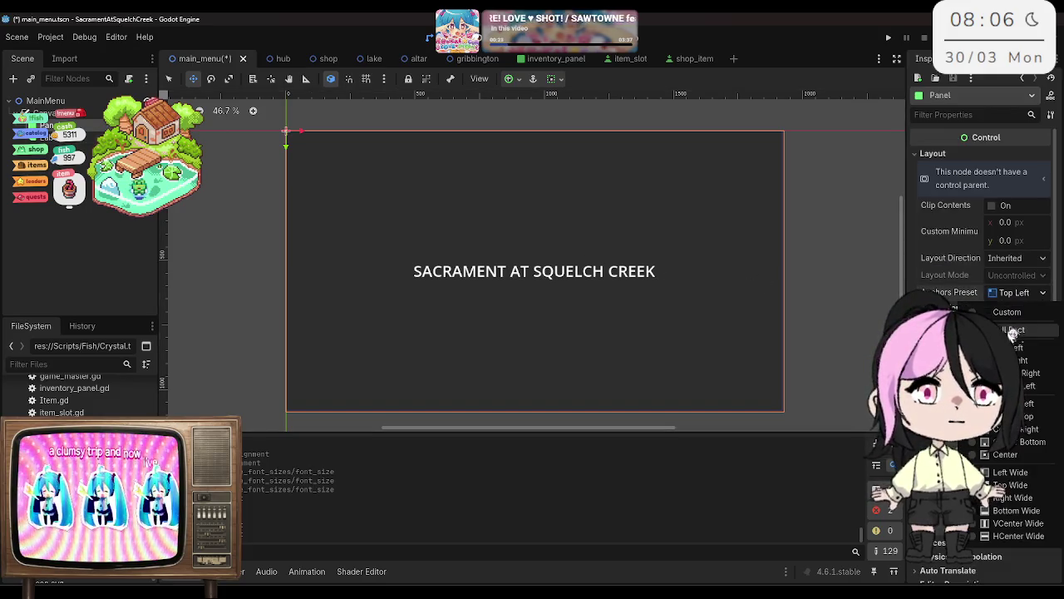
{"action": "left_click", "coordinate": [1027, 545]}
{"action": "key", "text": "ctrl+s"}
Step: Move the title up above the screen centre to (493, 331) and save
{"action": "left_click", "coordinate": [50, 139]}
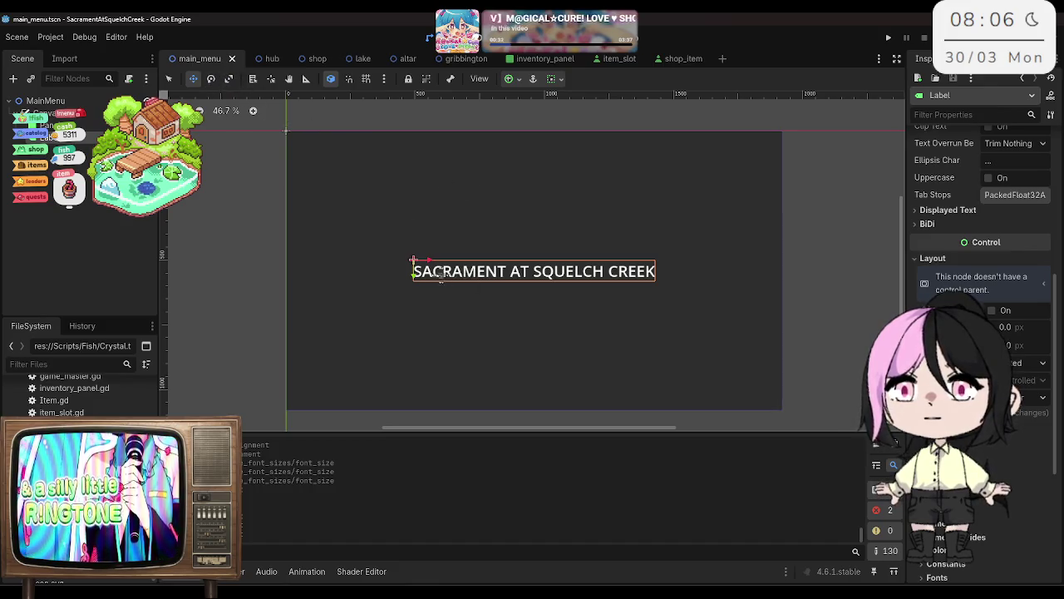
{"action": "left_click_drag", "start_coordinate": [413, 260], "coordinate": [413, 217]}
{"action": "key", "text": "ctrl+s"}
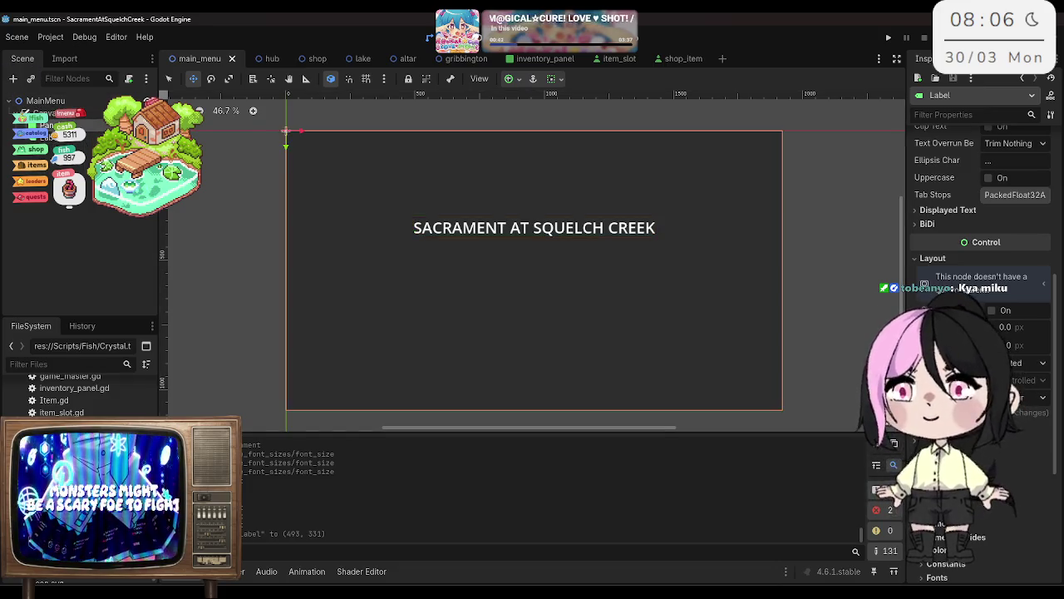
{"action": "left_click", "coordinate": [62, 113]}
Step: Add a Button child node under CanvasLayer
{"action": "right_click", "coordinate": [66, 114]}
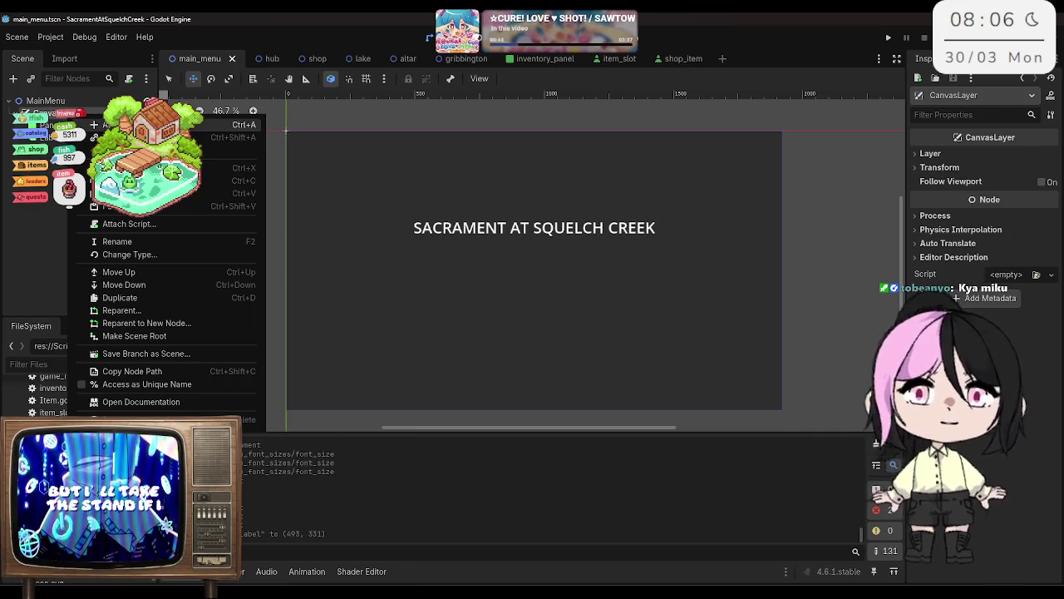
{"action": "left_click", "coordinate": [208, 123]}
{"action": "type", "text": "button"}
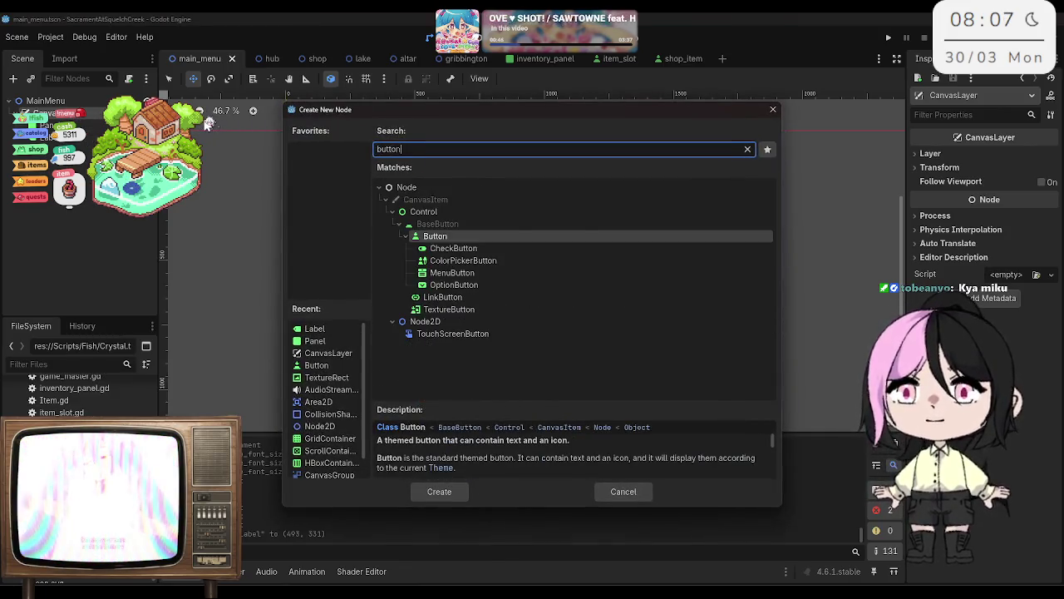
{"action": "key", "text": "Return"}
Step: Label the button PLAY and give it a larger custom font size override
{"action": "left_click", "coordinate": [962, 185]}
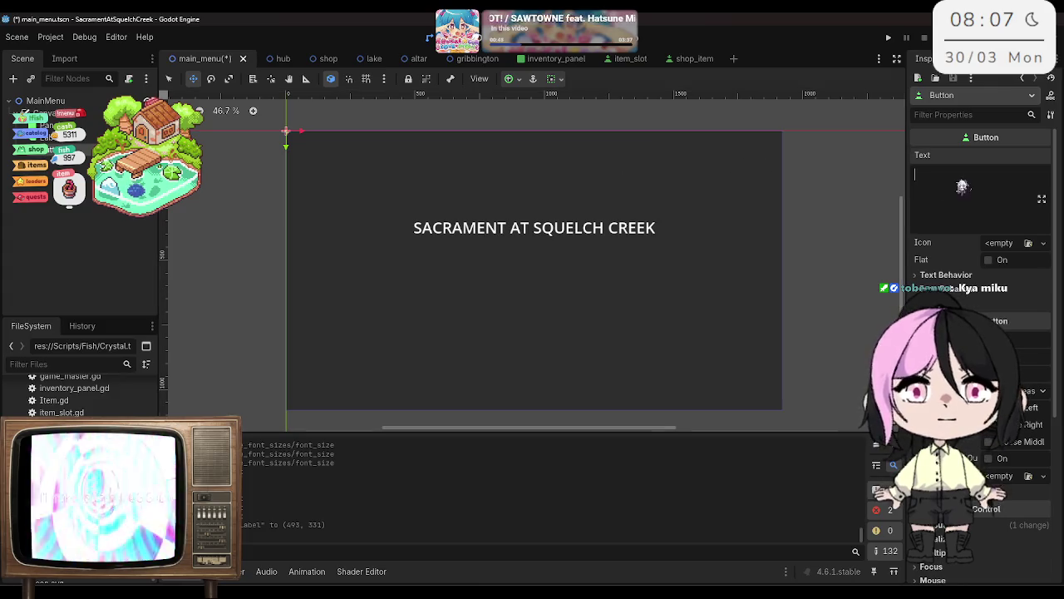
{"action": "type", "text": "PLAY"}
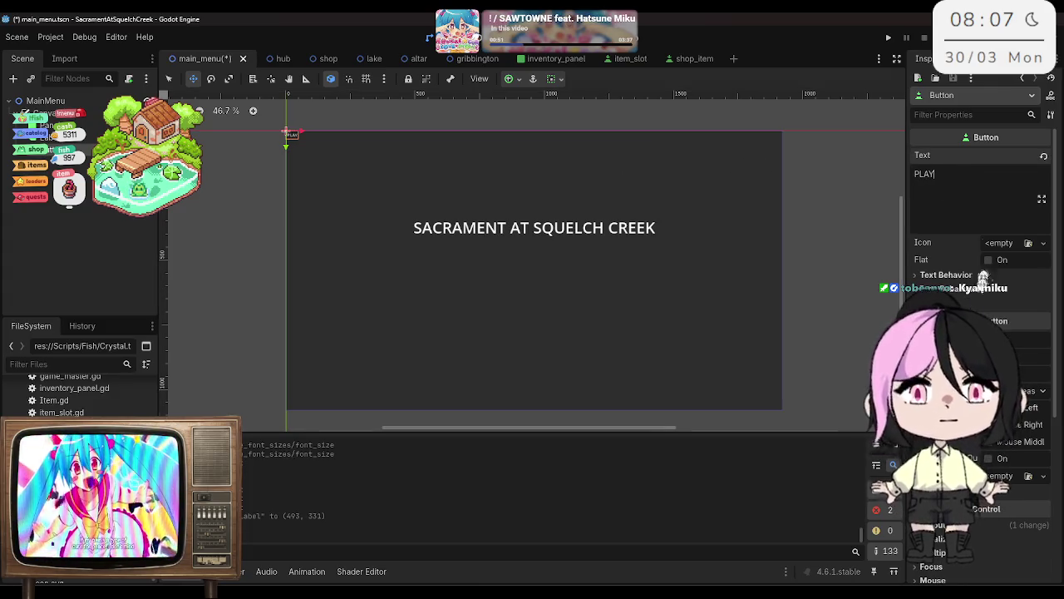
{"action": "scroll", "coordinate": [983, 276], "scroll_direction": "down", "scroll_amount": 10}
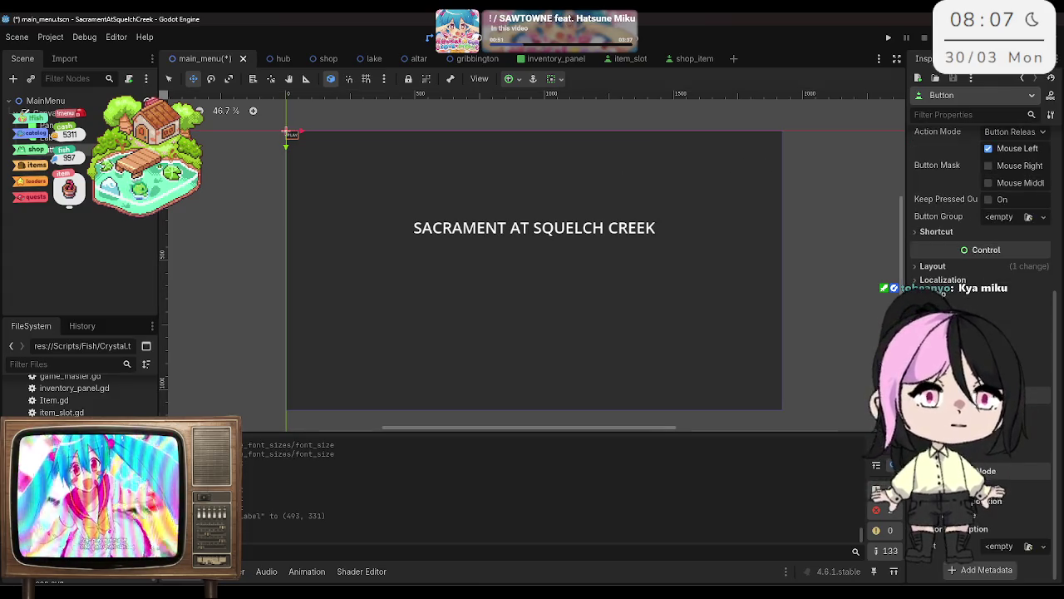
{"action": "left_click", "coordinate": [943, 291]}
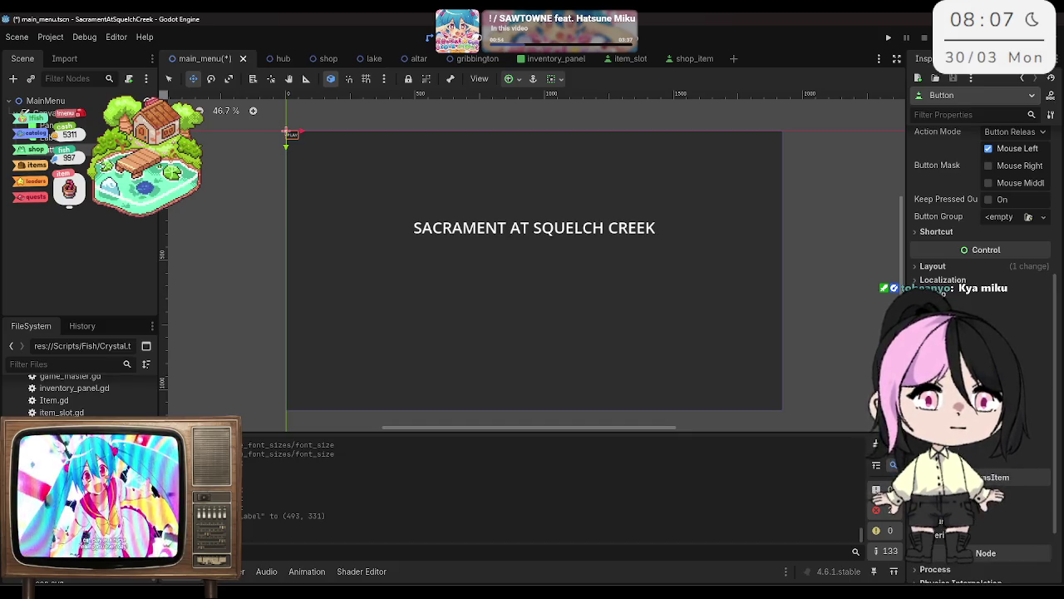
{"action": "left_click", "coordinate": [986, 457]}
{"action": "left_click", "coordinate": [956, 446]}
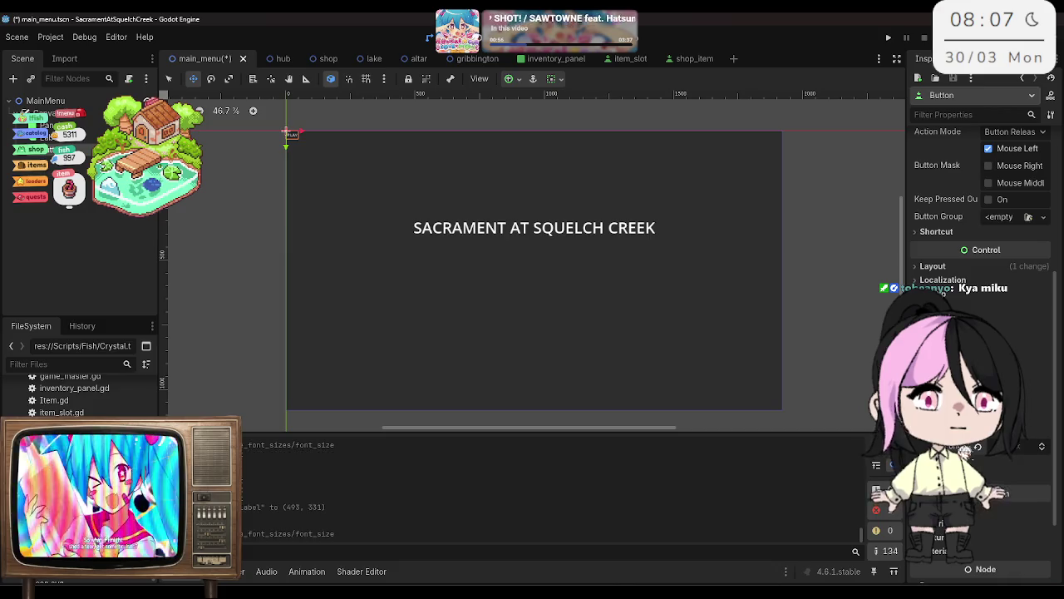
{"action": "left_click_drag", "start_coordinate": [1016, 452], "coordinate": [1013, 449]}
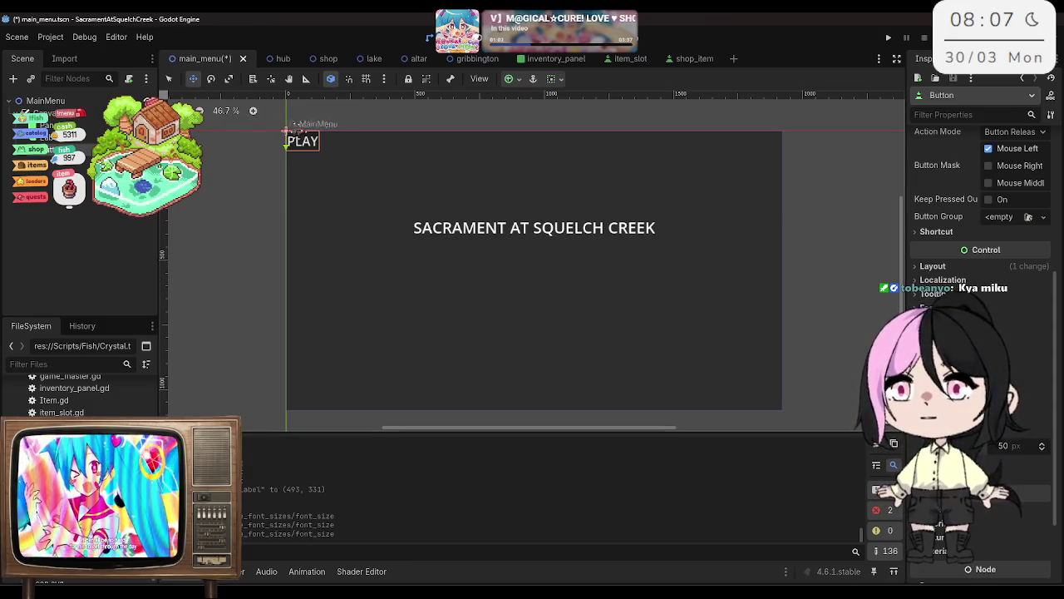
Step: Centre the PLAY button with the Center anchor preset and save the scene
{"action": "left_click_drag", "start_coordinate": [305, 128], "coordinate": [562, 129]}
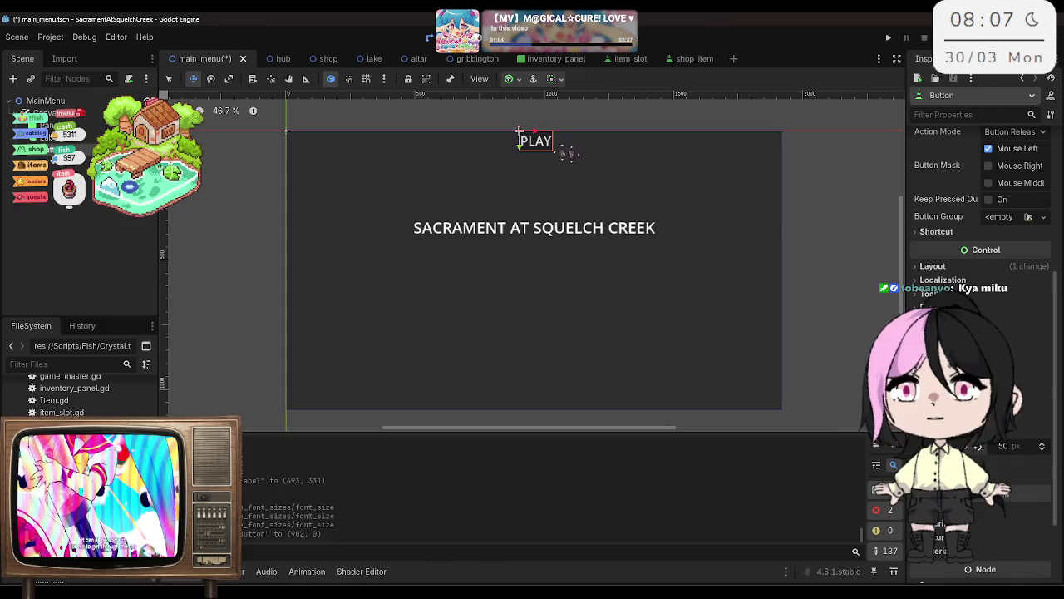
{"action": "key", "text": "ctrl+z"}
{"action": "left_click", "coordinate": [933, 267]}
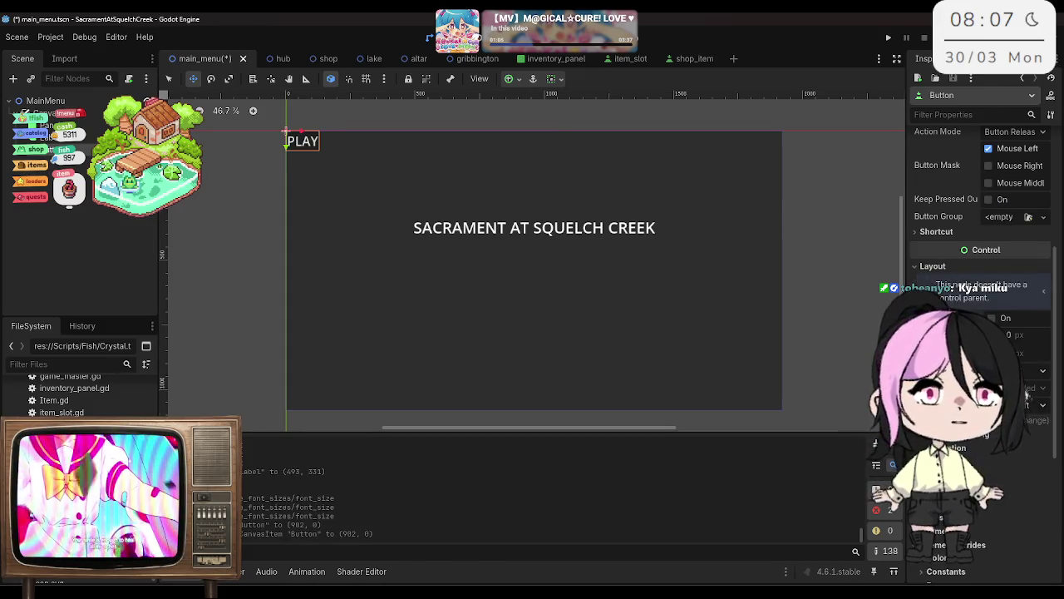
{"action": "left_click", "coordinate": [1014, 404]}
{"action": "left_click", "coordinate": [1010, 492]}
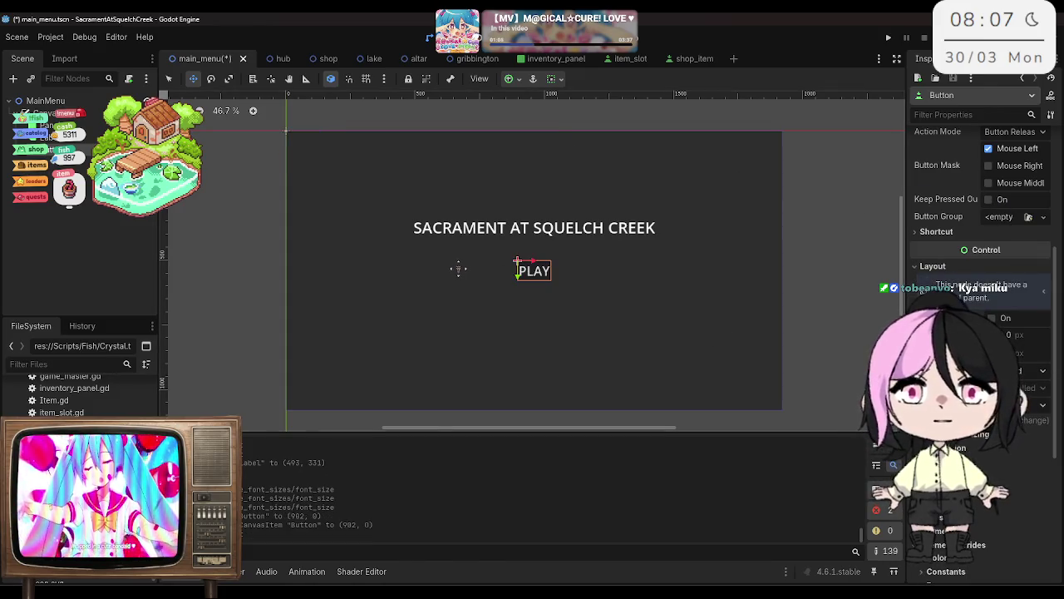
{"action": "key", "text": "ctrl+s"}
{"action": "key", "text": "Escape"}
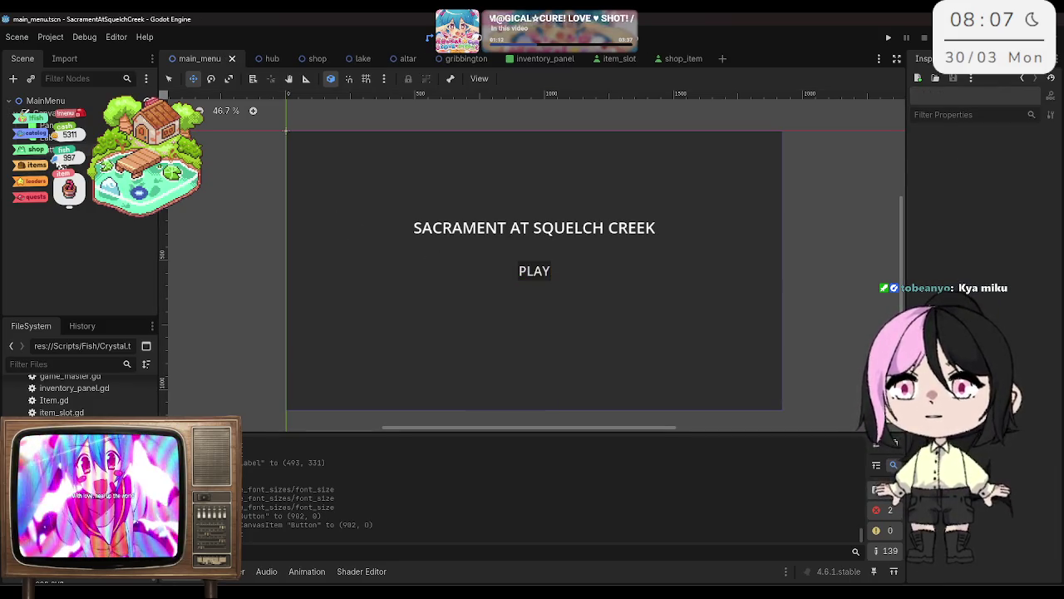
{"action": "left_click", "coordinate": [115, 278]}
Step: Rename the button node to Play
{"action": "right_click", "coordinate": [114, 278]}
{"action": "key", "text": "Escape"}
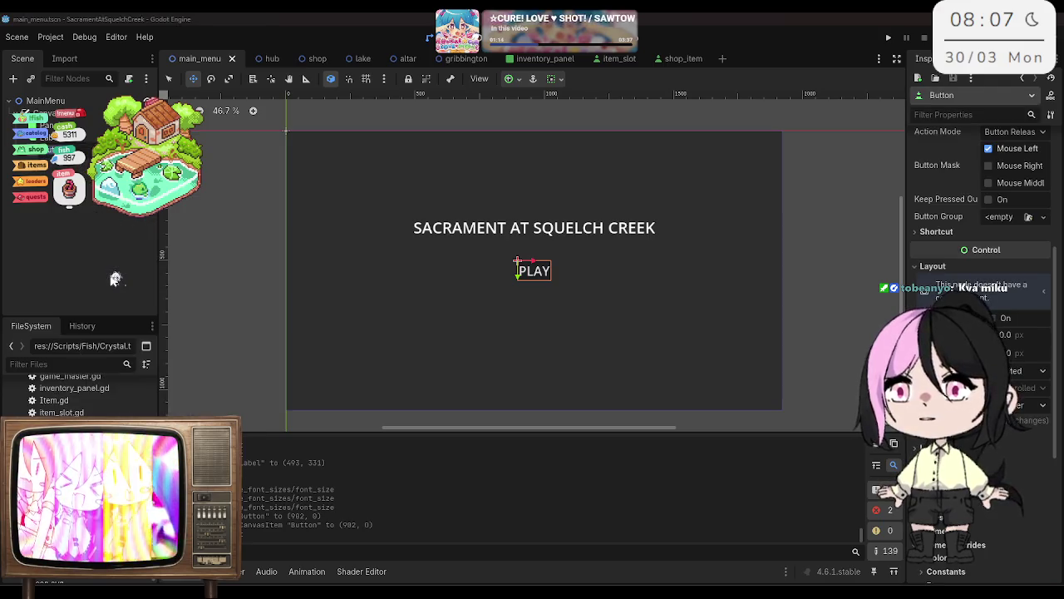
{"action": "key", "text": "Return"}
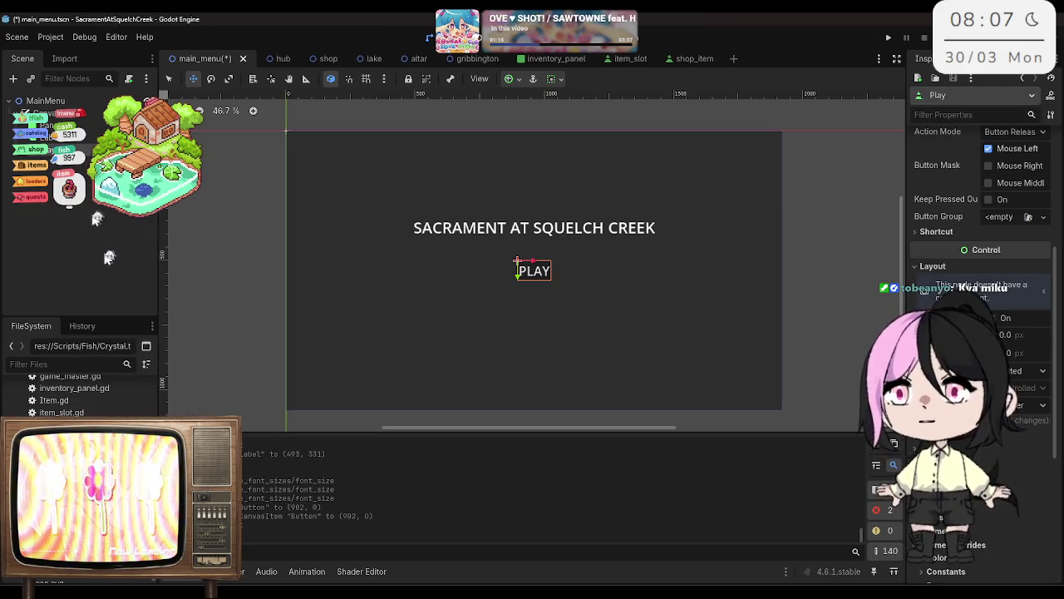
Step: Duplicate Play, place the copy below it labelled SETTINGS, and save
{"action": "right_click", "coordinate": [79, 149]}
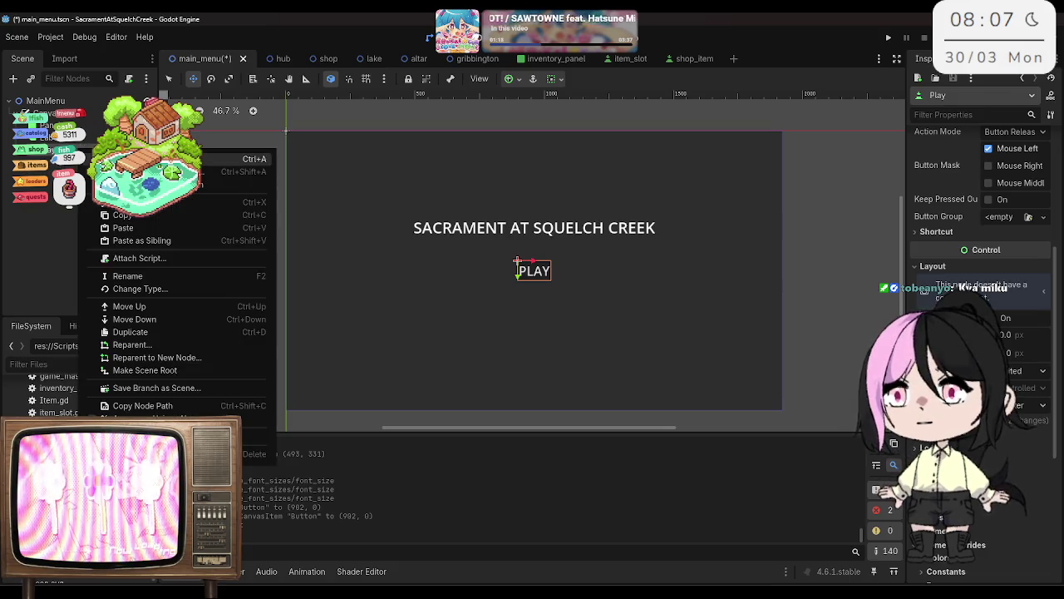
{"action": "key", "text": "Escape"}
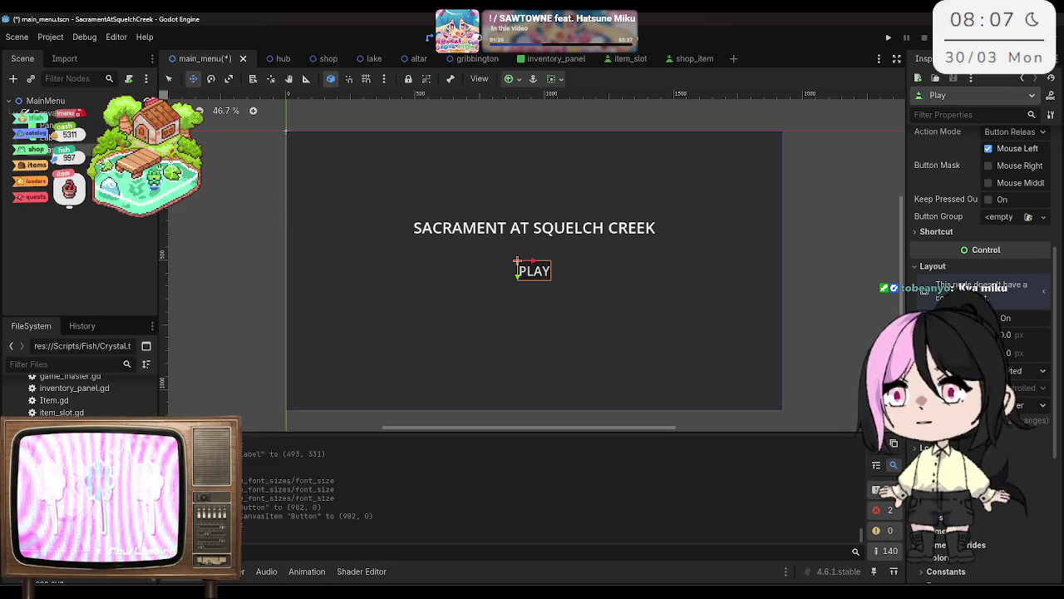
{"action": "key", "text": "ctrl+d"}
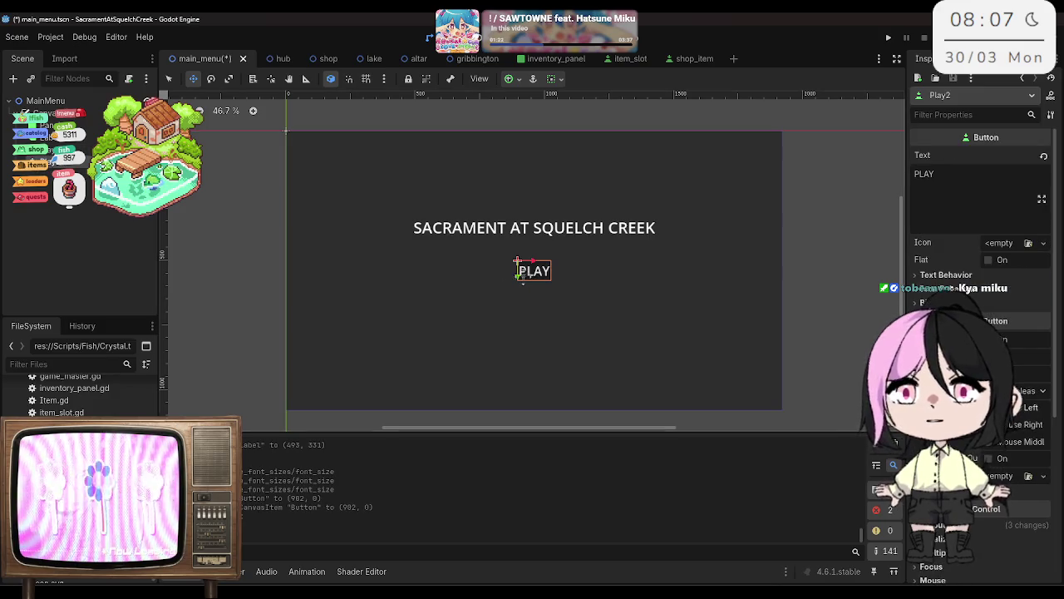
{"action": "left_click_drag", "start_coordinate": [518, 277], "coordinate": [518, 302]}
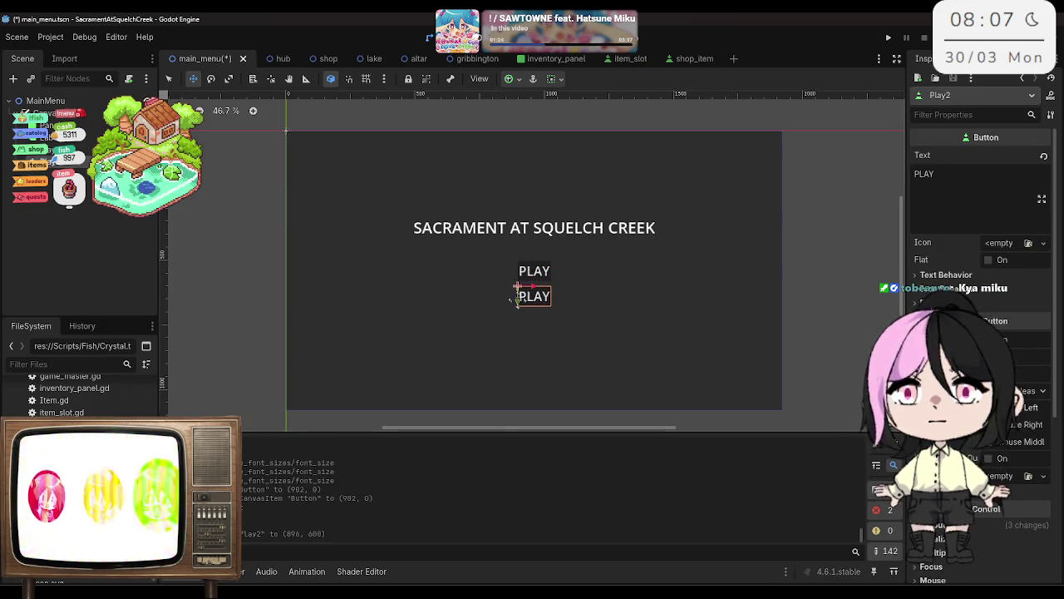
{"action": "double_click", "coordinate": [936, 185]}
{"action": "type", "text": "SET"}
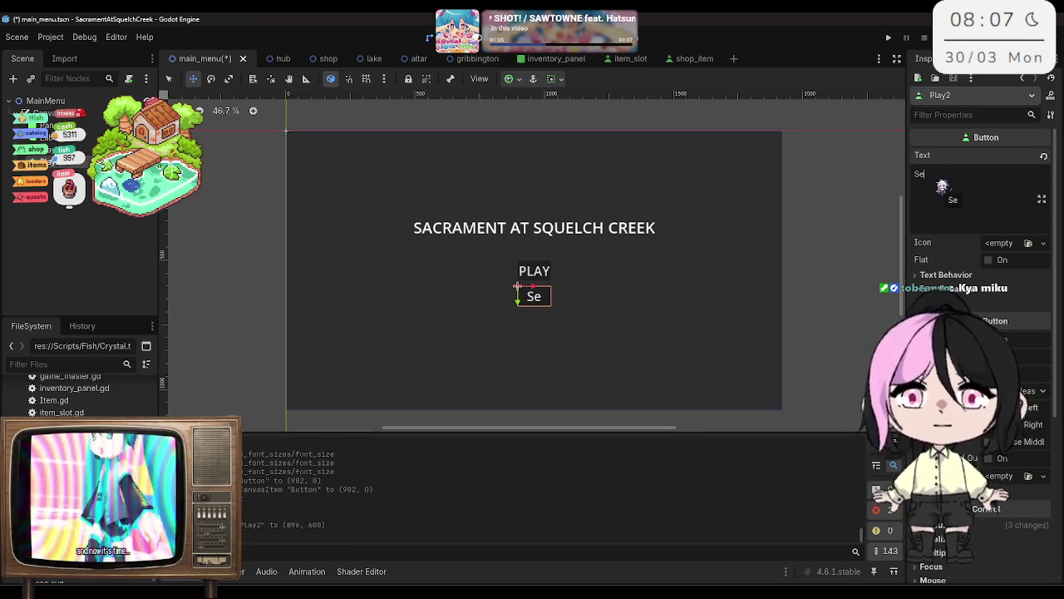
{"action": "type", "text": "TINGS"}
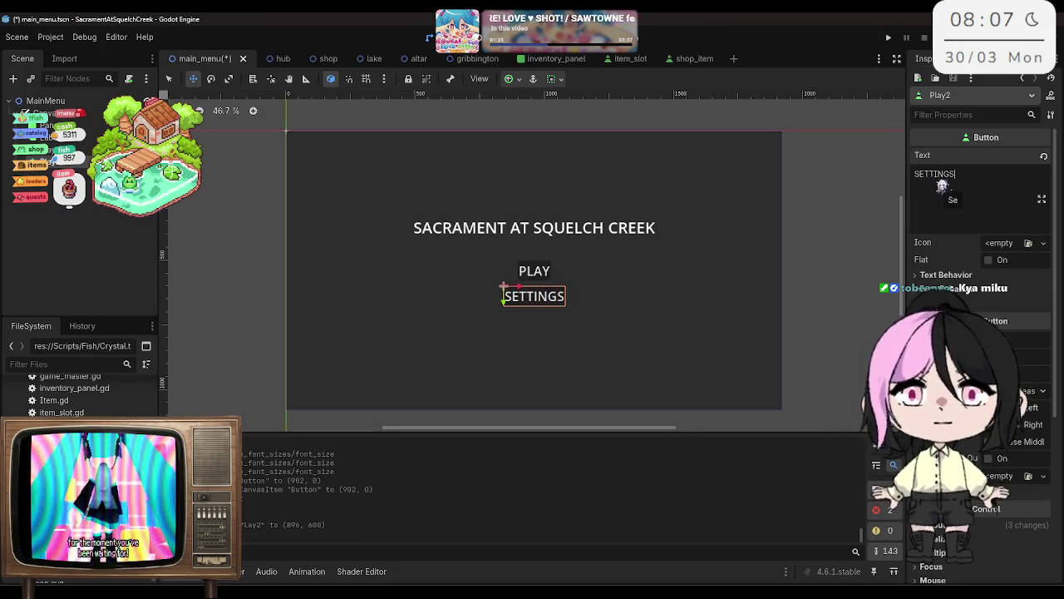
{"action": "key", "text": "ctrl+s"}
Step: Widen the PLAY button, save, then delete the SETTINGS copy (Play2)
{"action": "left_click", "coordinate": [518, 263]}
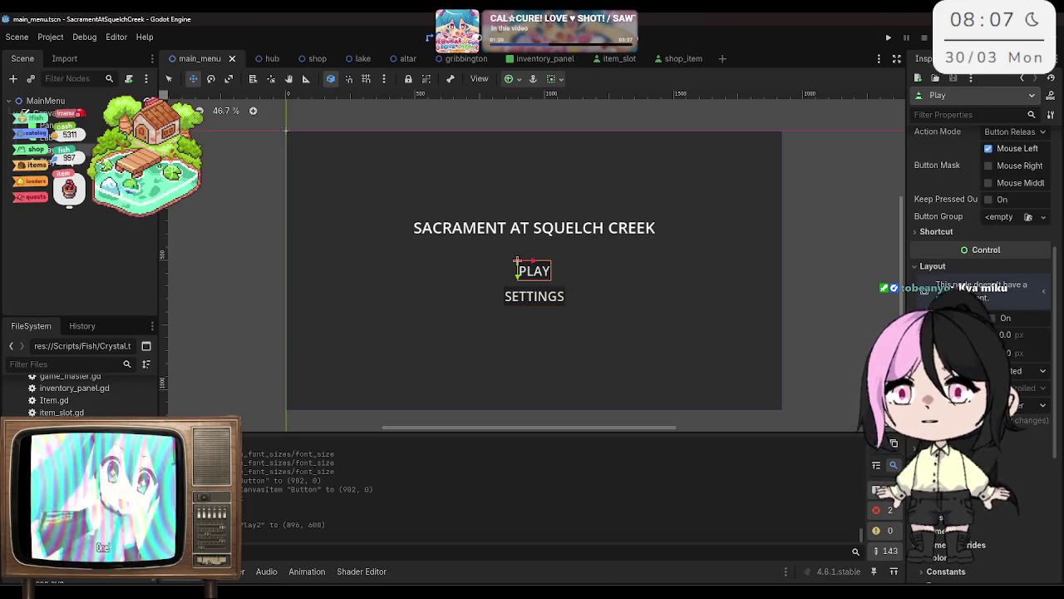
{"action": "left_click", "coordinate": [169, 78]}
{"action": "mouse_move", "coordinate": [517, 272]}
{"action": "left_mouse_down"}
{"action": "mouse_move", "coordinate": [499, 271]}
{"action": "mouse_move", "coordinate": [569, 271]}
{"action": "left_mouse_up"}
{"action": "key", "text": "ctrl+s"}
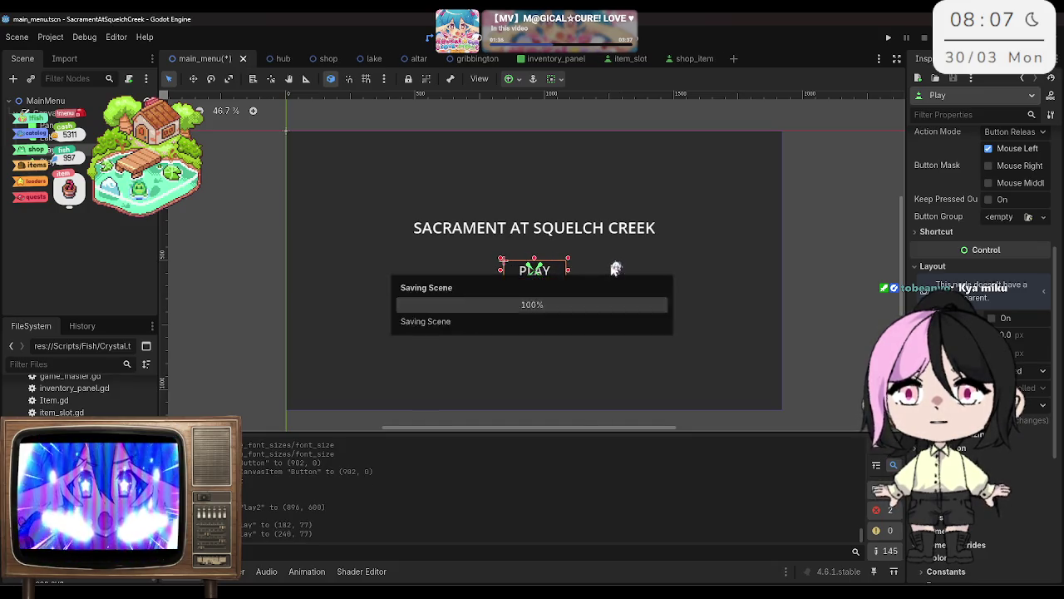
{"action": "left_click", "coordinate": [534, 296]}
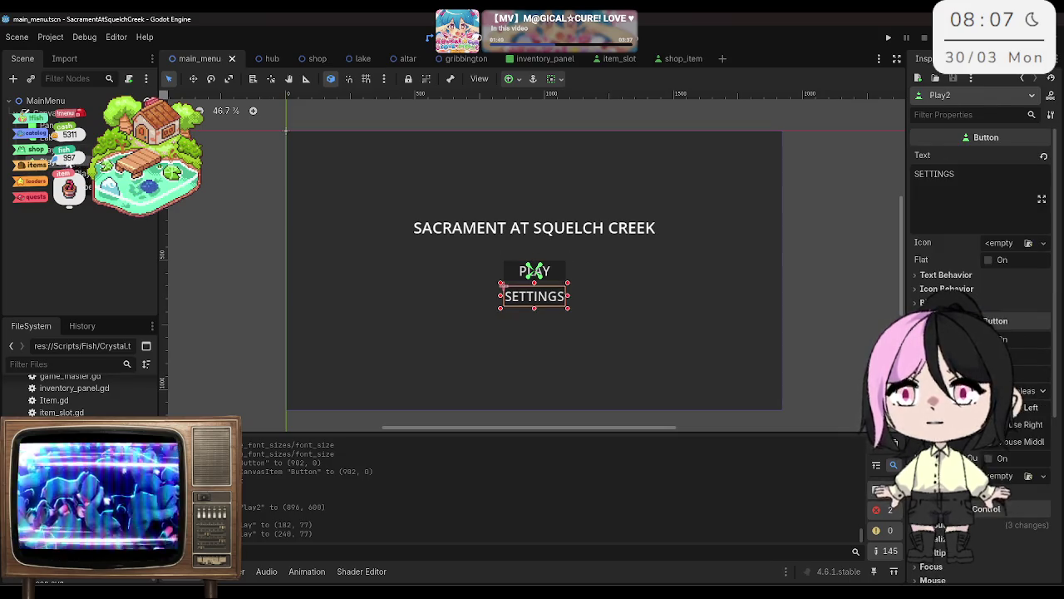
{"action": "key", "text": "Delete"}
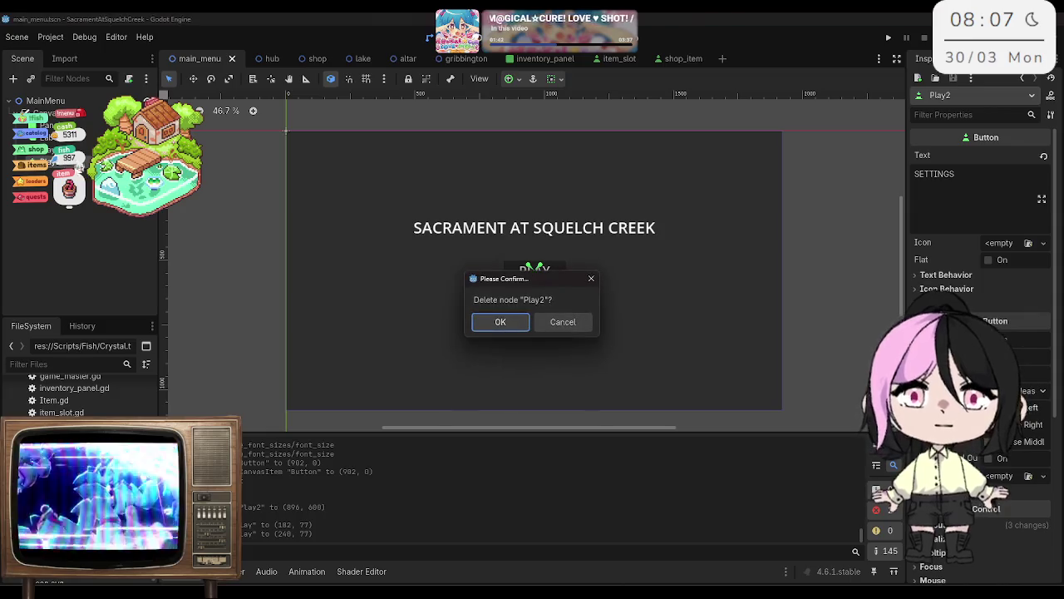
Step: Confirm deleting Play2 and position the new PLAY copy below the original
{"action": "left_click", "coordinate": [497, 321]}
{"action": "left_click", "coordinate": [532, 271]}
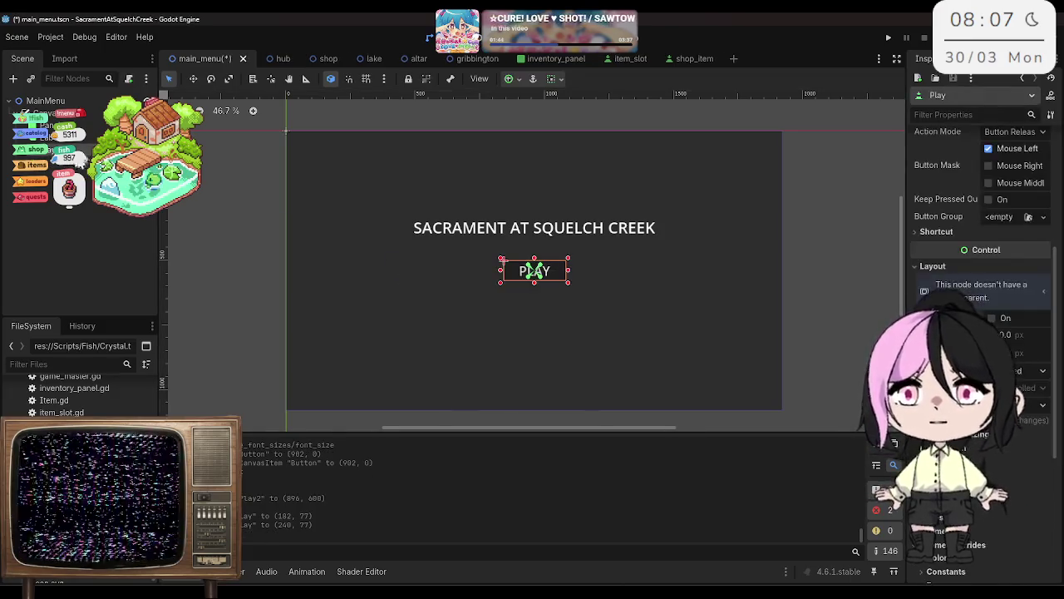
{"action": "left_click", "coordinate": [191, 79]}
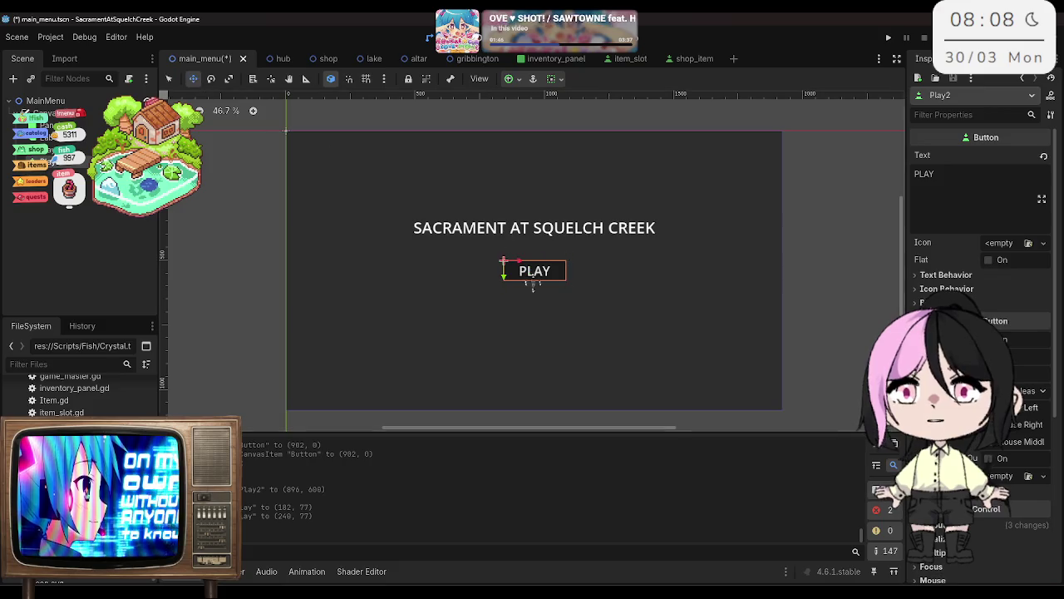
{"action": "left_click_drag", "start_coordinate": [503, 272], "coordinate": [504, 298]}
{"action": "key", "text": "ctrl+z"}
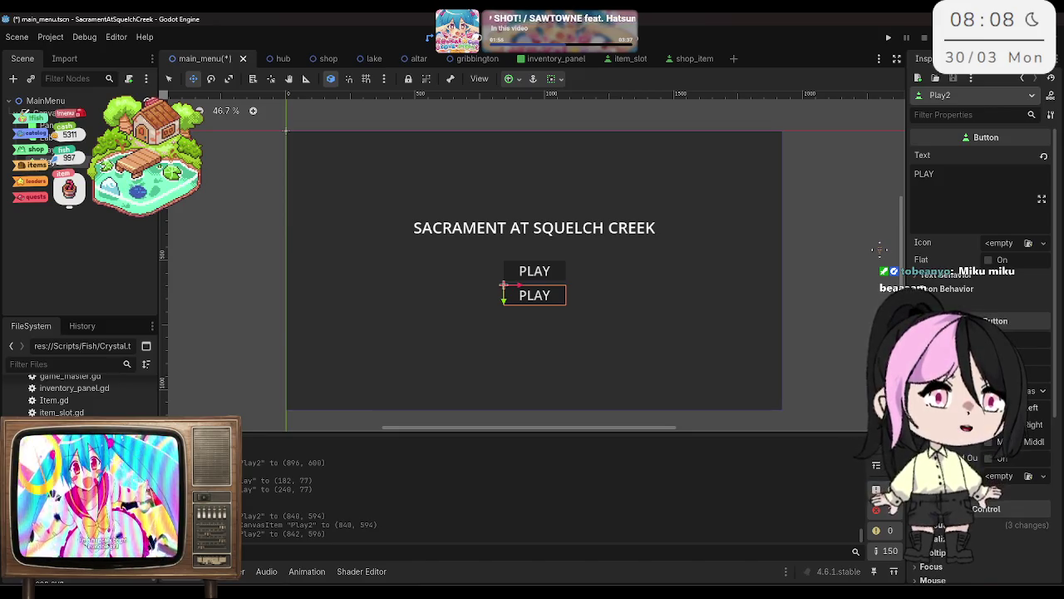
Step: Change the copy's text to SETTINGS and save the scene
{"action": "left_click", "coordinate": [955, 208]}
{"action": "key", "text": "ctrl+a"}
{"action": "type", "text": "SETTINGS"}
{"action": "key", "text": "ctrl+s"}
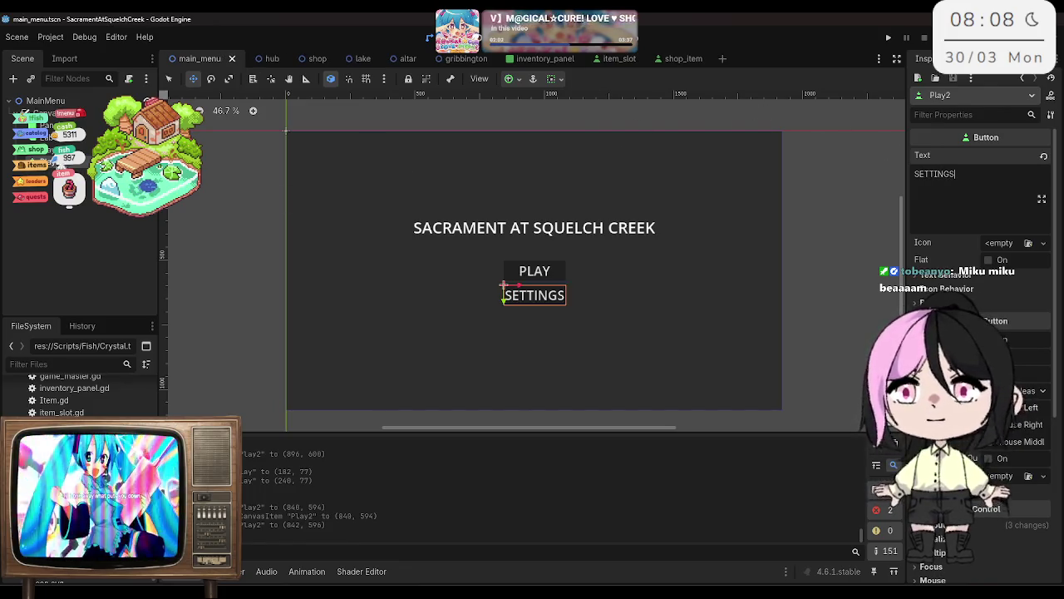
Step: Rename the copied node to Settings
{"action": "right_click", "coordinate": [58, 166]}
{"action": "left_click", "coordinate": [131, 291]}
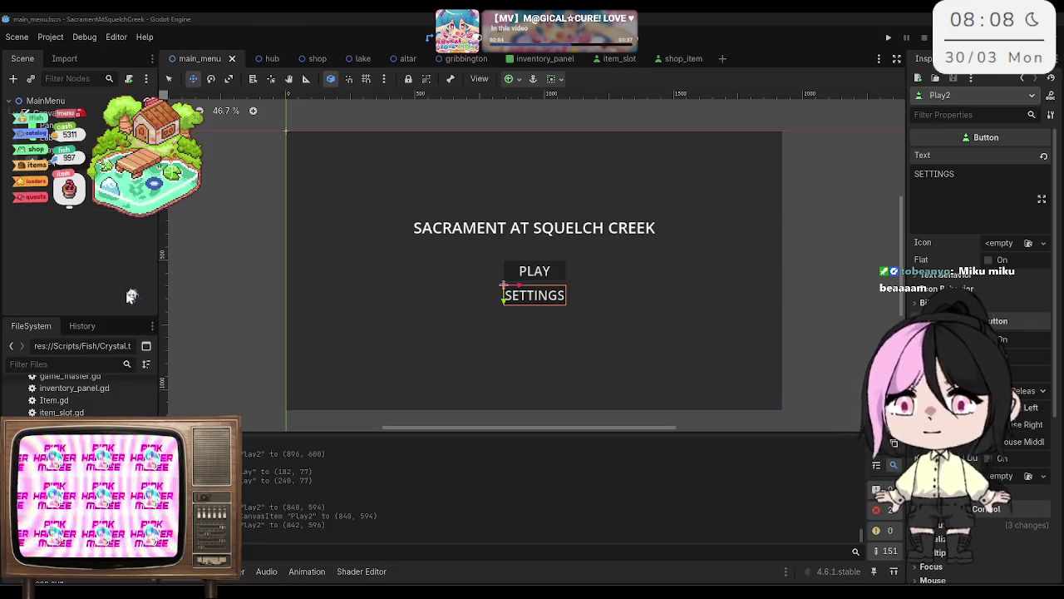
{"action": "key", "text": "Return"}
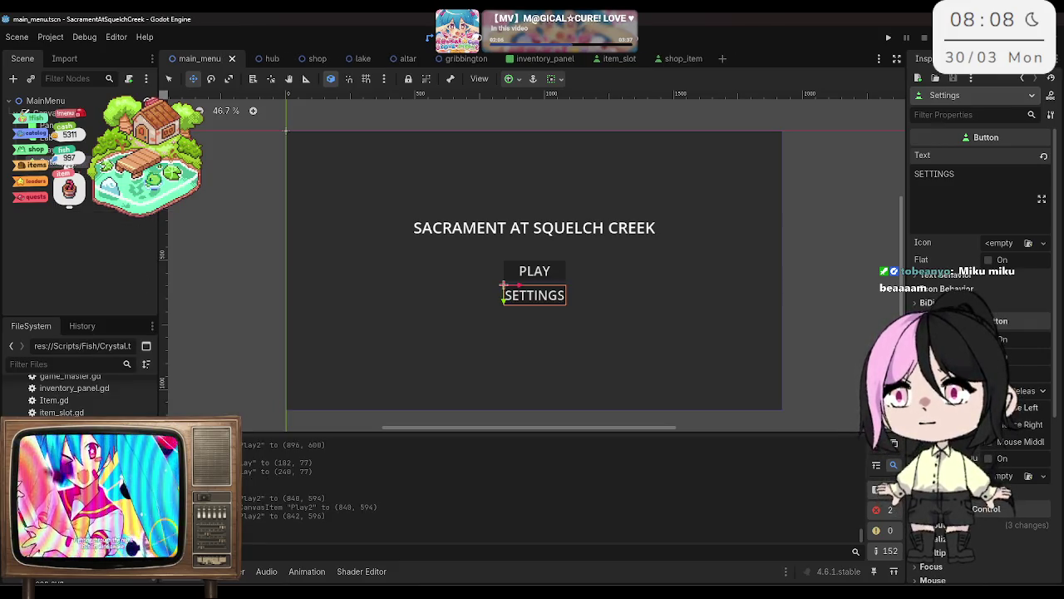
Step: Duplicate the Settings button and rename the copy QUIT
{"action": "right_click", "coordinate": [64, 165]}
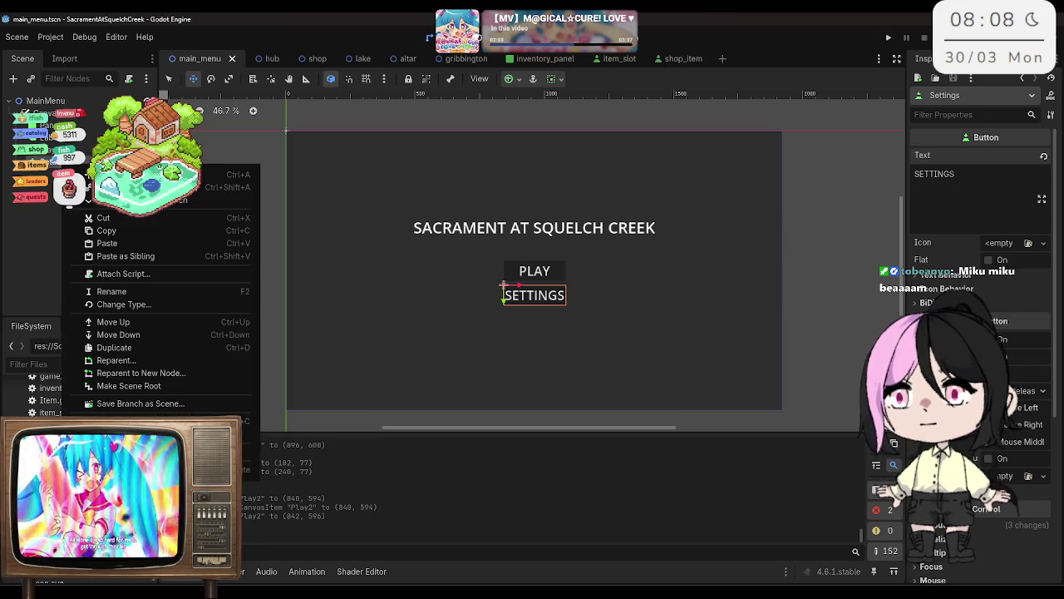
{"action": "left_click", "coordinate": [32, 239]}
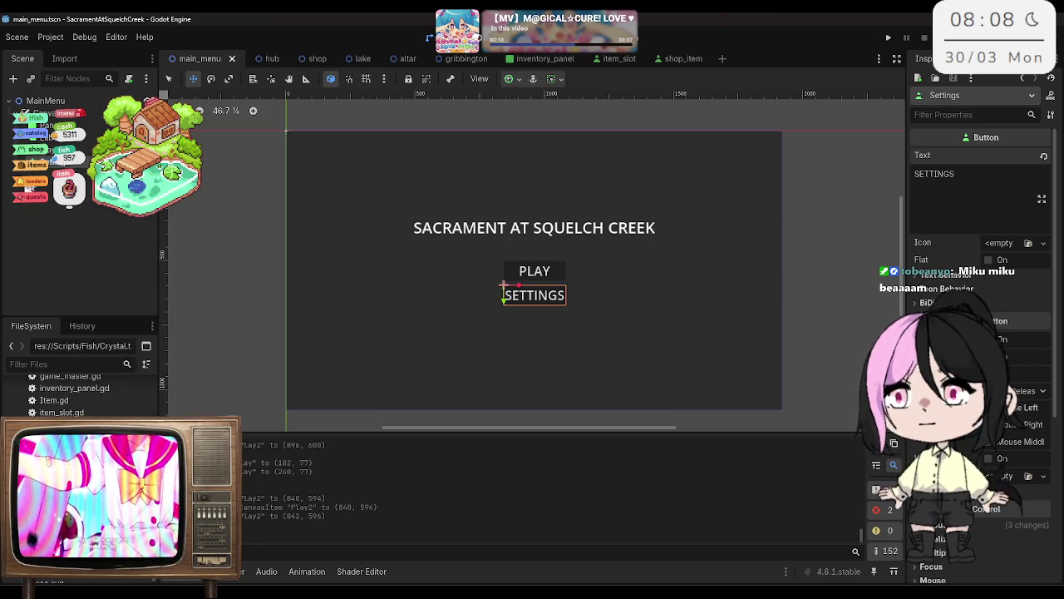
{"action": "key", "text": "ctrl+d"}
{"action": "right_click", "coordinate": [59, 171]}
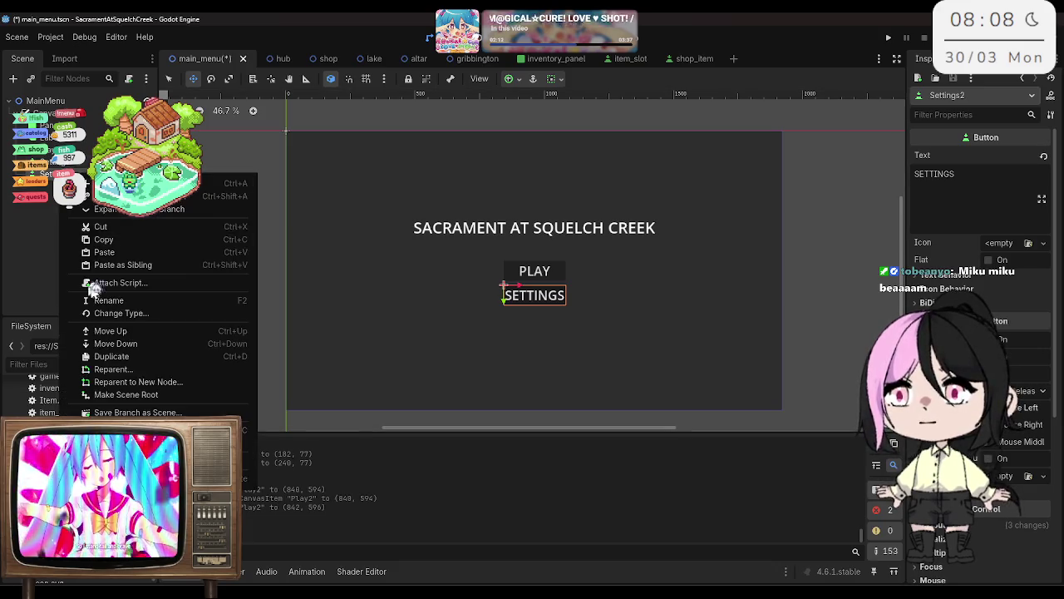
{"action": "left_click", "coordinate": [285, 294]}
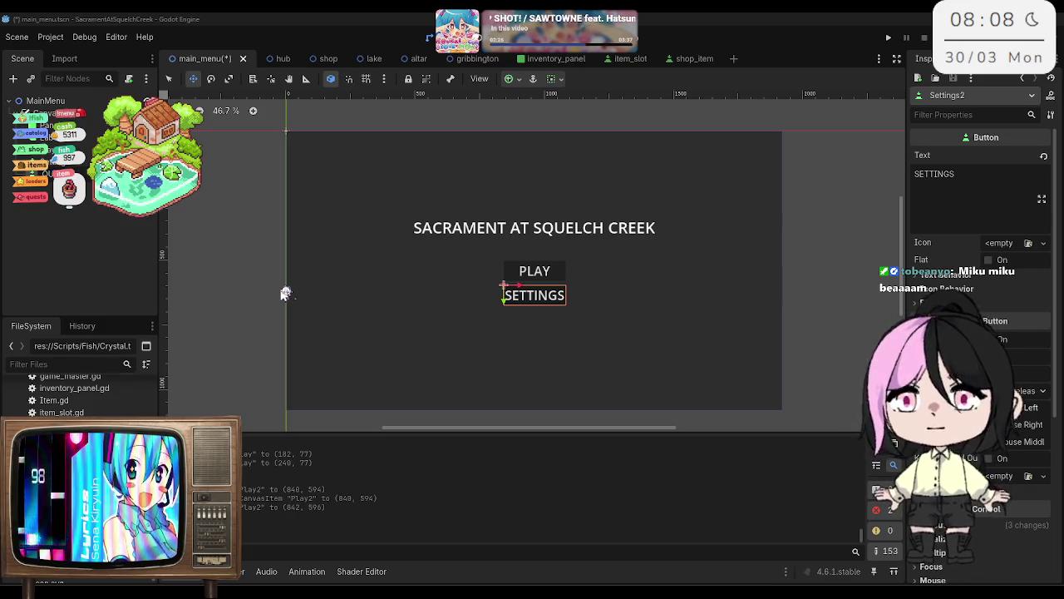
{"action": "key", "text": "Down"}
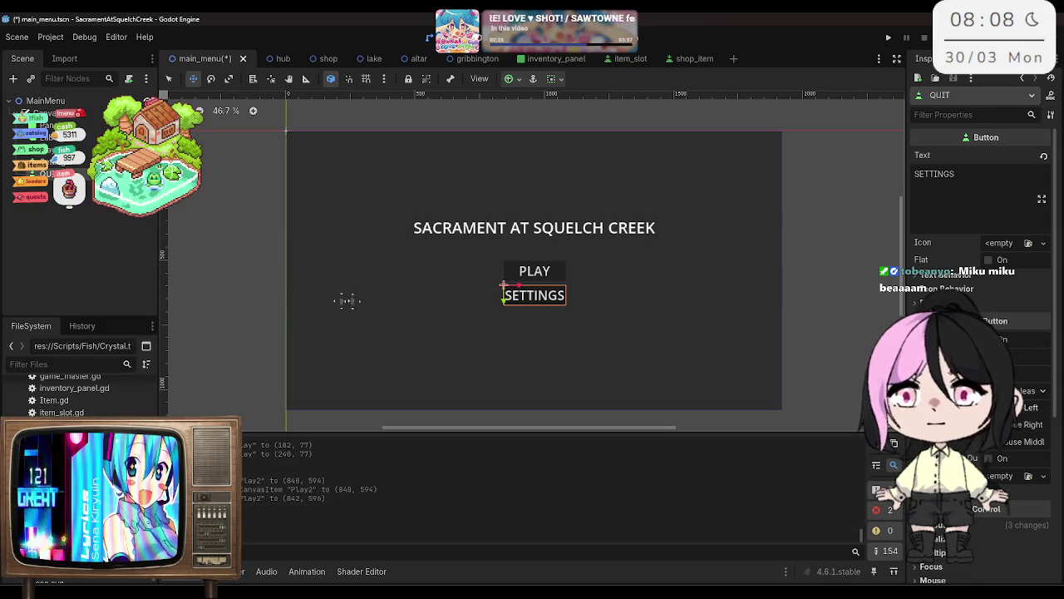
Step: Rename the node to Quit and move it below SETTINGS
{"action": "right_click", "coordinate": [66, 173]}
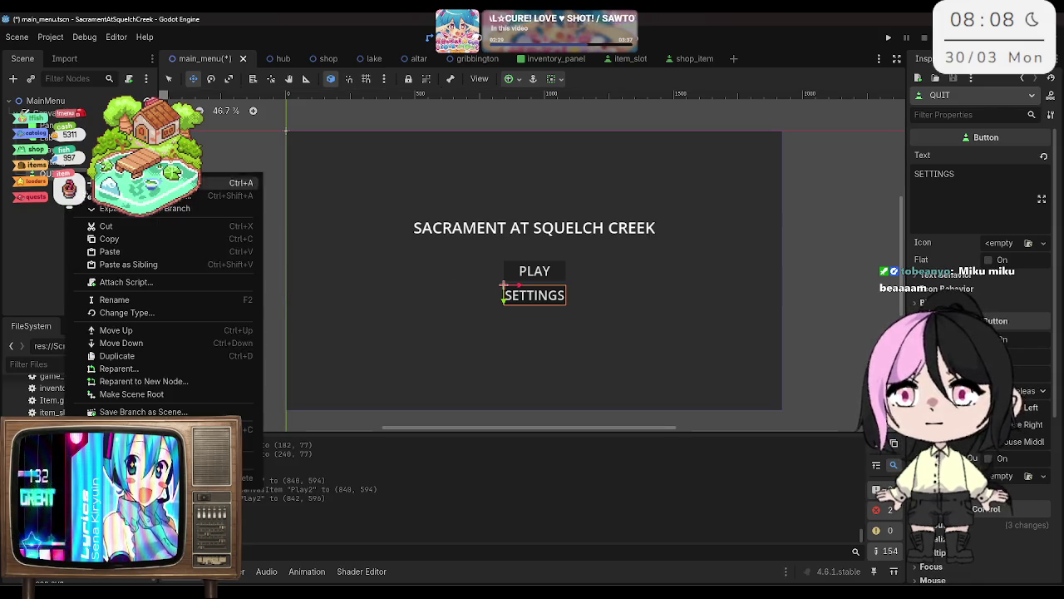
{"action": "left_click", "coordinate": [130, 308]}
{"action": "key", "text": "Return"}
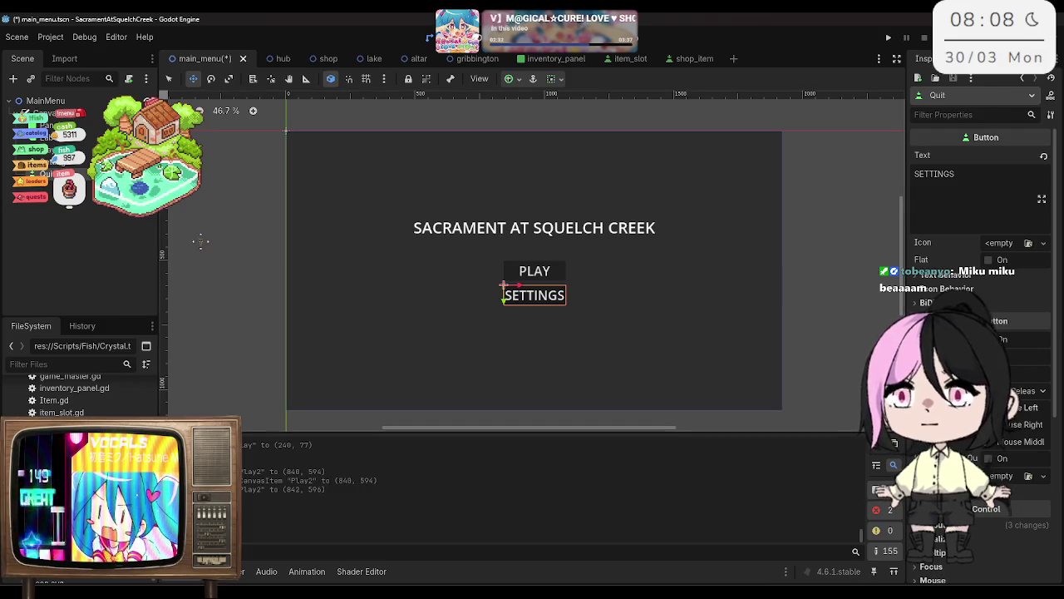
{"action": "left_click_drag", "start_coordinate": [503, 286], "coordinate": [503, 309]}
Step: Set the button's text to QUIT and duplicate the Quit button
{"action": "double_click", "coordinate": [950, 178]}
{"action": "type", "text": "QUIT"}
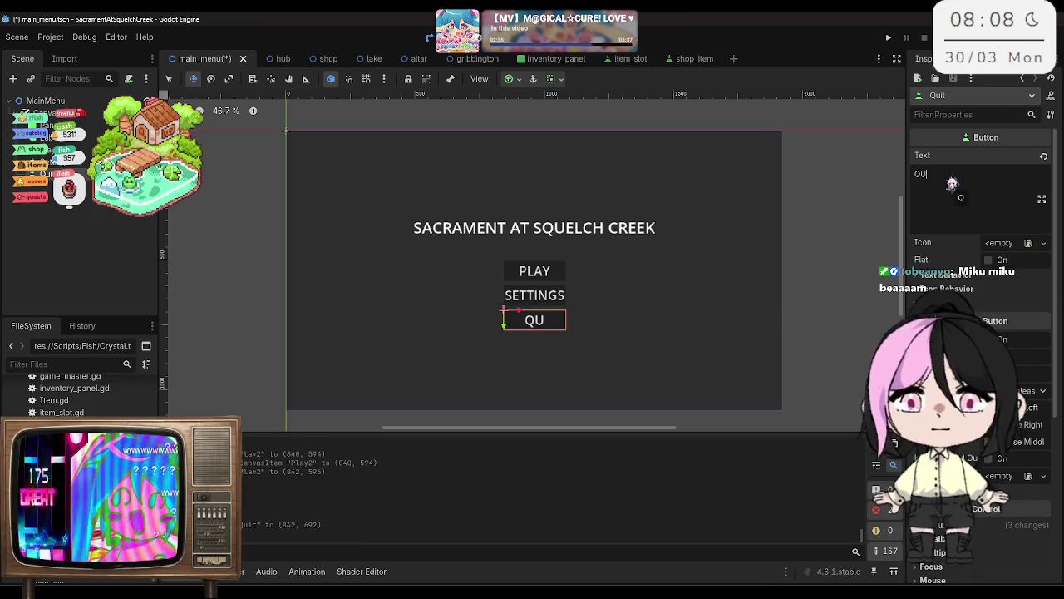
{"action": "key", "text": "BackSpace"}
{"action": "type", "text": "T"}
{"action": "key", "text": "Return"}
{"action": "key", "text": "ctrl+d"}
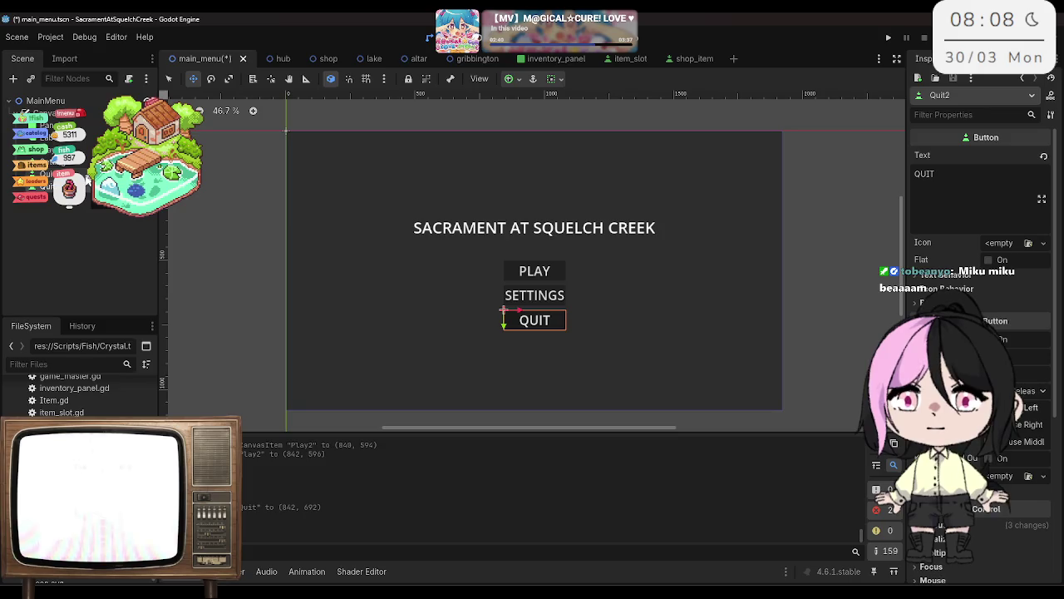
{"action": "right_click", "coordinate": [101, 188]}
Step: Rename Quit2 to Credits and move it below QUIT
{"action": "left_click", "coordinate": [177, 317]}
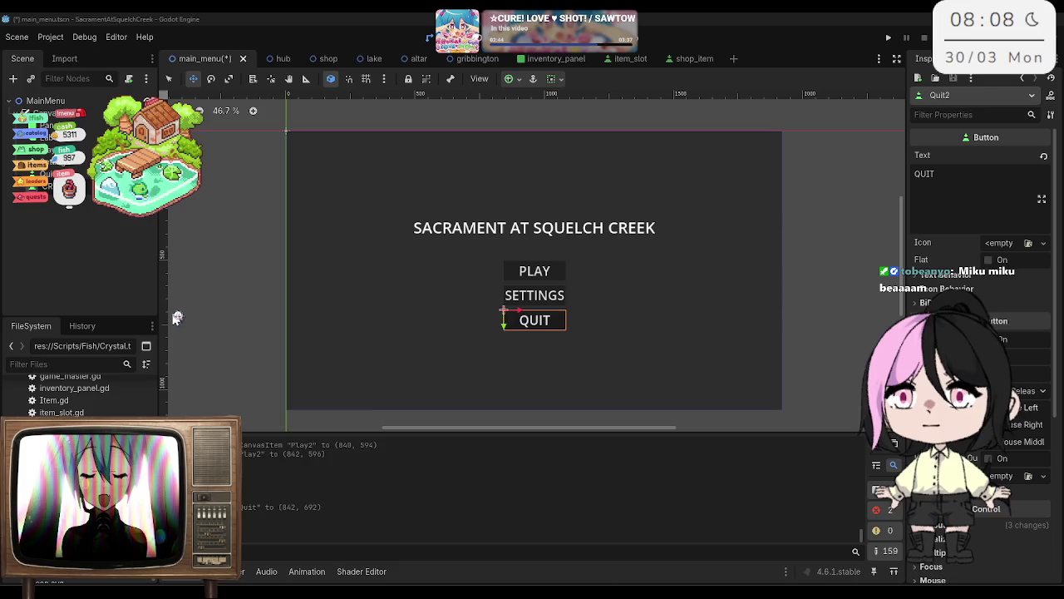
{"action": "key", "text": "Return"}
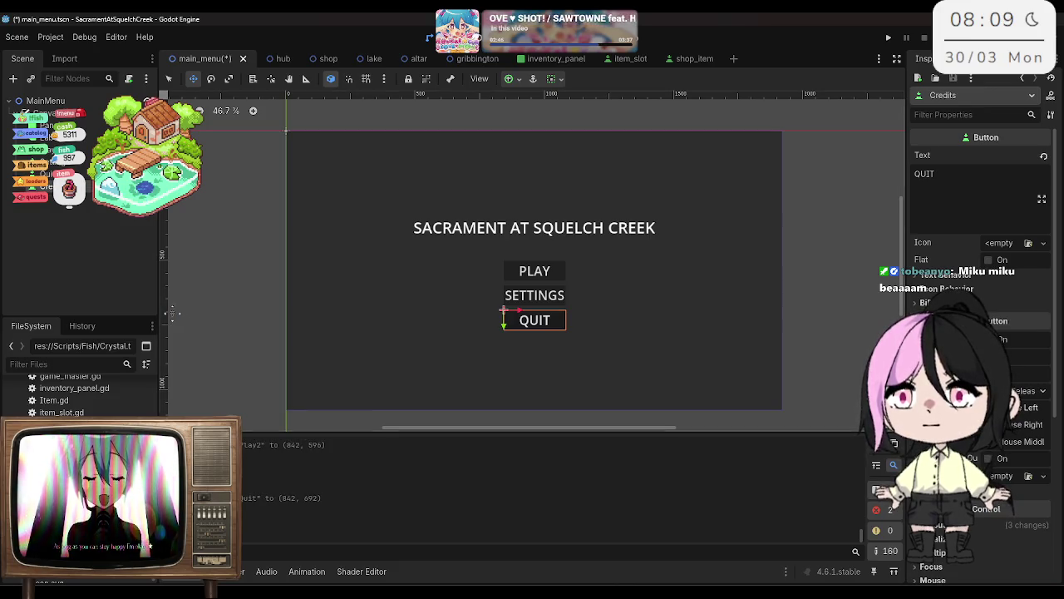
{"action": "left_click_drag", "start_coordinate": [504, 326], "coordinate": [503, 352]}
Step: Set the button text to CREDITS, save, and nudge it into line
{"action": "left_click", "coordinate": [968, 194]}
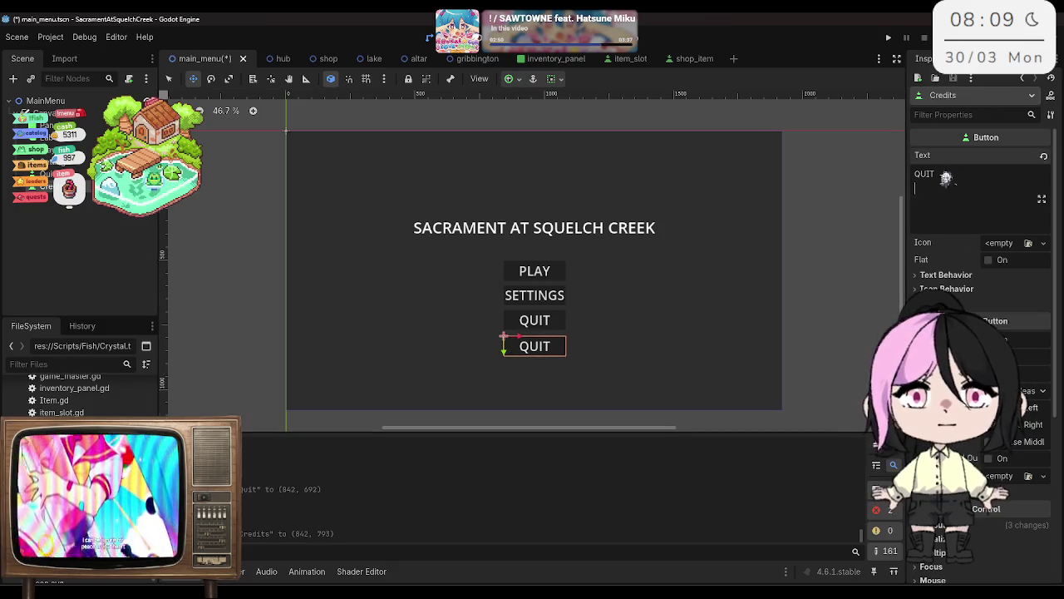
{"action": "key", "text": "ctrl+a"}
{"action": "type", "text": "Credits"}
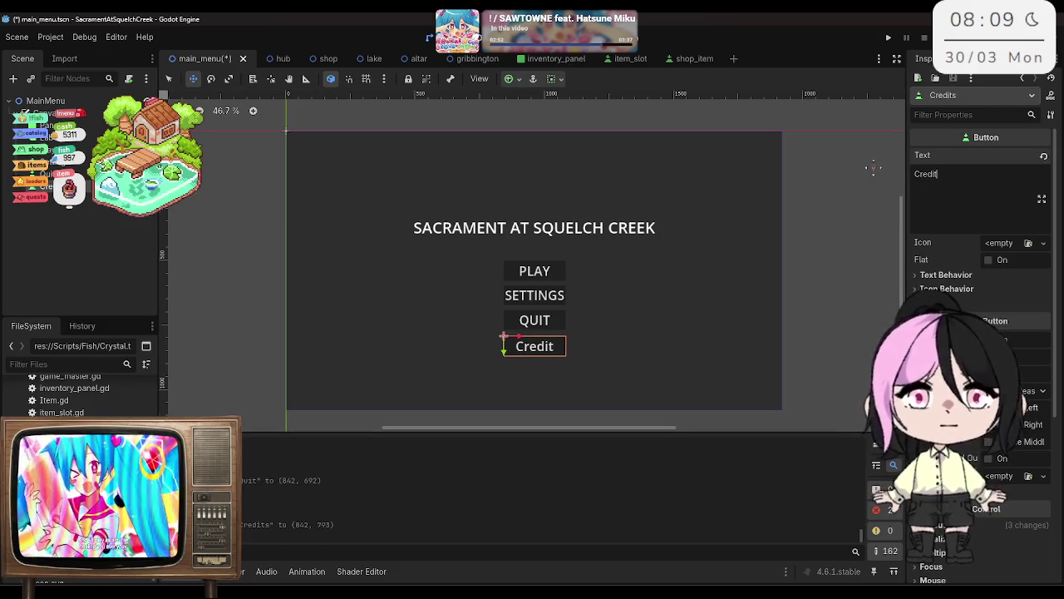
{"action": "key", "text": "BackSpace"}
{"action": "key", "text": "BackSpace"}
{"action": "key", "text": "BackSpace"}
{"action": "type", "text": "CREDITS"}
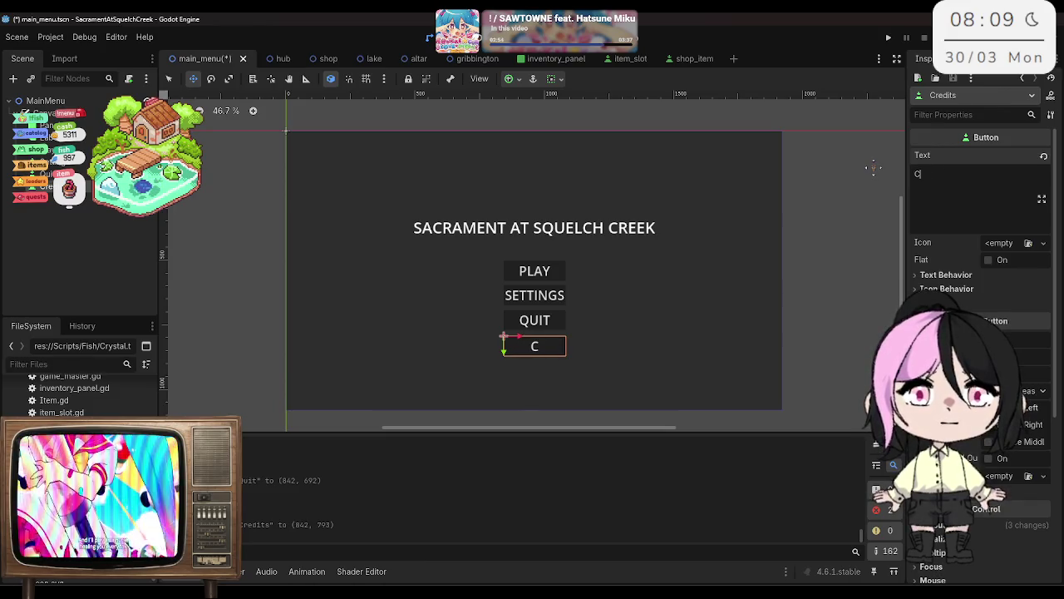
{"action": "key", "text": "ctrl+s"}
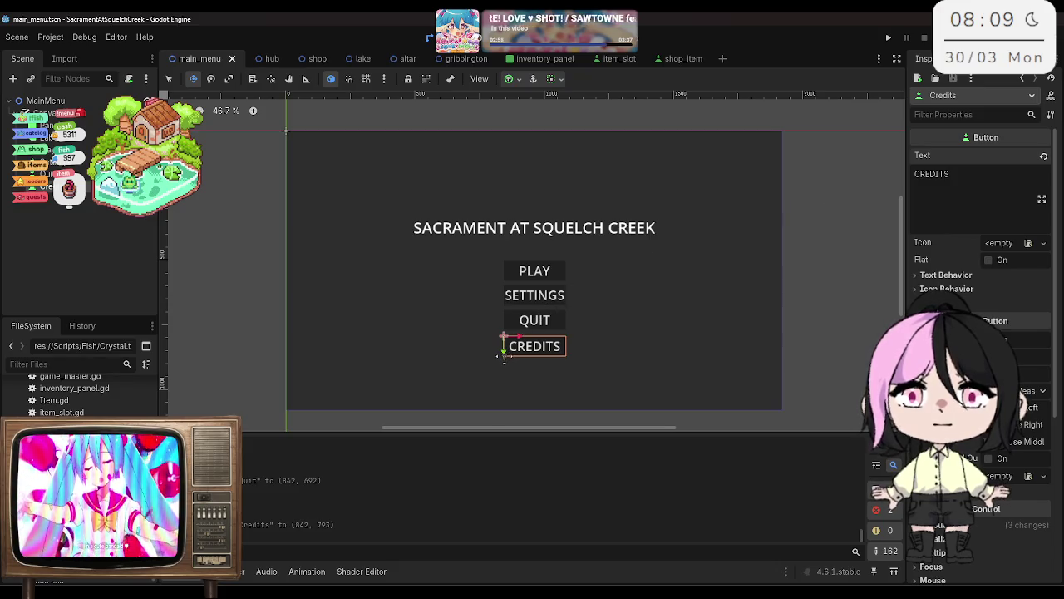
{"action": "left_click_drag", "start_coordinate": [504, 357], "coordinate": [503, 352]}
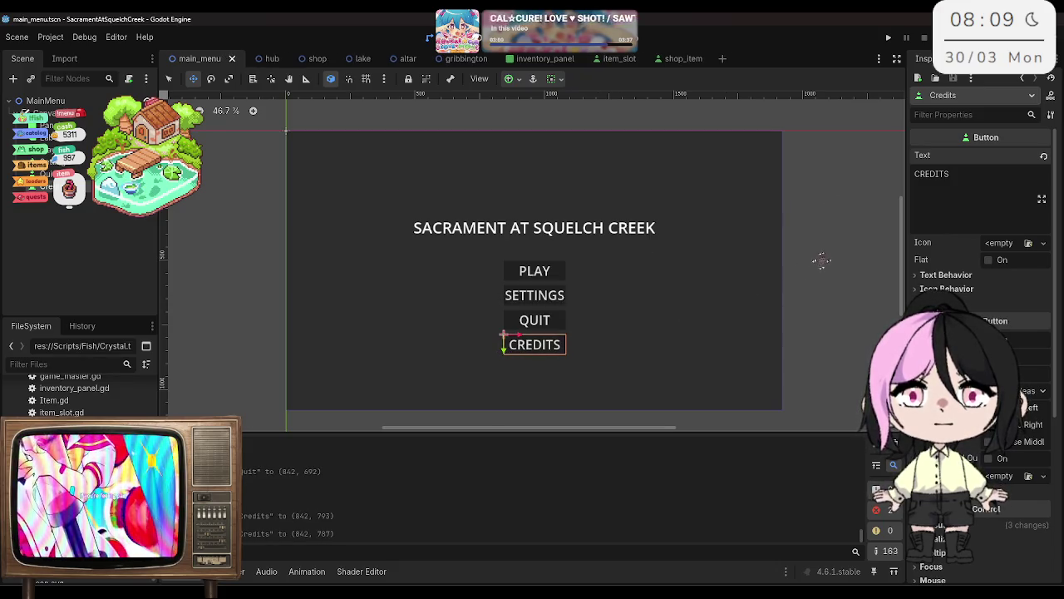
Step: Select the SETTINGS, QUIT and PLAY buttons in the scene tree
{"action": "left_click", "coordinate": [49, 160]}
{"action": "left_click", "coordinate": [50, 173]}
{"action": "left_click", "coordinate": [50, 148]}
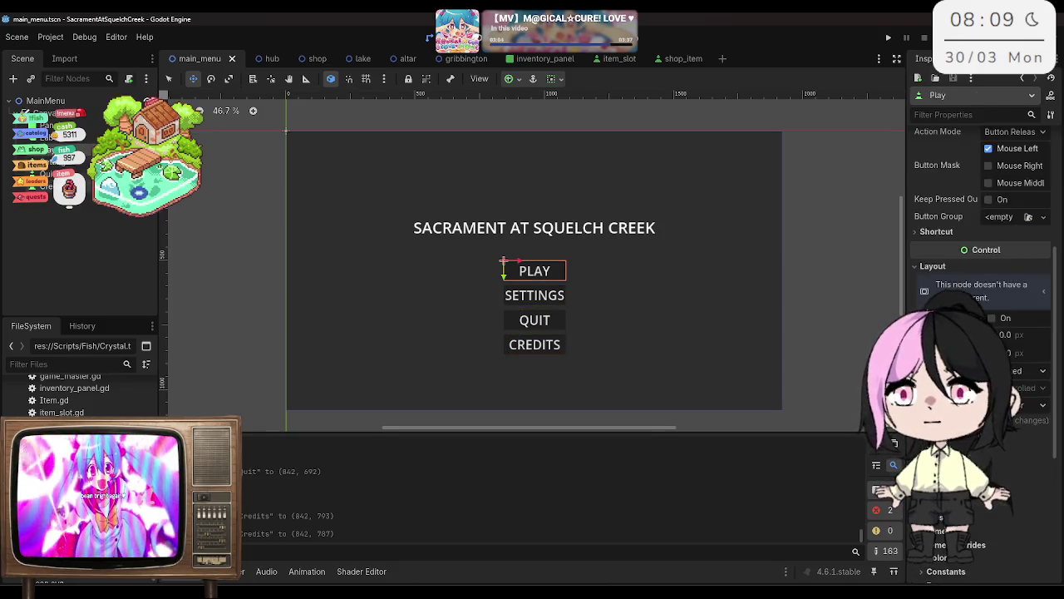
Step: Make all four menu buttons accessible by unique name and save
{"action": "left_click", "coordinate": [60, 186], "text": "shift"}
{"action": "right_click", "coordinate": [60, 186]}
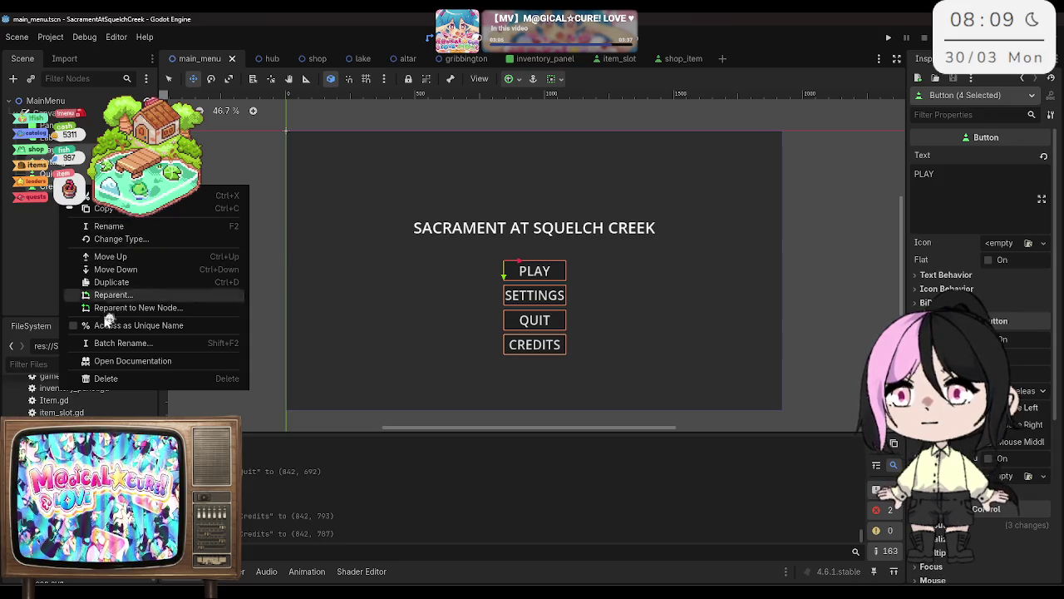
{"action": "left_click", "coordinate": [99, 325]}
{"action": "key", "text": "ctrl+s"}
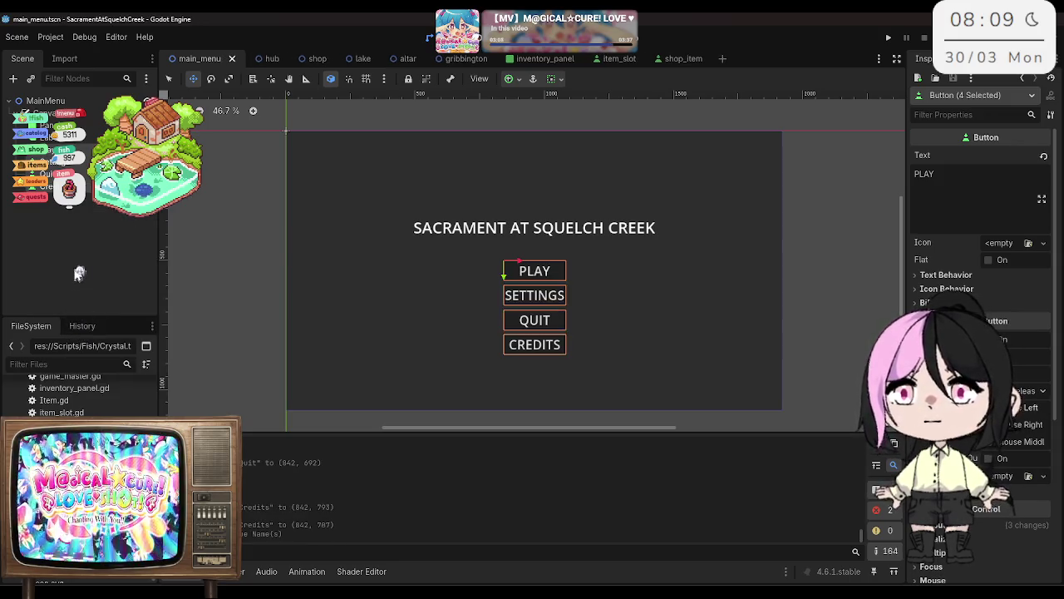
{"action": "left_click", "coordinate": [79, 271]}
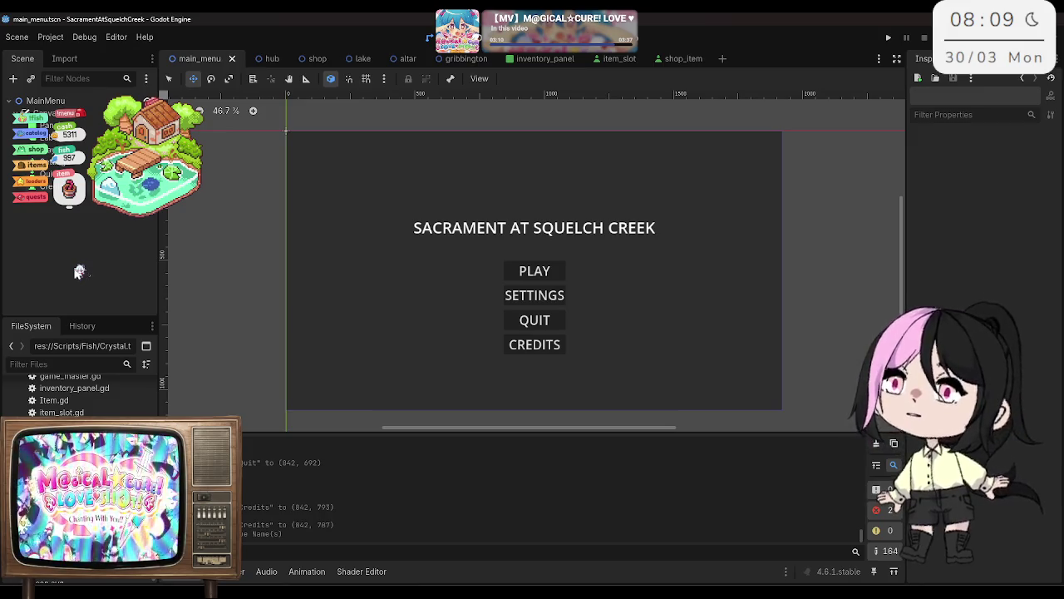
Step: Add a Control child node under CanvasLayer
{"action": "right_click", "coordinate": [58, 114]}
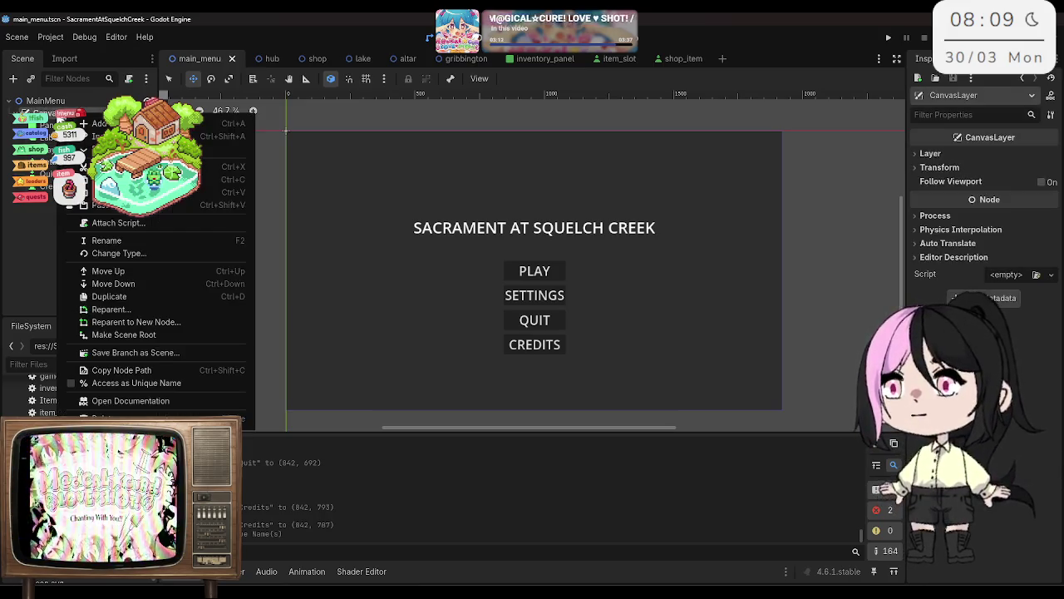
{"action": "left_click", "coordinate": [87, 123]}
{"action": "type", "text": "panel"}
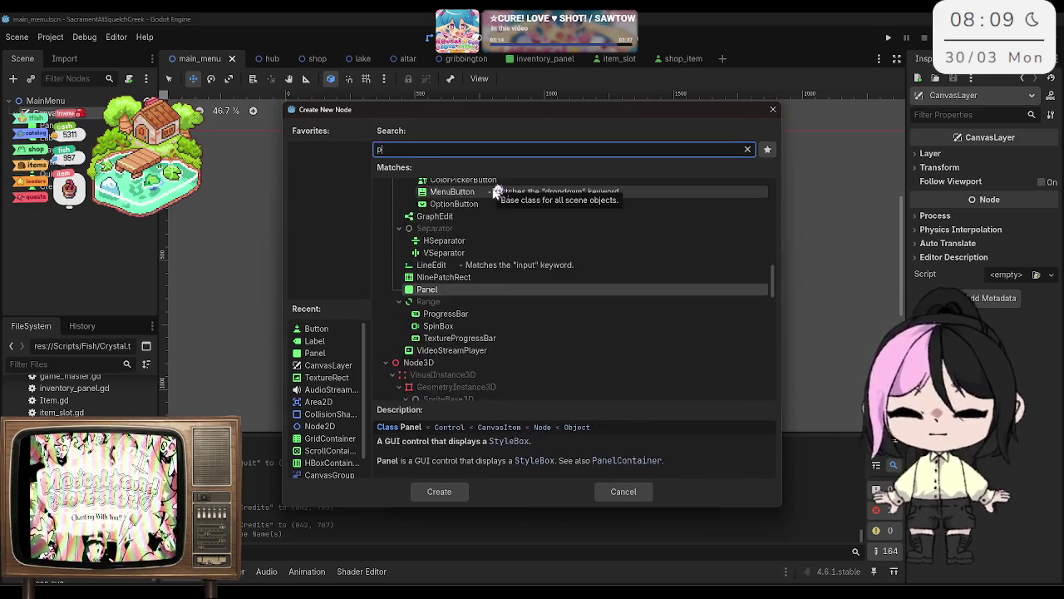
{"action": "key", "text": "BackSpace"}
{"action": "key", "text": "BackSpace"}
{"action": "key", "text": "BackSpace"}
{"action": "type", "text": "control"}
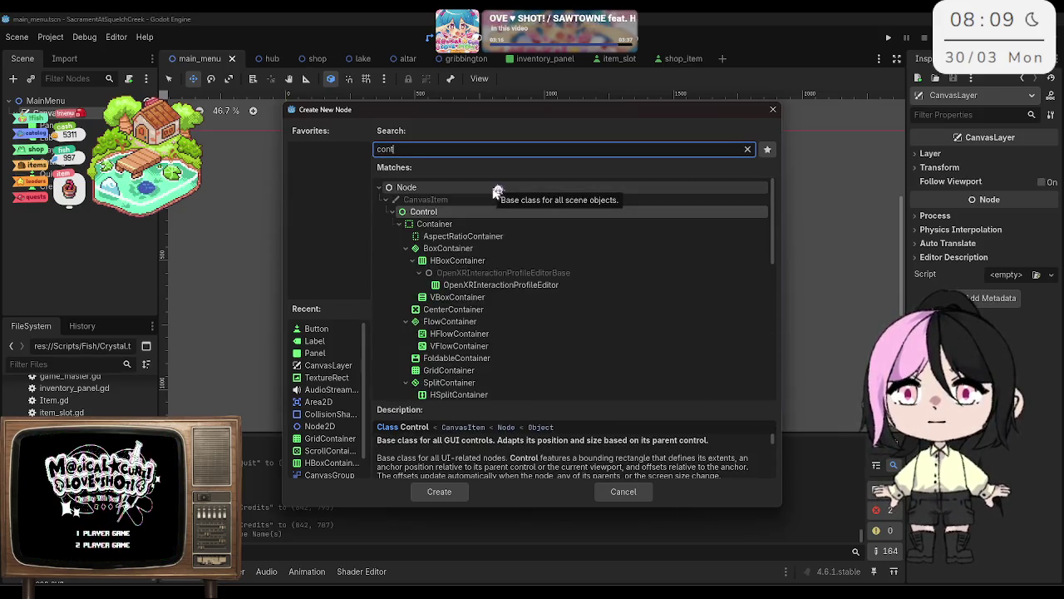
{"action": "key", "text": "Return"}
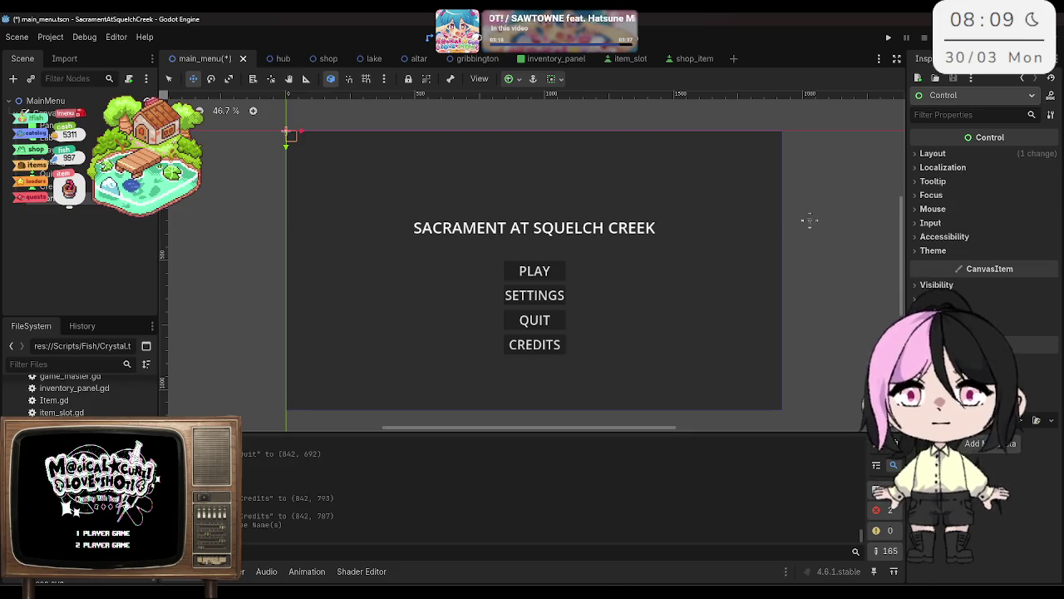
Step: Set the Control's Anchors Preset to Full Rect and save the scene
{"action": "left_click", "coordinate": [42, 185]}
{"action": "left_click", "coordinate": [60, 199]}
{"action": "left_click", "coordinate": [933, 153]}
{"action": "left_click", "coordinate": [1016, 292]}
{"action": "left_click", "coordinate": [1012, 329]}
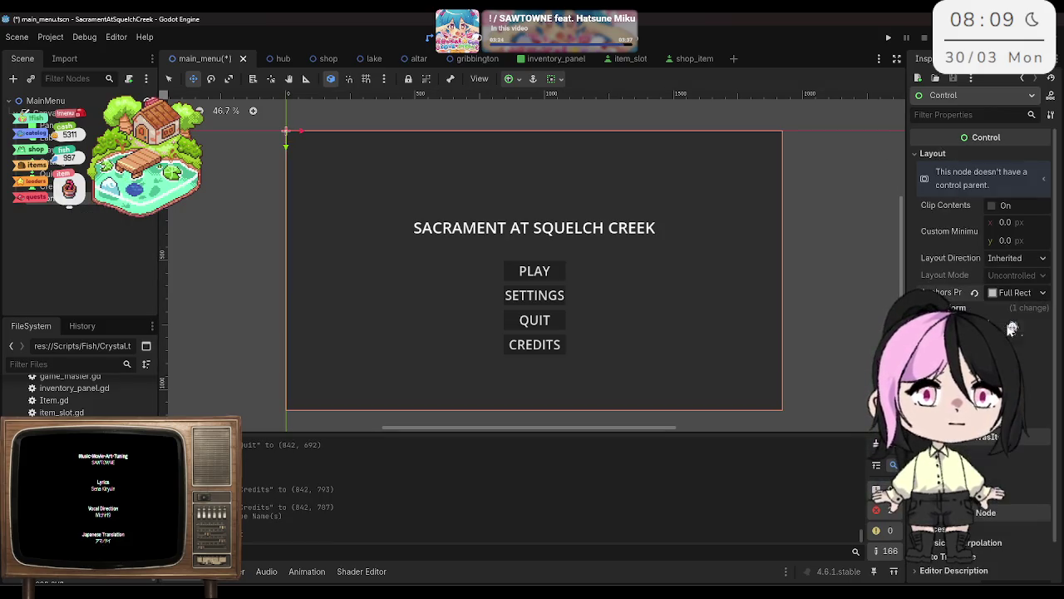
{"action": "key", "text": "ctrl+s"}
{"action": "right_click", "coordinate": [70, 205]}
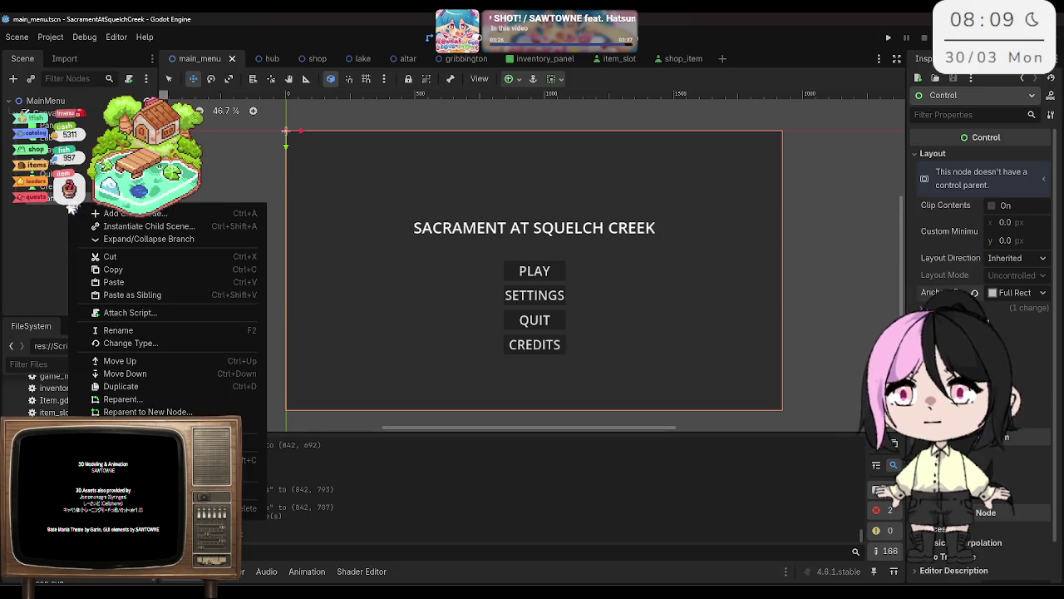
Step: Add a Label child node and expand its font size override
{"action": "left_click", "coordinate": [108, 215]}
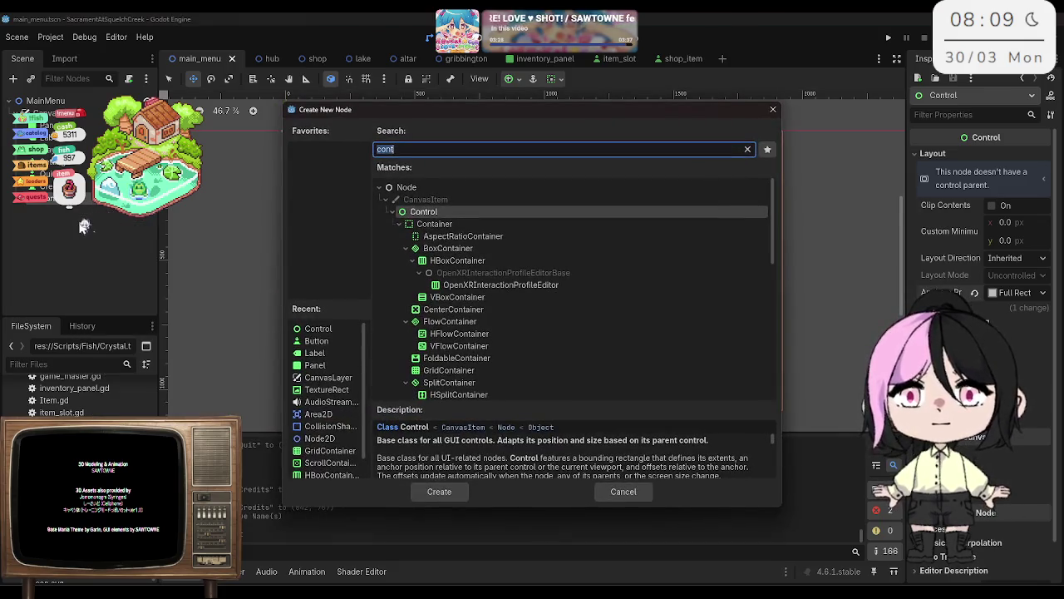
{"action": "type", "text": "L"}
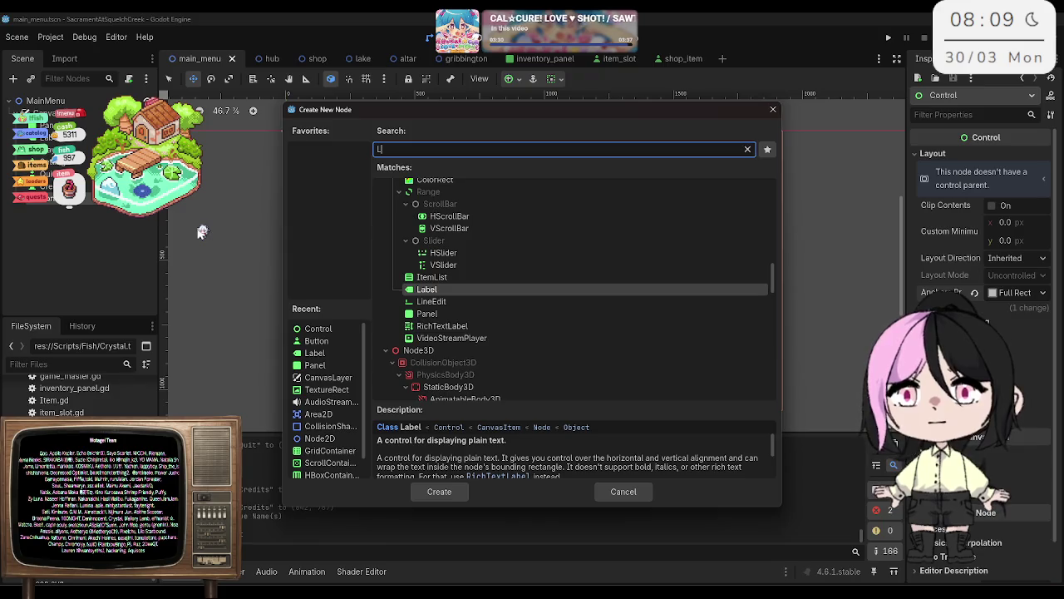
{"action": "key", "text": "Return"}
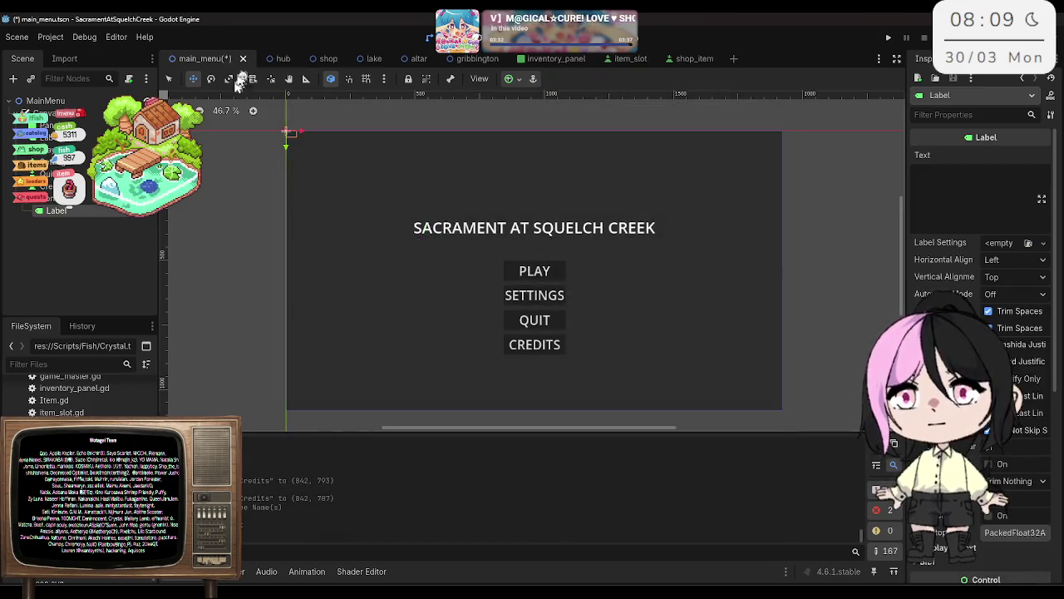
{"action": "scroll", "coordinate": [967, 447], "scroll_direction": "down", "scroll_amount": 5}
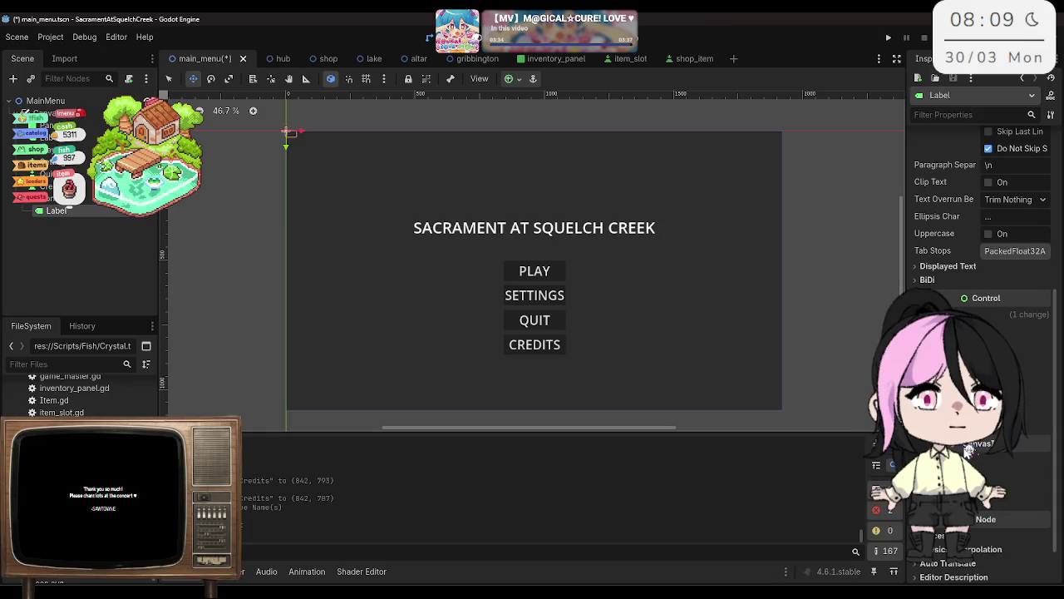
{"action": "left_click", "coordinate": [965, 432]}
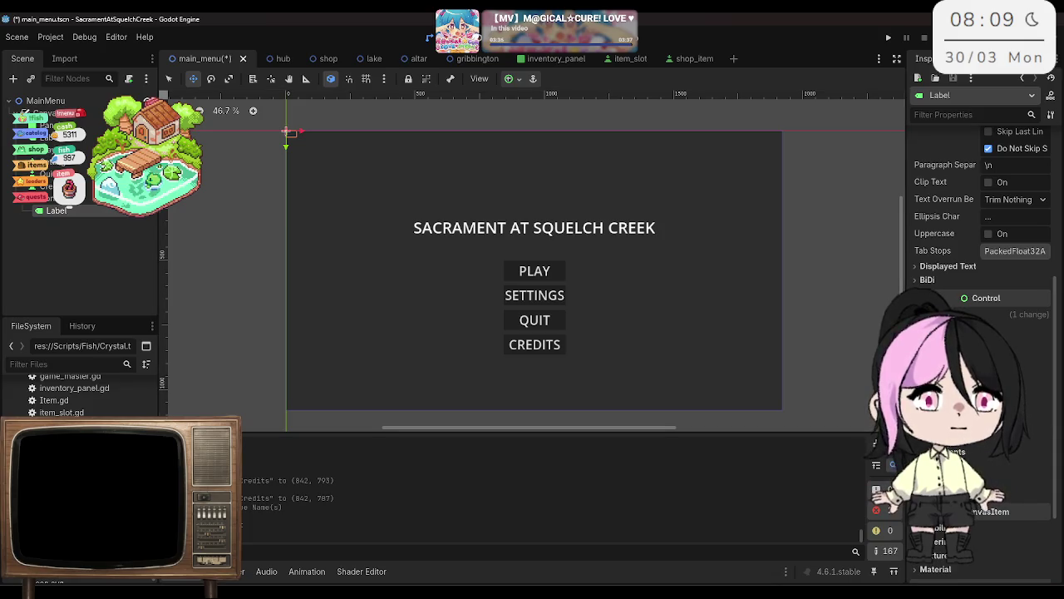
{"action": "left_click", "coordinate": [956, 477]}
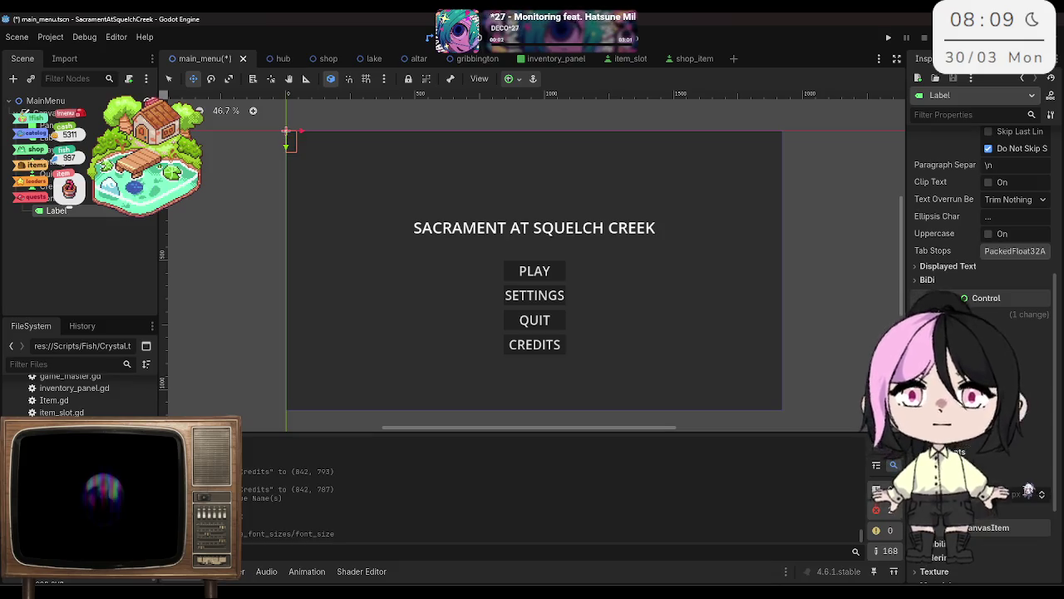
{"action": "scroll", "coordinate": [971, 159], "scroll_direction": "up", "scroll_amount": 5}
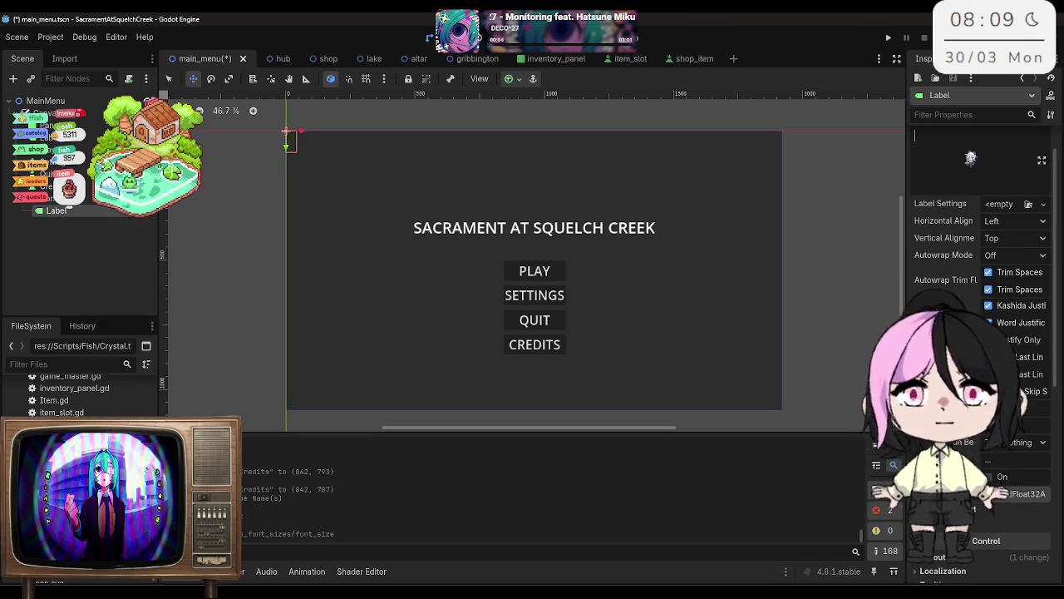
Step: Give the label the text AUDIO SETTINGS, centre it, drag it up over the title, and save
{"action": "type", "text": "AU"}
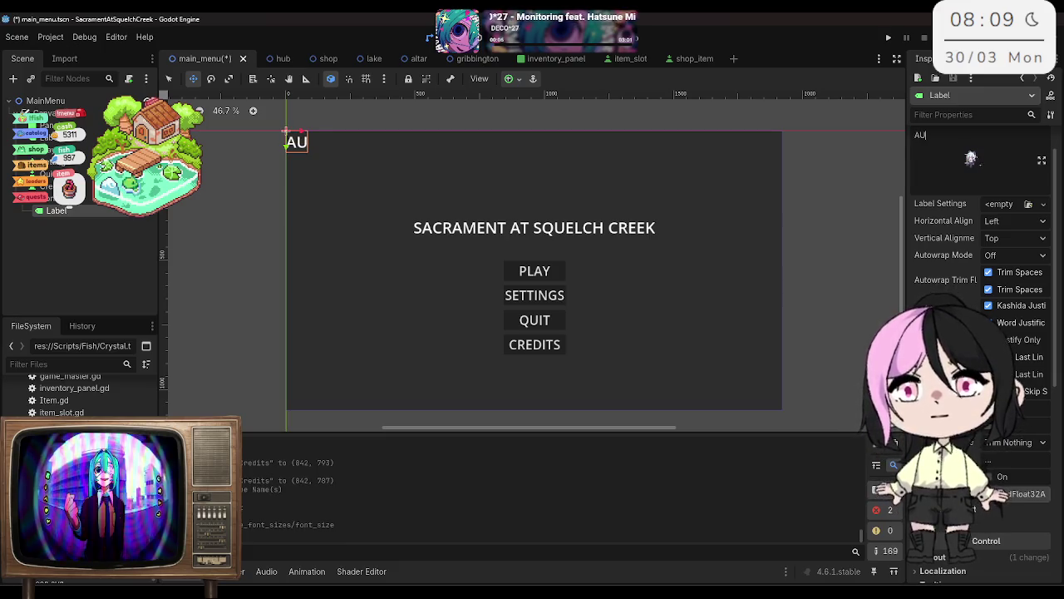
{"action": "type", "text": "DIO SETTINGS"}
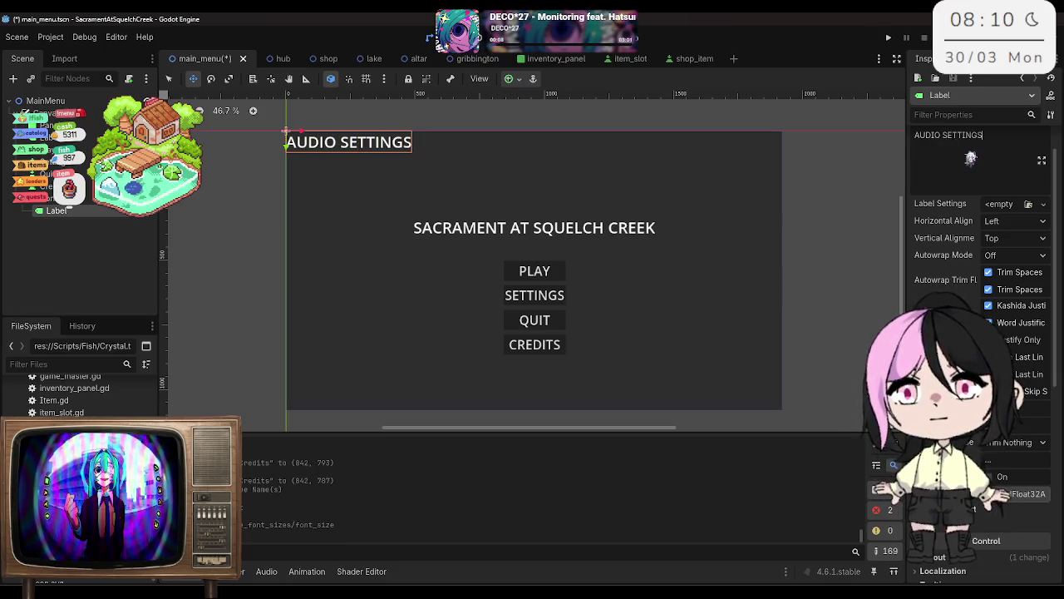
{"action": "scroll", "coordinate": [981, 291], "scroll_direction": "down", "scroll_amount": 5}
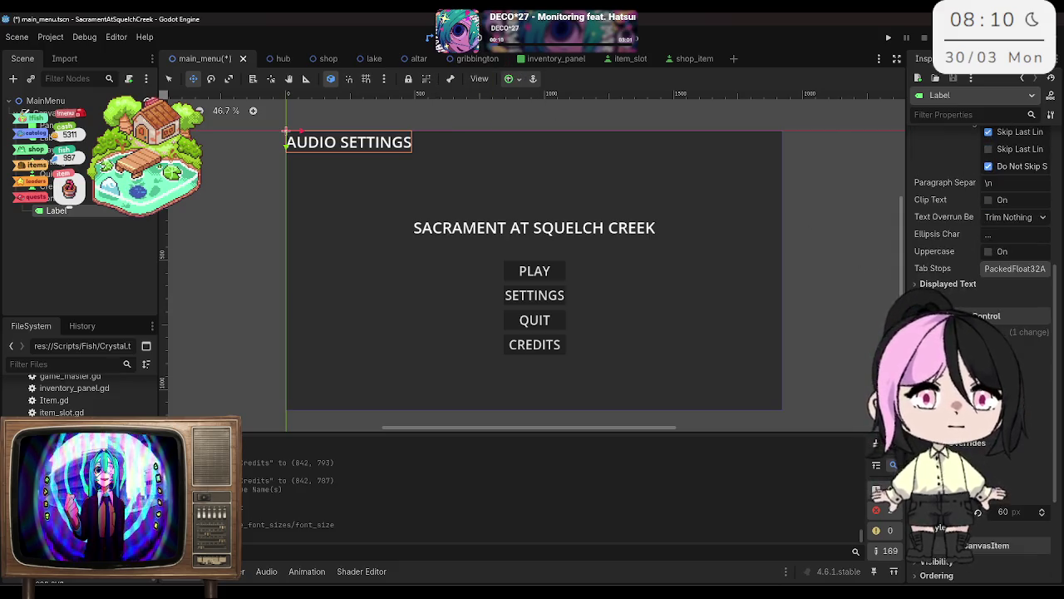
{"action": "scroll", "coordinate": [981, 291], "scroll_direction": "down", "scroll_amount": 3}
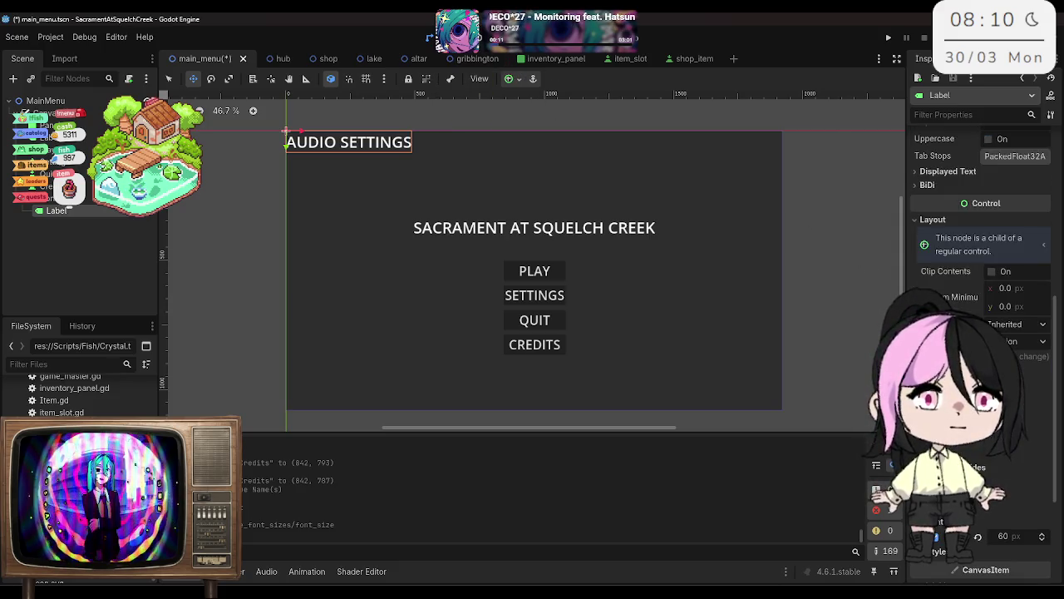
{"action": "left_click", "coordinate": [1023, 341]}
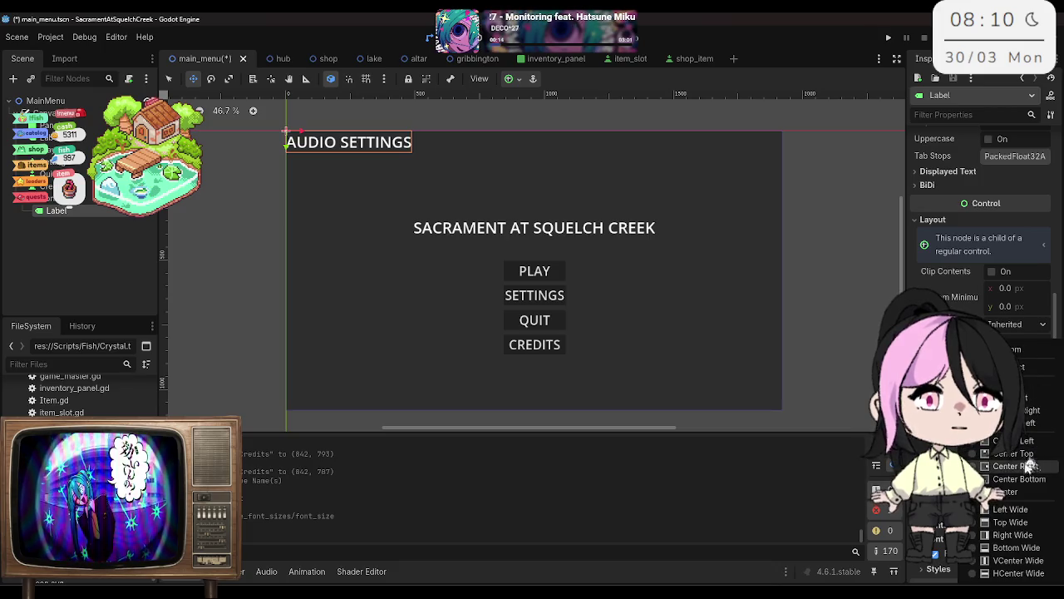
{"action": "left_click", "coordinate": [1007, 492]}
{"action": "left_click_drag", "start_coordinate": [471, 274], "coordinate": [472, 225]}
{"action": "key", "text": "ctrl+s"}
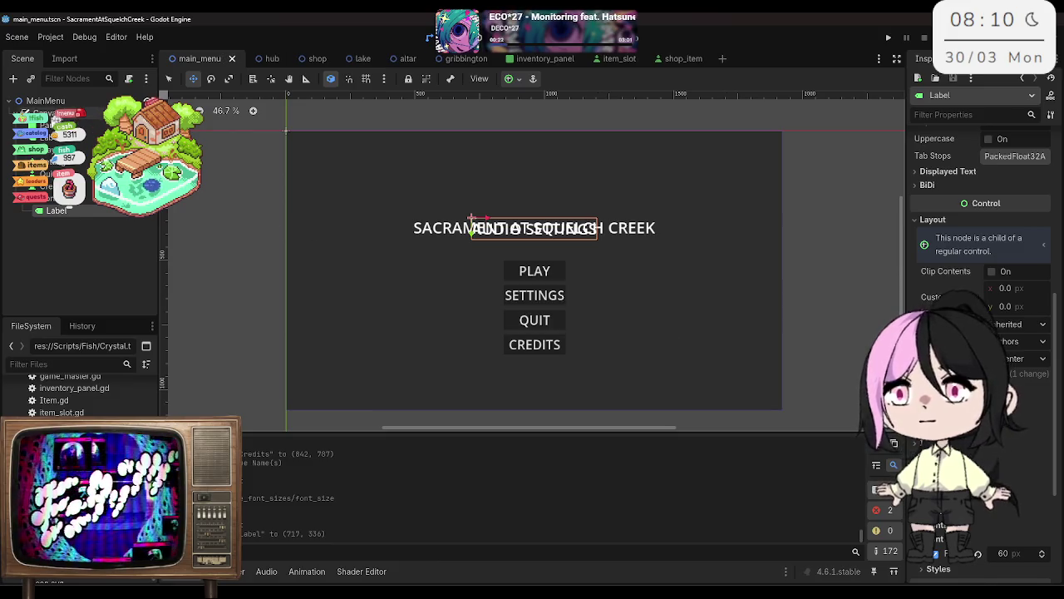
Step: Add another Control child to CanvasLayer, anchor it Full Rect, and save the scene
{"action": "left_click", "coordinate": [51, 117]}
{"action": "right_click", "coordinate": [52, 117]}
{"action": "left_click", "coordinate": [79, 126]}
{"action": "type", "text": "Cont"}
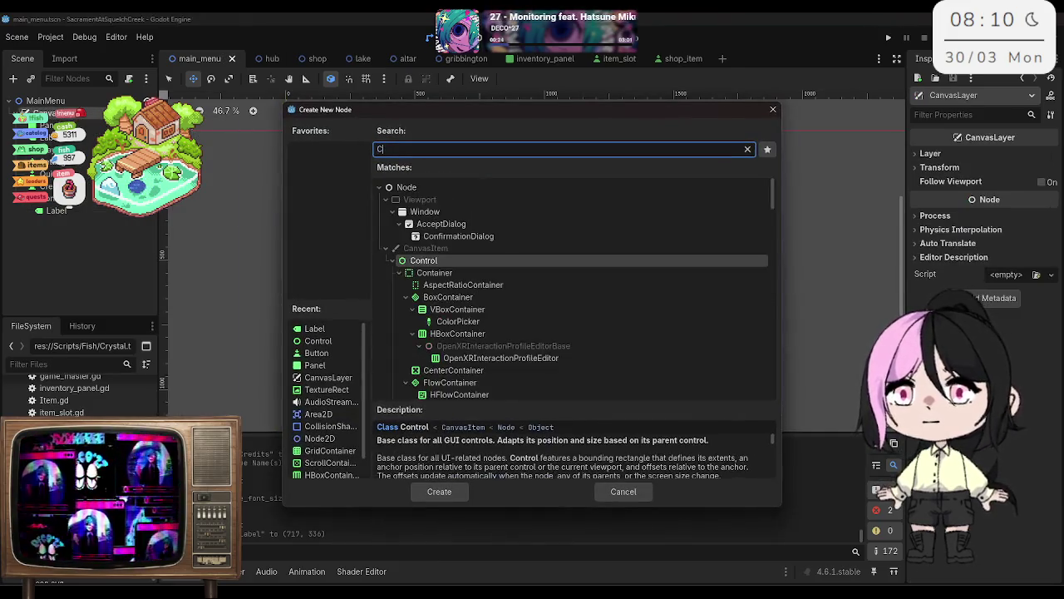
{"action": "key", "text": "Return"}
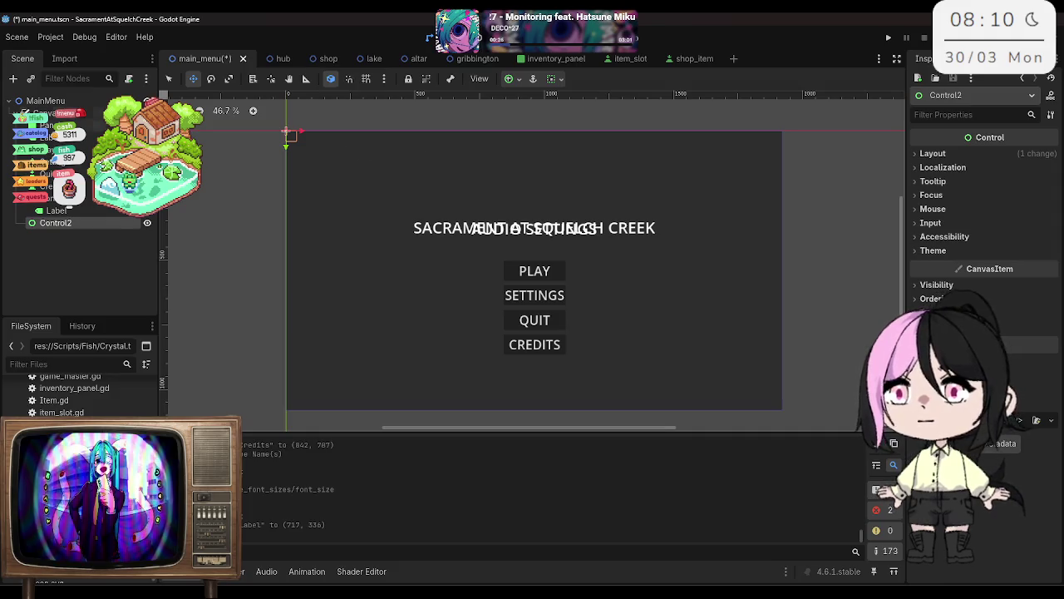
{"action": "left_click", "coordinate": [932, 153]}
{"action": "left_click", "coordinate": [1021, 291]}
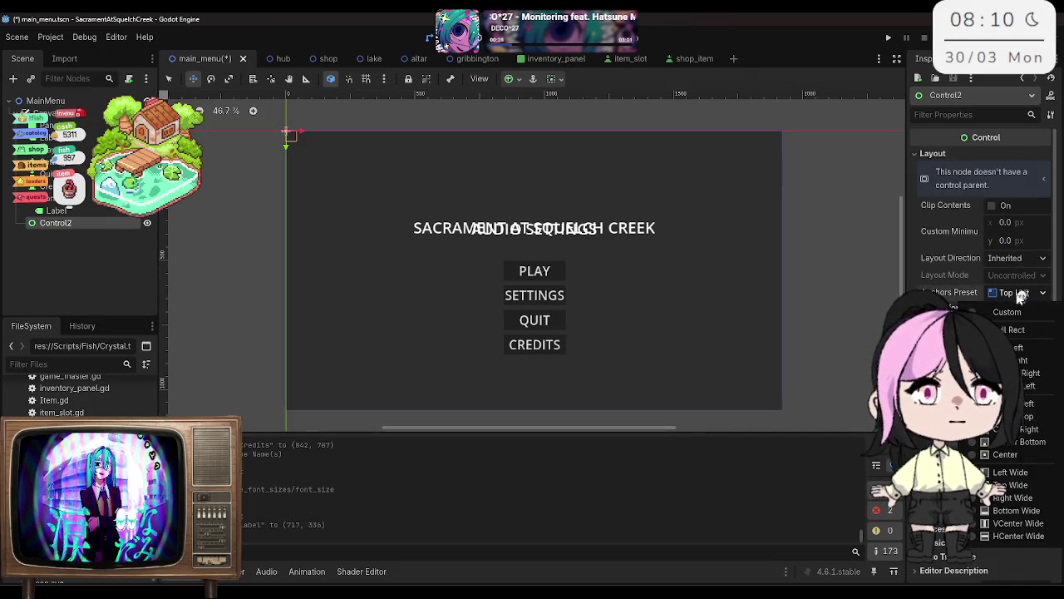
{"action": "left_click", "coordinate": [1009, 541]}
{"action": "key", "text": "ctrl+s"}
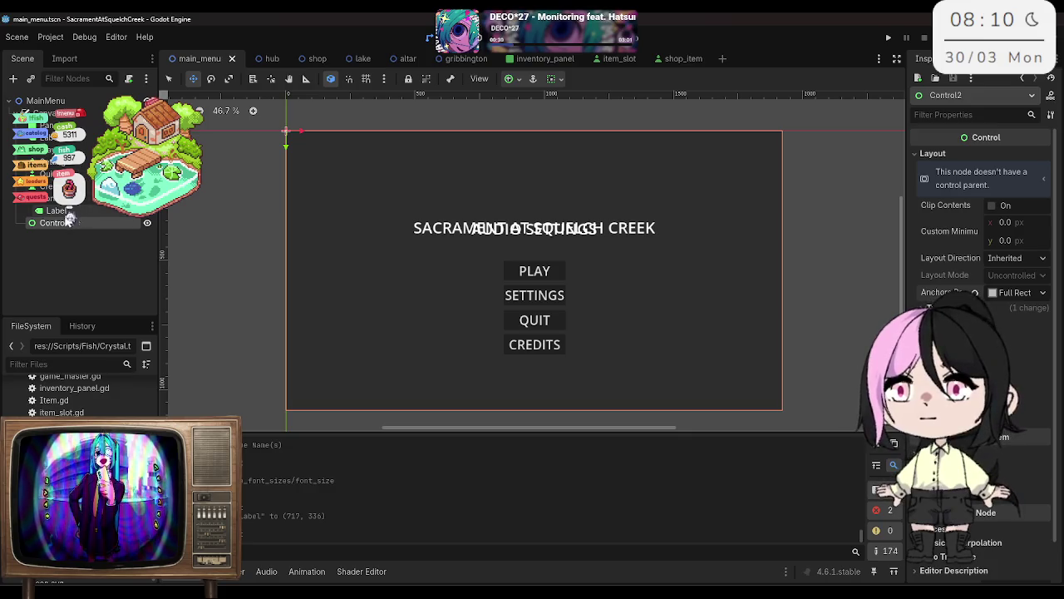
Step: Move the new Control higher in the scene tree and rename it MM
{"action": "mouse_move", "coordinate": [55, 223]}
{"action": "left_mouse_down"}
{"action": "mouse_move", "coordinate": [88, 129]}
{"action": "mouse_move", "coordinate": [63, 133]}
{"action": "left_mouse_up"}
{"action": "left_click", "coordinate": [58, 137]}
{"action": "left_click", "coordinate": [48, 200], "text": "shift"}
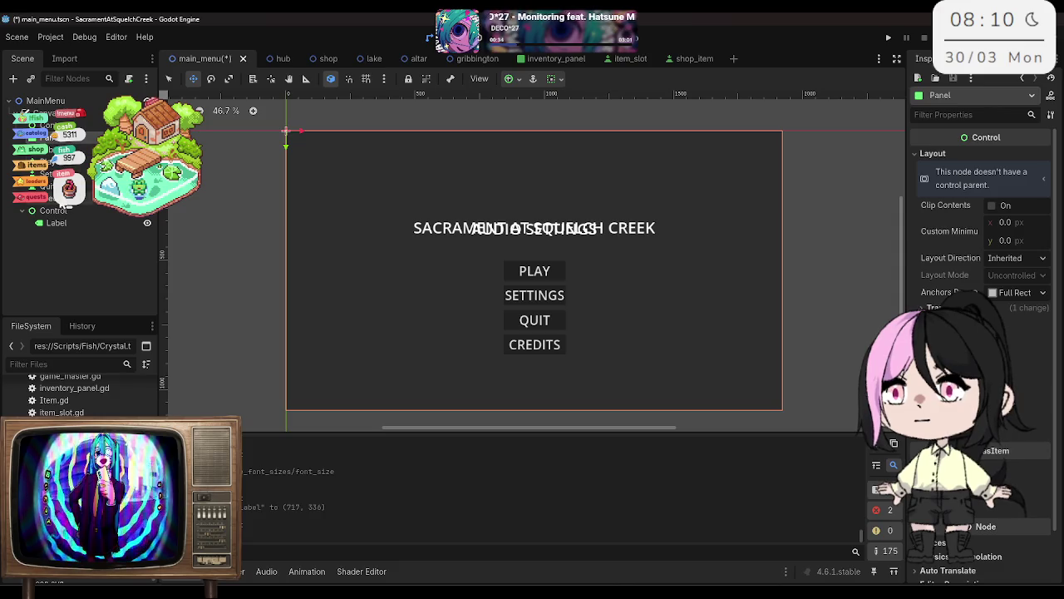
{"action": "right_click", "coordinate": [58, 127]}
{"action": "left_click", "coordinate": [131, 256]}
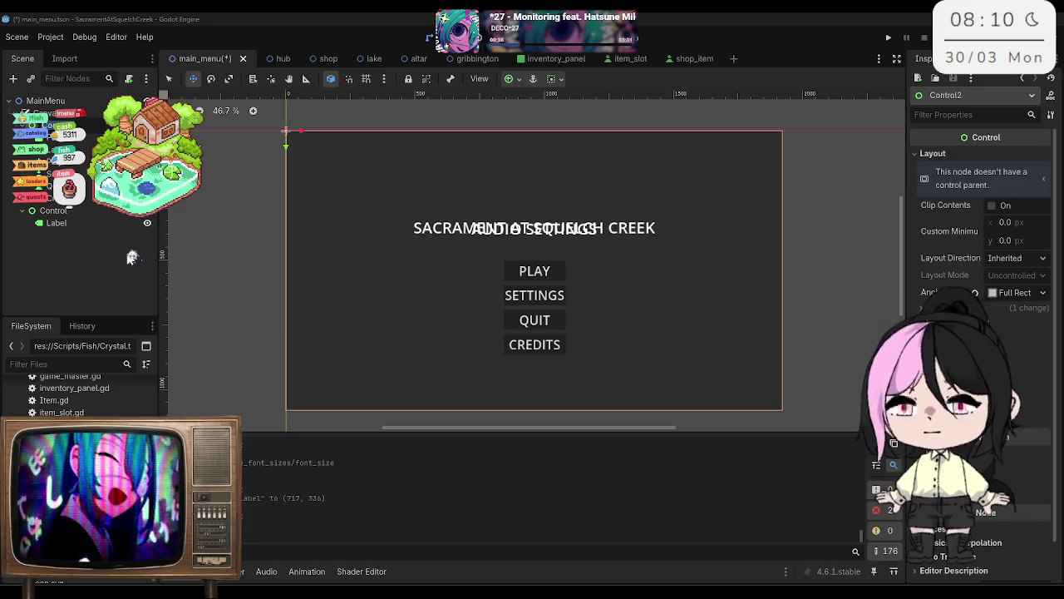
{"action": "type", "text": "MM"}
{"action": "key", "text": "Return"}
{"action": "right_click", "coordinate": [86, 133]}
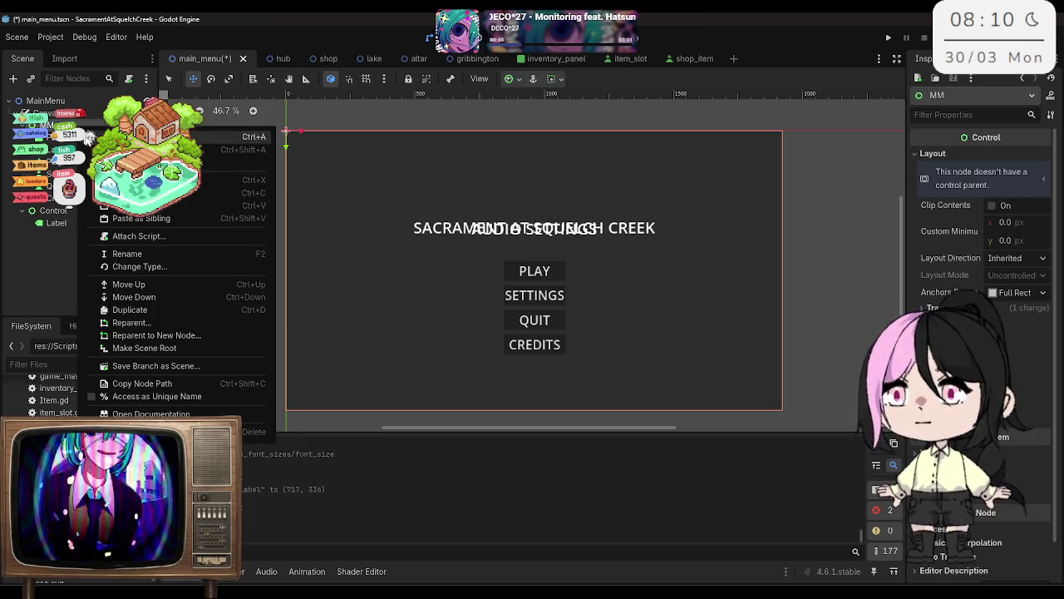
Step: Rename the AUDIO SETTINGS label's Control to SETTINGS, then to CS
{"action": "left_click", "coordinate": [137, 383]}
{"action": "right_click", "coordinate": [63, 213]}
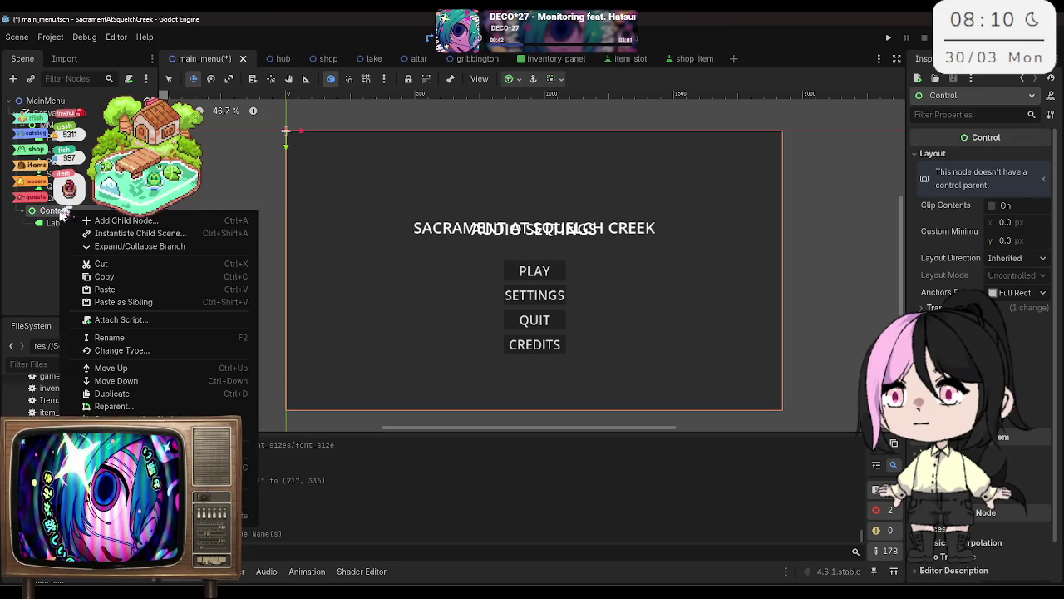
{"action": "left_click", "coordinate": [124, 338]}
{"action": "type", "text": "Se"}
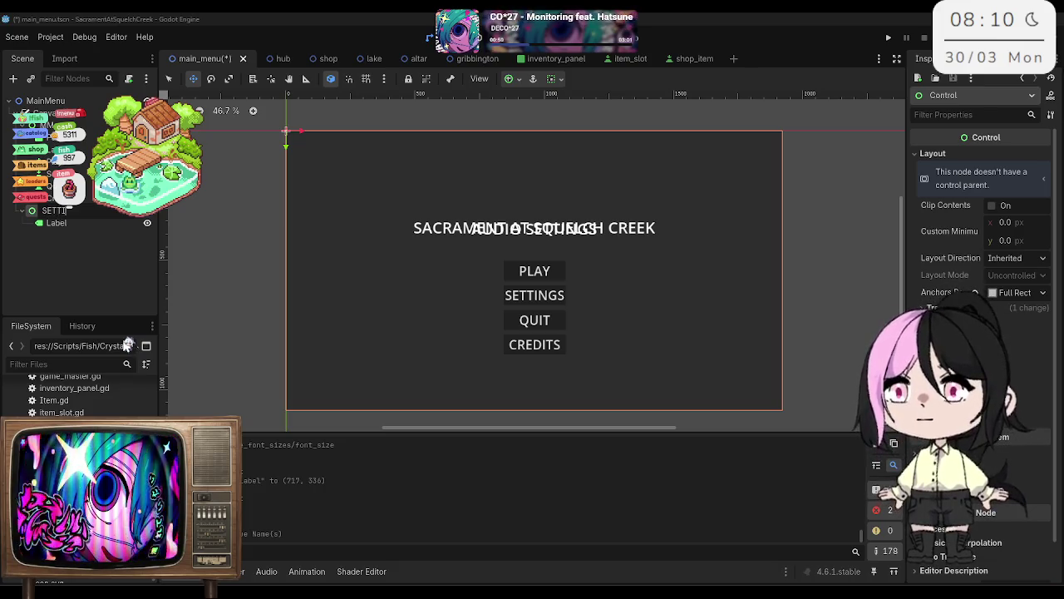
{"action": "key", "text": "Return"}
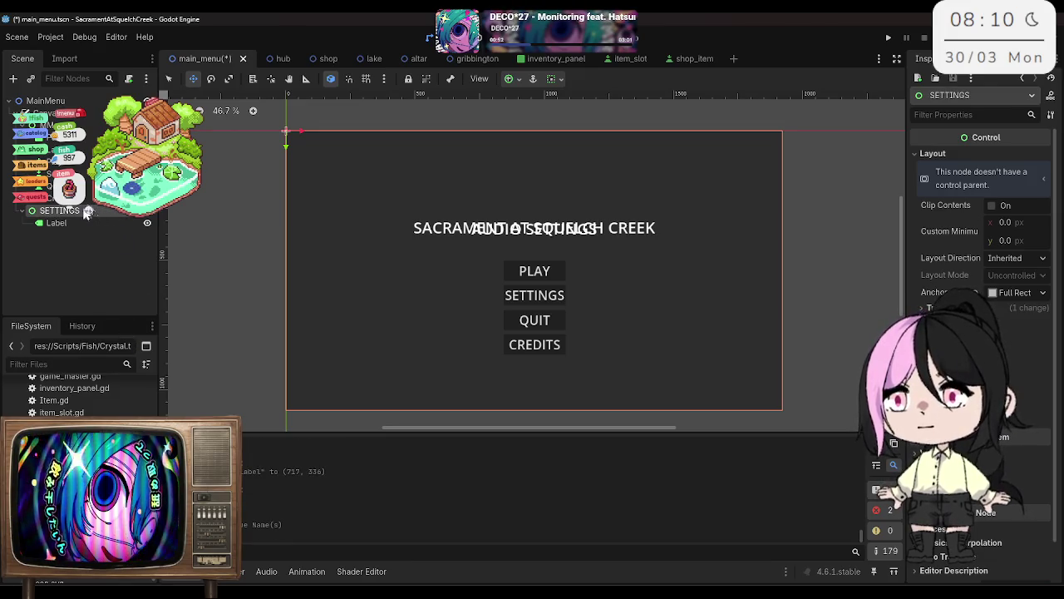
{"action": "right_click", "coordinate": [85, 211]}
{"action": "left_click", "coordinate": [166, 343]}
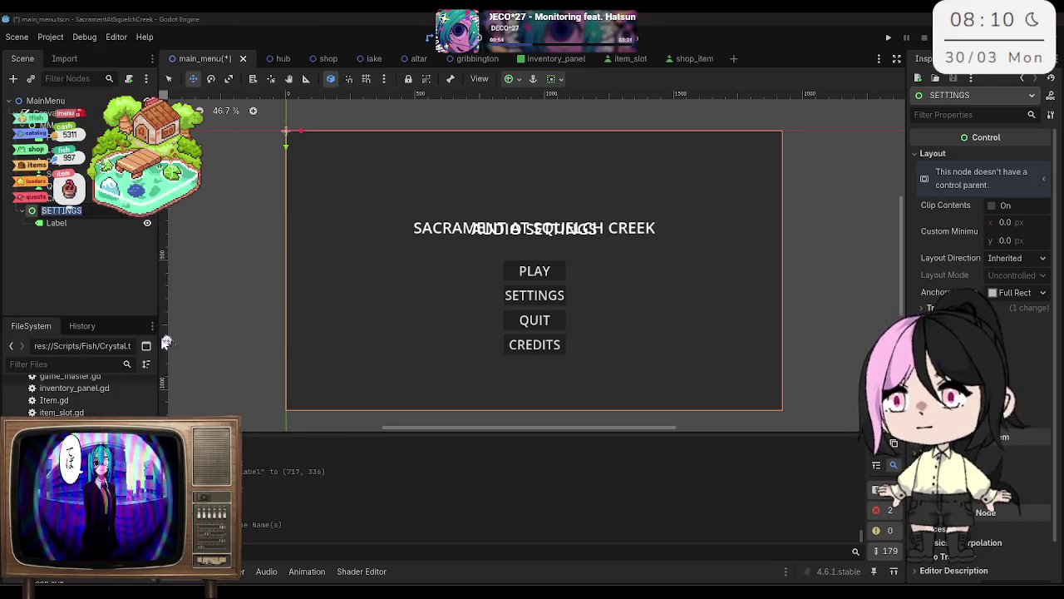
{"action": "type", "text": "CS"}
{"action": "key", "text": "Return"}
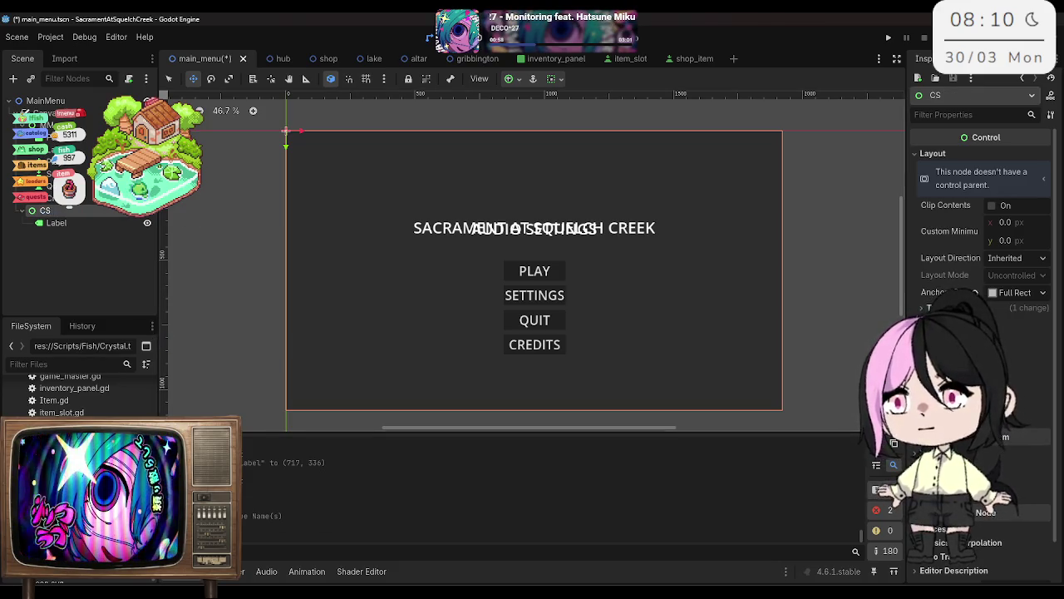
{"action": "right_click", "coordinate": [120, 210]}
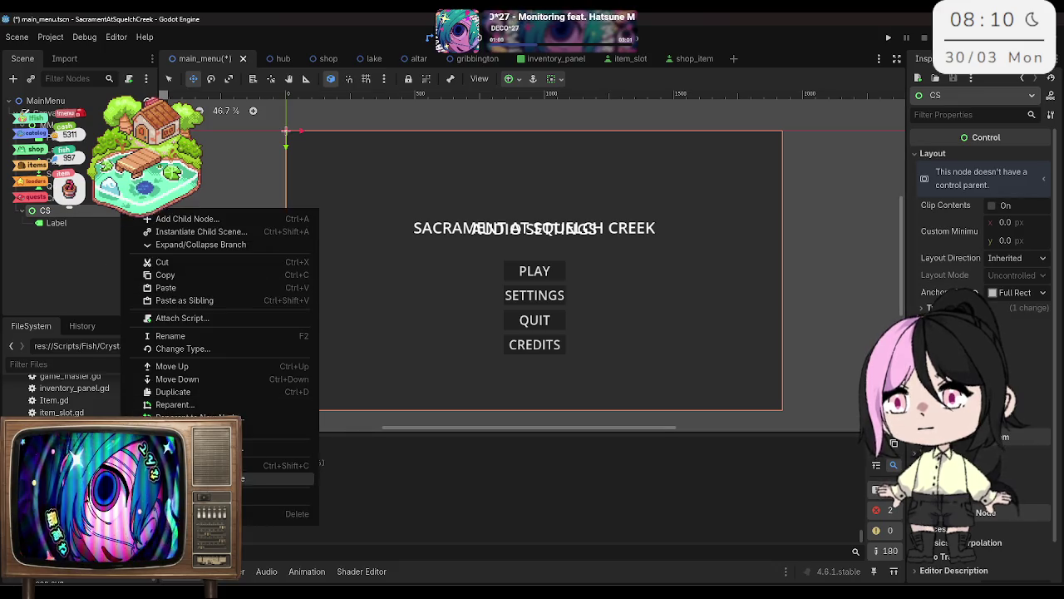
{"action": "left_click", "coordinate": [105, 264]}
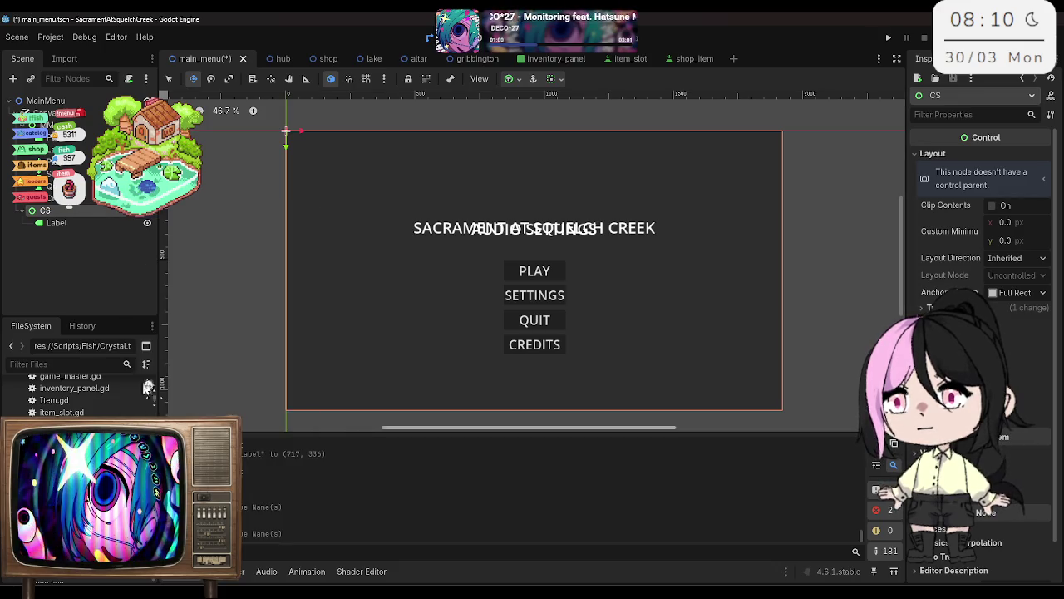
Step: Move Panel up a level, save, and hide MM so only AUDIO SETTINGS shows
{"action": "left_click", "coordinate": [75, 223]}
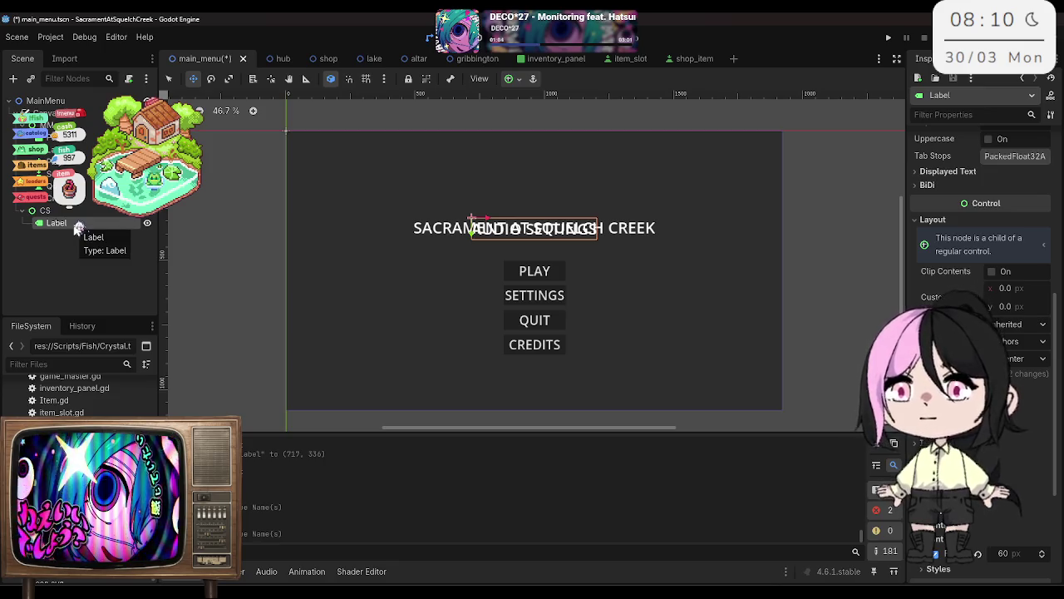
{"action": "left_click", "coordinate": [75, 215]}
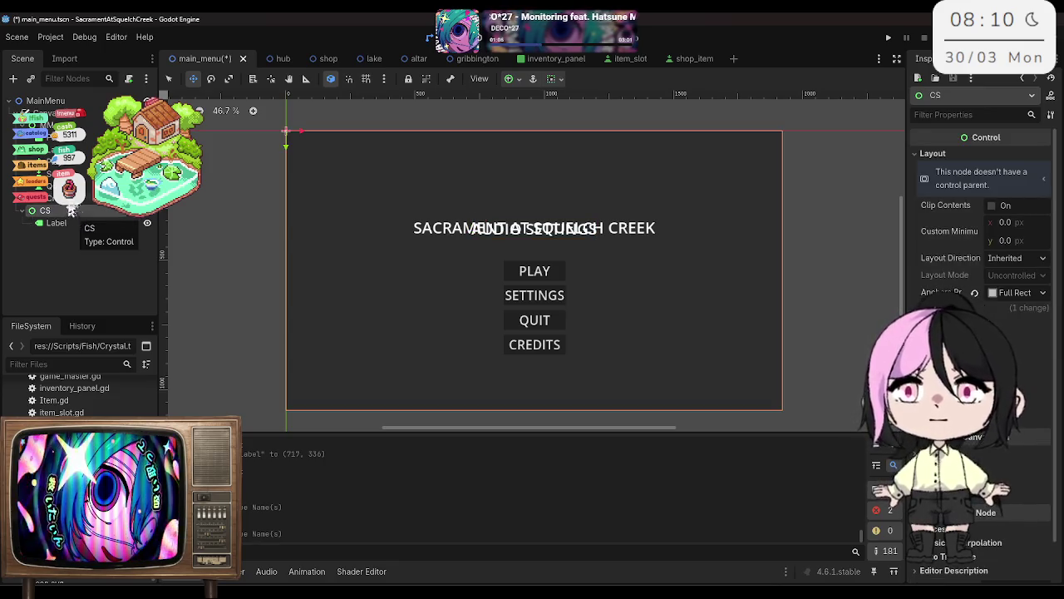
{"action": "left_click", "coordinate": [50, 125]}
{"action": "left_click", "coordinate": [147, 125]}
{"action": "left_click", "coordinate": [147, 124]}
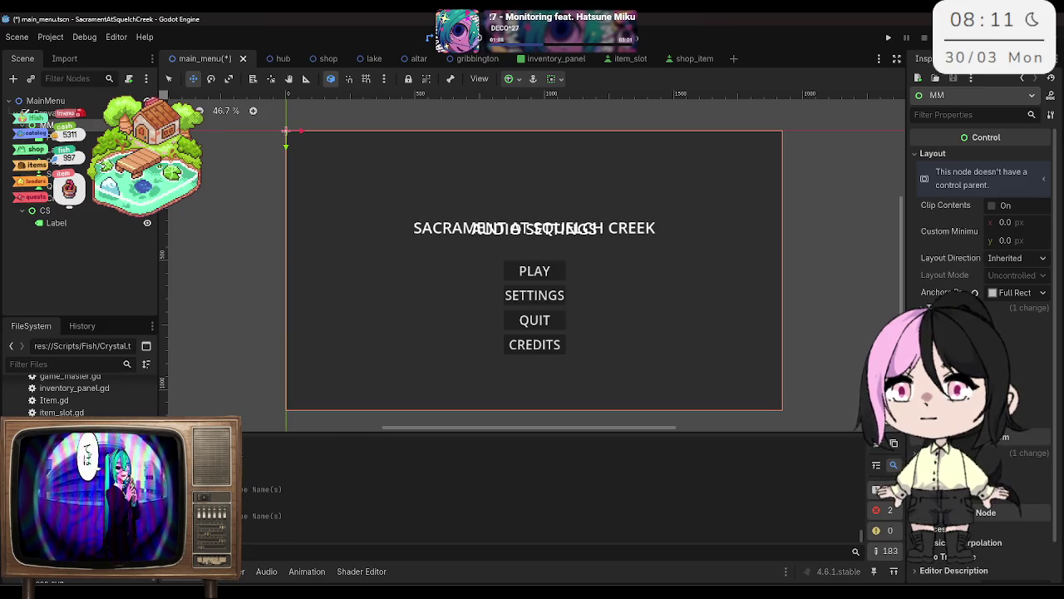
{"action": "left_click", "coordinate": [88, 122]}
{"action": "mouse_move", "coordinate": [87, 122]}
{"action": "left_mouse_down"}
{"action": "mouse_move", "coordinate": [63, 225]}
{"action": "mouse_move", "coordinate": [58, 120]}
{"action": "left_mouse_up"}
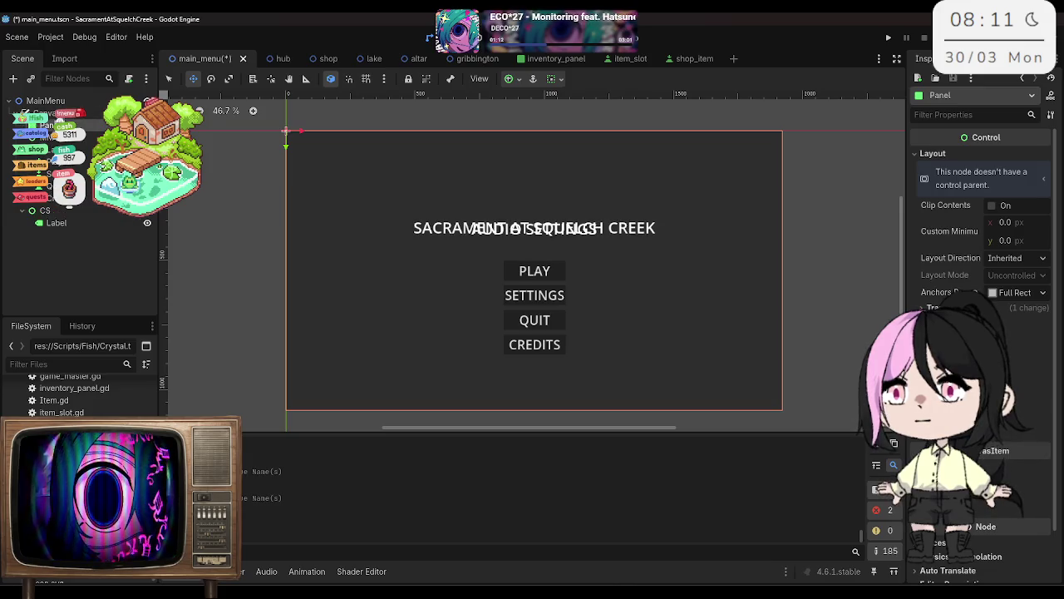
{"action": "key", "text": "ctrl+s"}
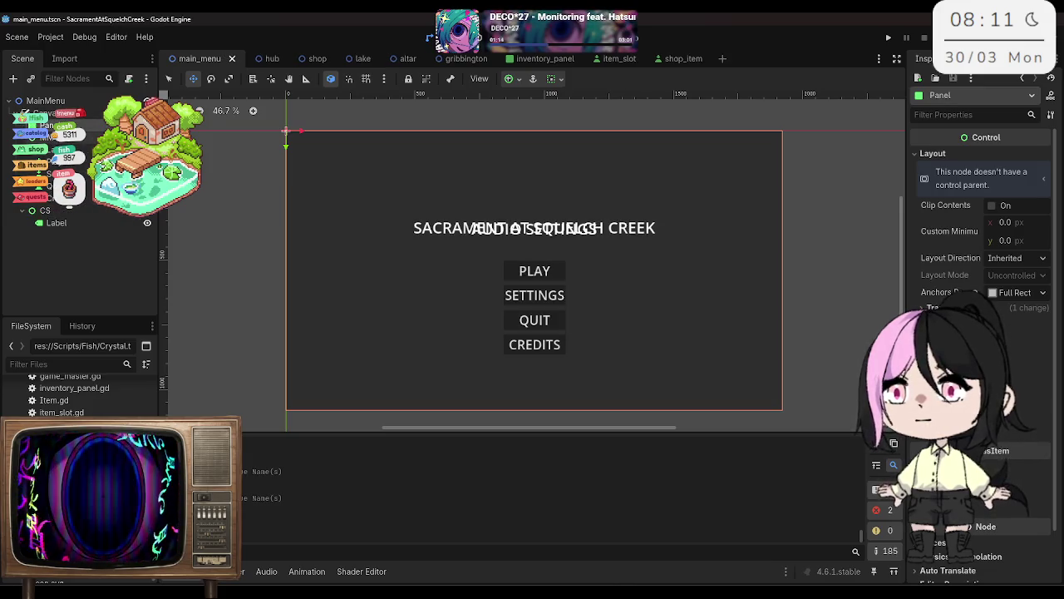
{"action": "left_click", "coordinate": [147, 125]}
{"action": "left_click", "coordinate": [67, 221]}
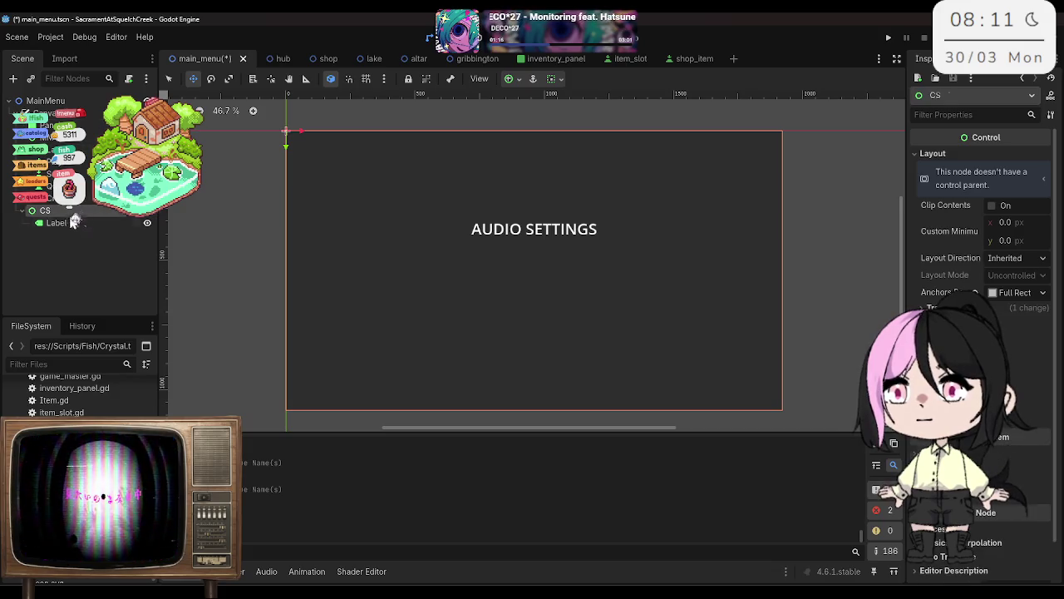
{"action": "left_click", "coordinate": [71, 212]}
Step: Add an HScrollBar child node under CS via a 'scroll' search
{"action": "right_click", "coordinate": [70, 212]}
{"action": "left_click", "coordinate": [130, 221]}
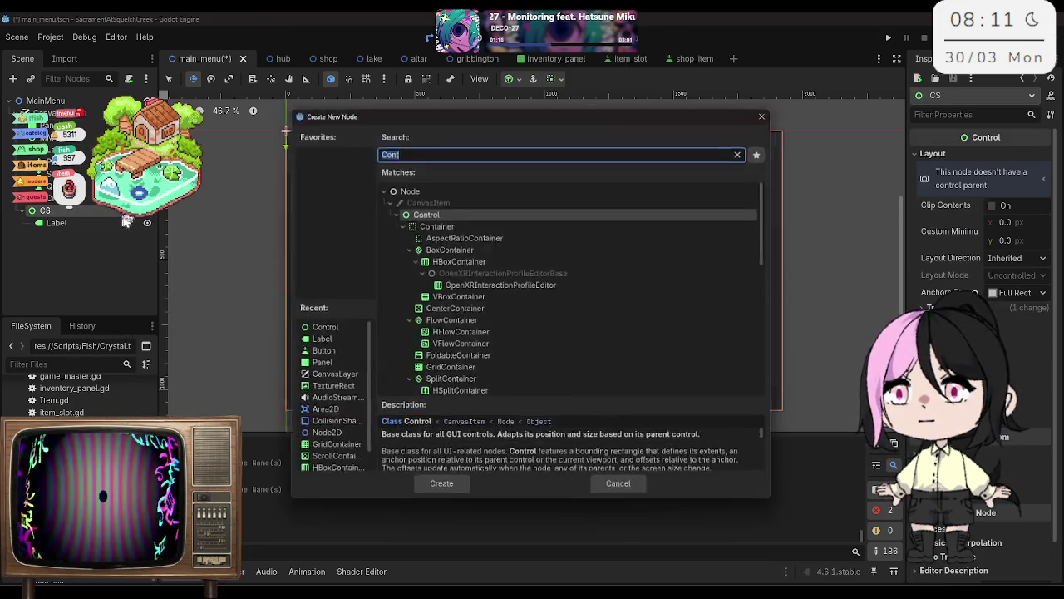
{"action": "type", "text": "sc"}
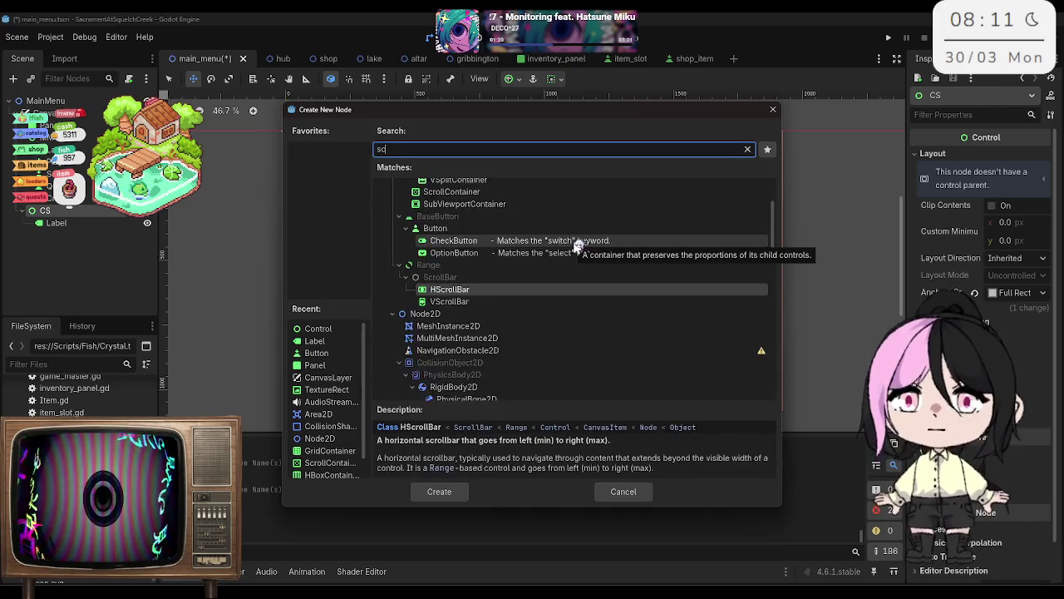
{"action": "type", "text": "roll"}
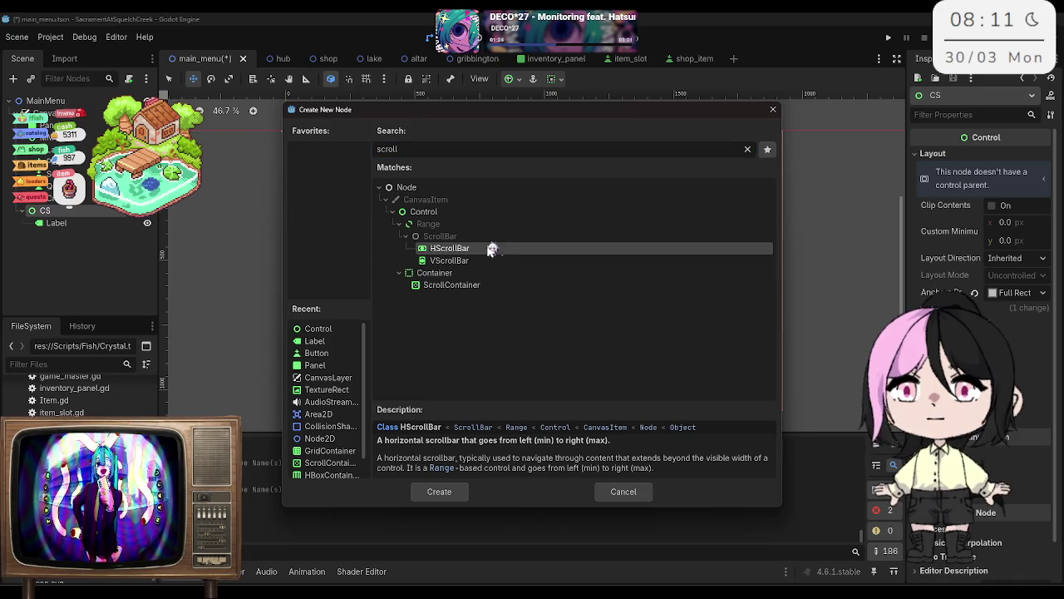
{"action": "double_click", "coordinate": [489, 247]}
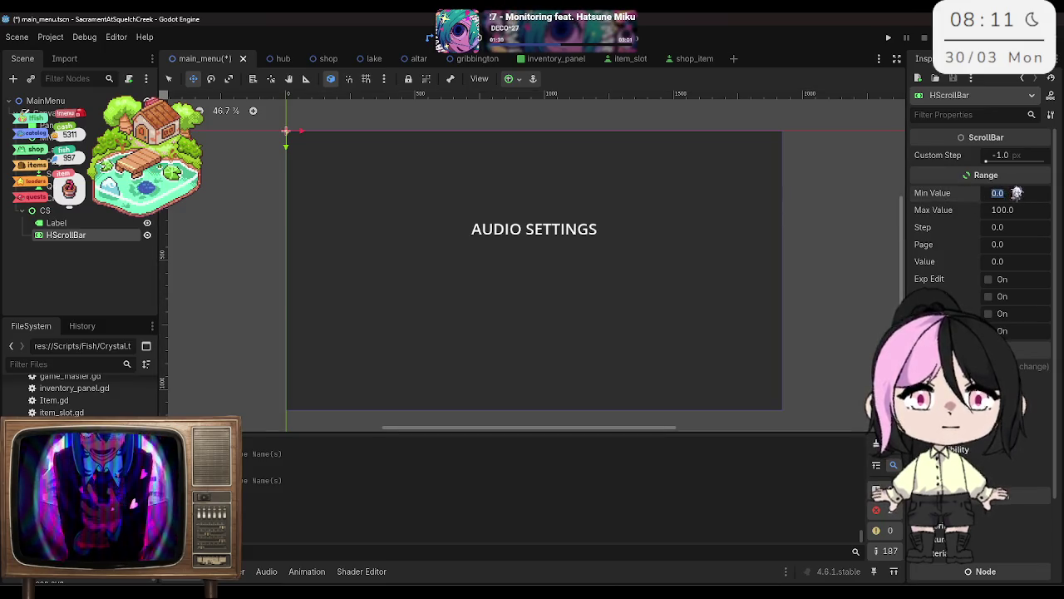
Step: Set the scrollbar's Max Value to 1 and Step to 0.1, then save
{"action": "left_click", "coordinate": [1029, 211]}
{"action": "type", "text": "1"}
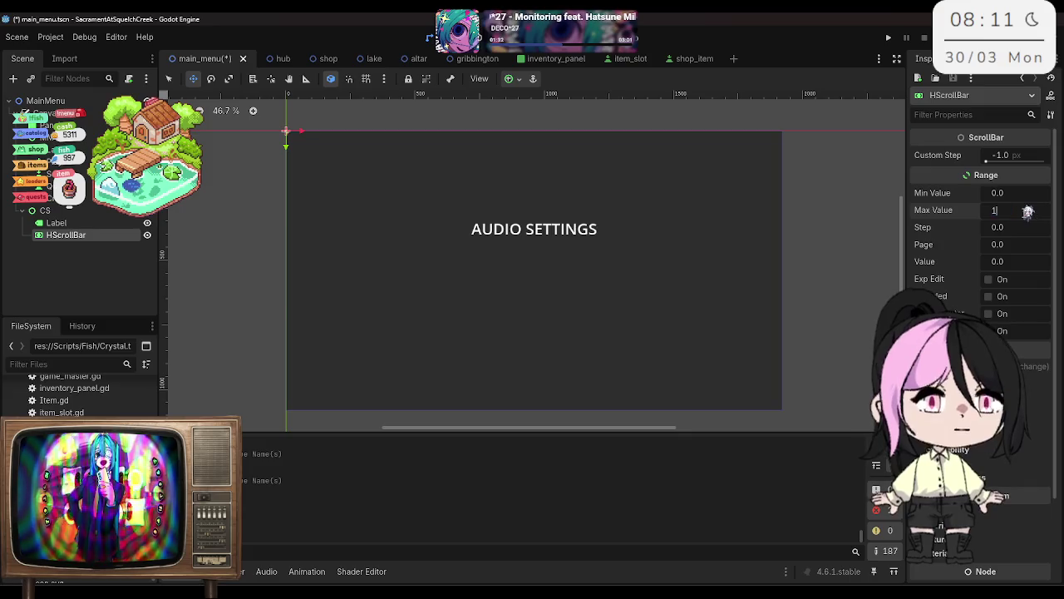
{"action": "left_click", "coordinate": [1023, 155]}
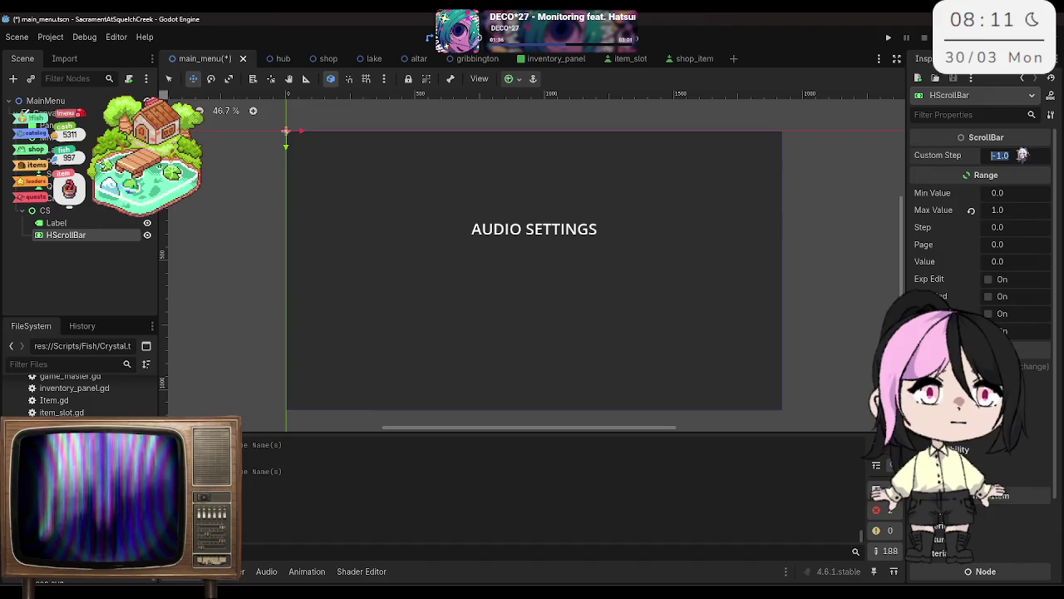
{"action": "left_click", "coordinate": [1024, 222]}
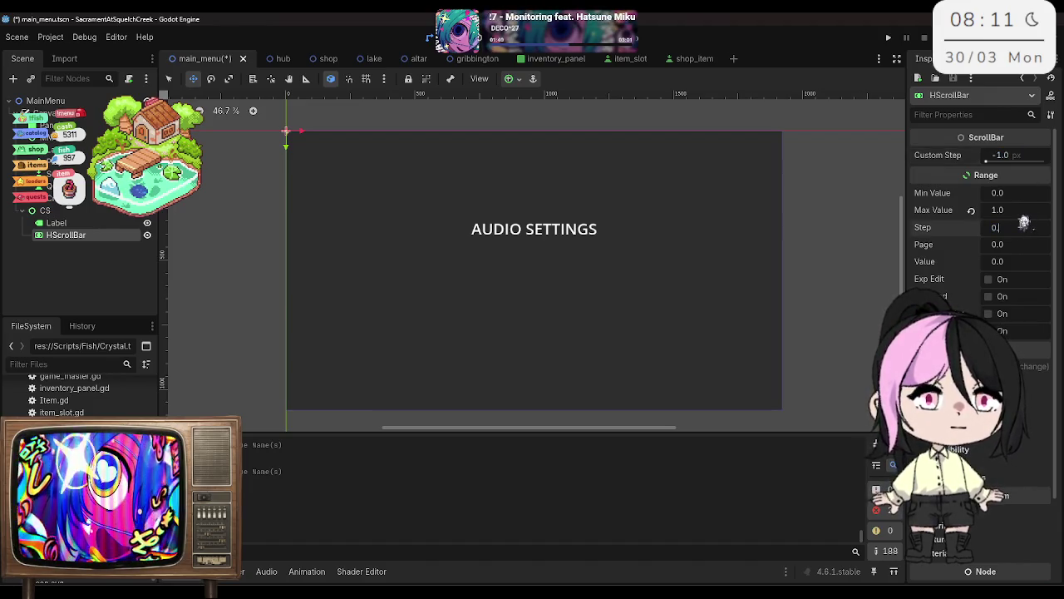
{"action": "type", "text": "1"}
{"action": "key", "text": "Return"}
{"action": "key", "text": "ctrl+s"}
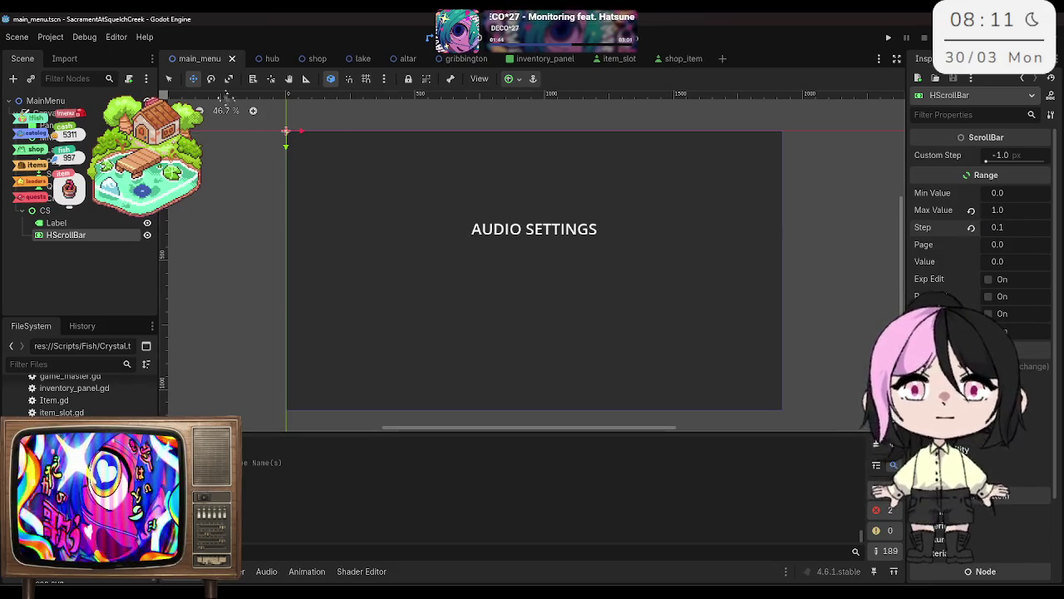
{"action": "left_click", "coordinate": [172, 78]}
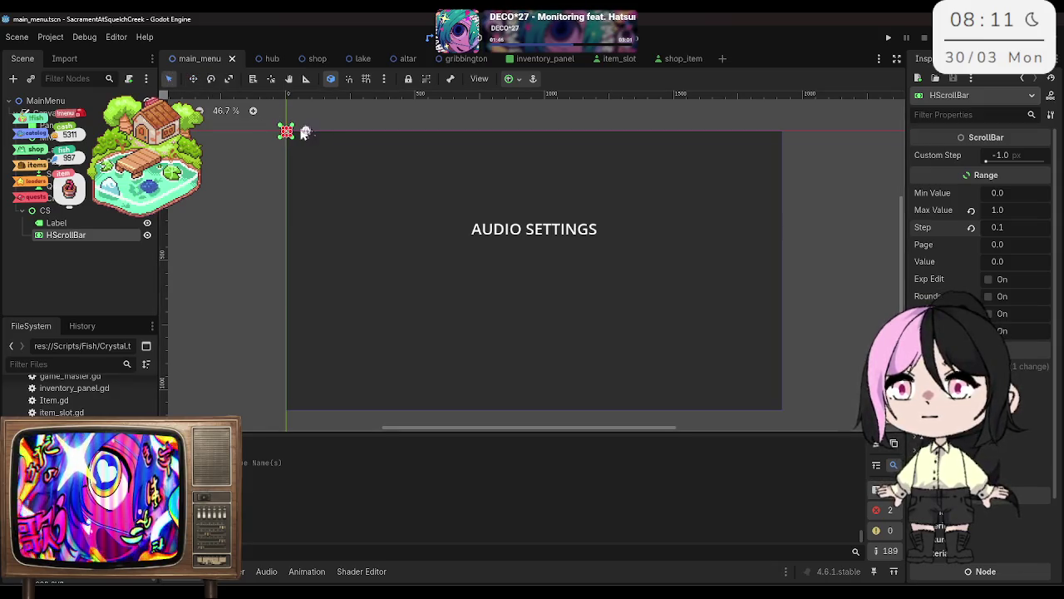
Step: Anchor the scrollbar to the Center preset, widen and heighten it, and save
{"action": "left_click", "coordinate": [997, 366]}
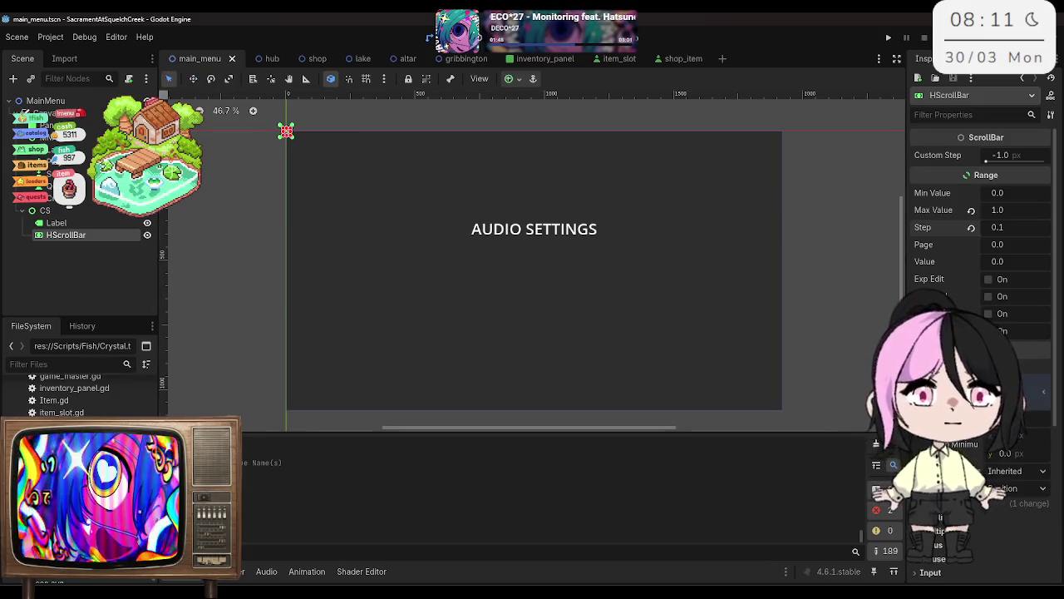
{"action": "left_click", "coordinate": [1021, 489]}
{"action": "left_click", "coordinate": [1029, 517]}
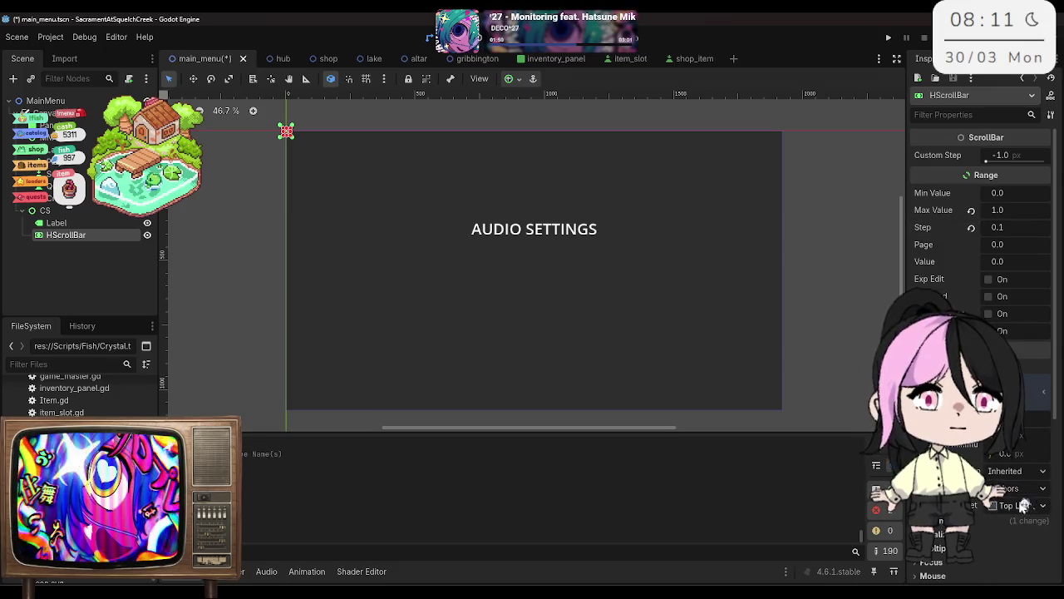
{"action": "left_click", "coordinate": [1046, 505]}
{"action": "left_click", "coordinate": [1046, 491]}
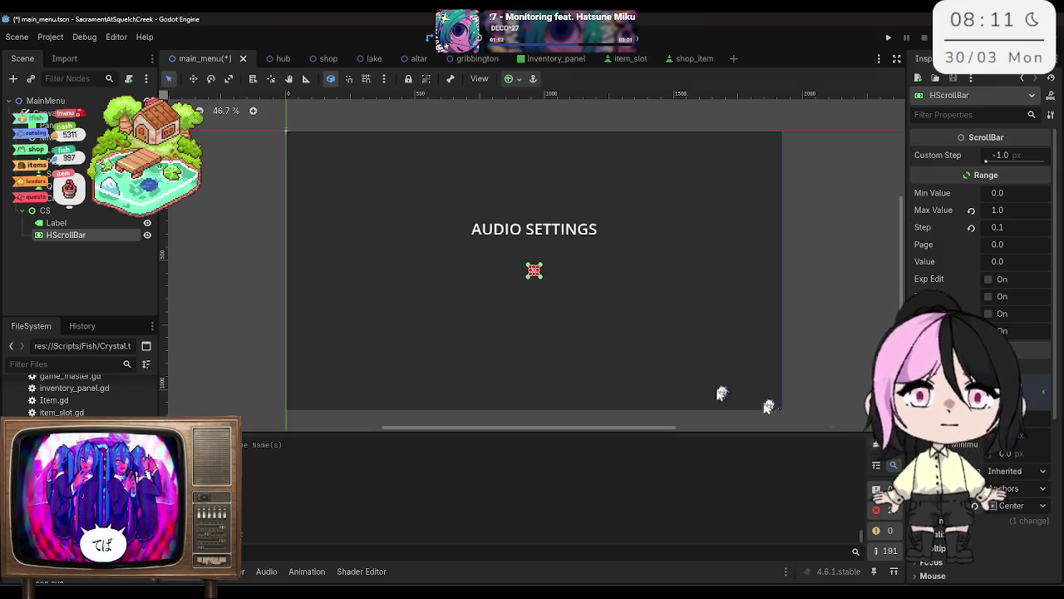
{"action": "mouse_move", "coordinate": [538, 271]}
{"action": "left_mouse_down"}
{"action": "mouse_move", "coordinate": [600, 271]}
{"action": "mouse_move", "coordinate": [565, 281]}
{"action": "mouse_move", "coordinate": [463, 272]}
{"action": "mouse_move", "coordinate": [472, 273]}
{"action": "left_mouse_up"}
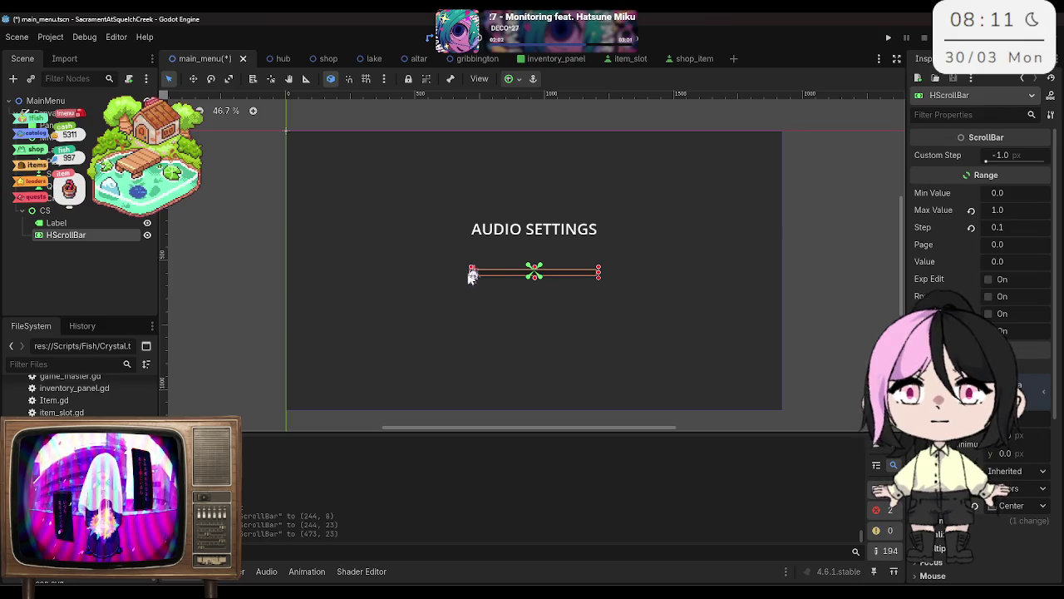
{"action": "left_click_drag", "start_coordinate": [537, 278], "coordinate": [538, 283]}
{"action": "key", "text": "ctrl+s"}
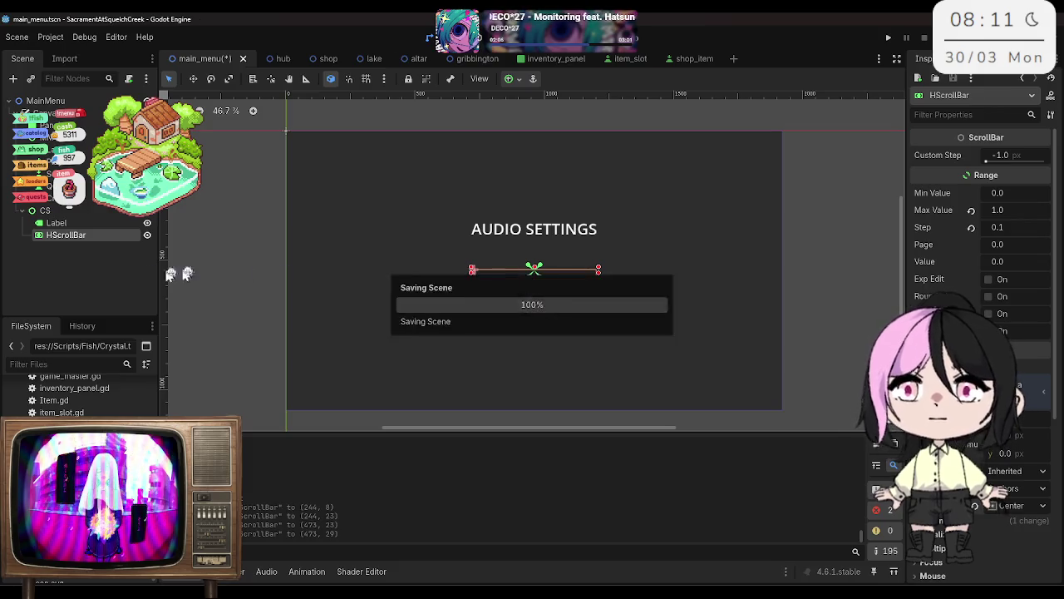
Step: Set the scrollbar's Min Value to -1 and Max Value to 0, then save
{"action": "left_click", "coordinate": [99, 266]}
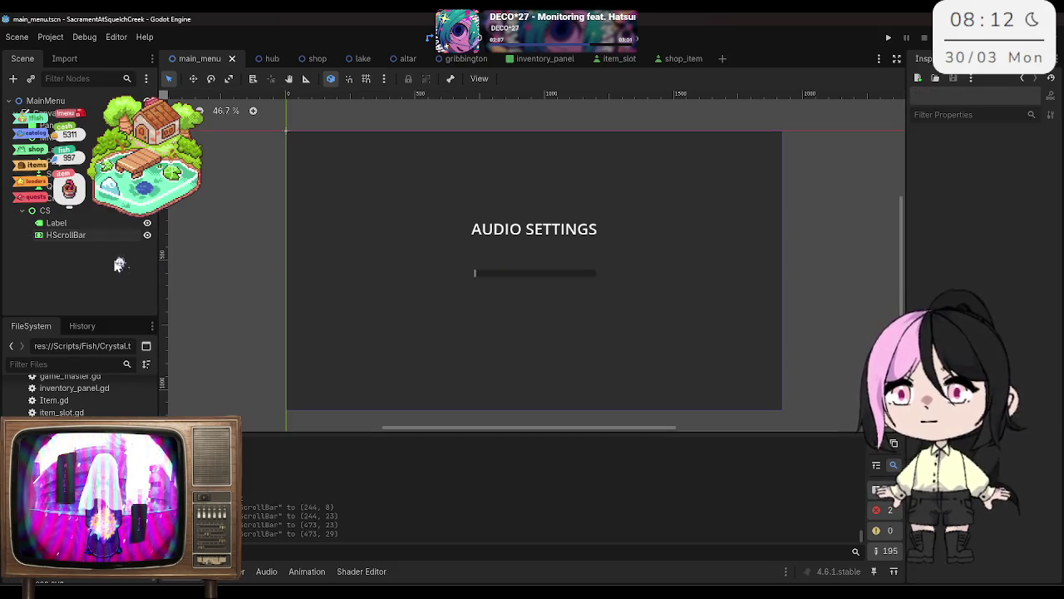
{"action": "left_click", "coordinate": [508, 276]}
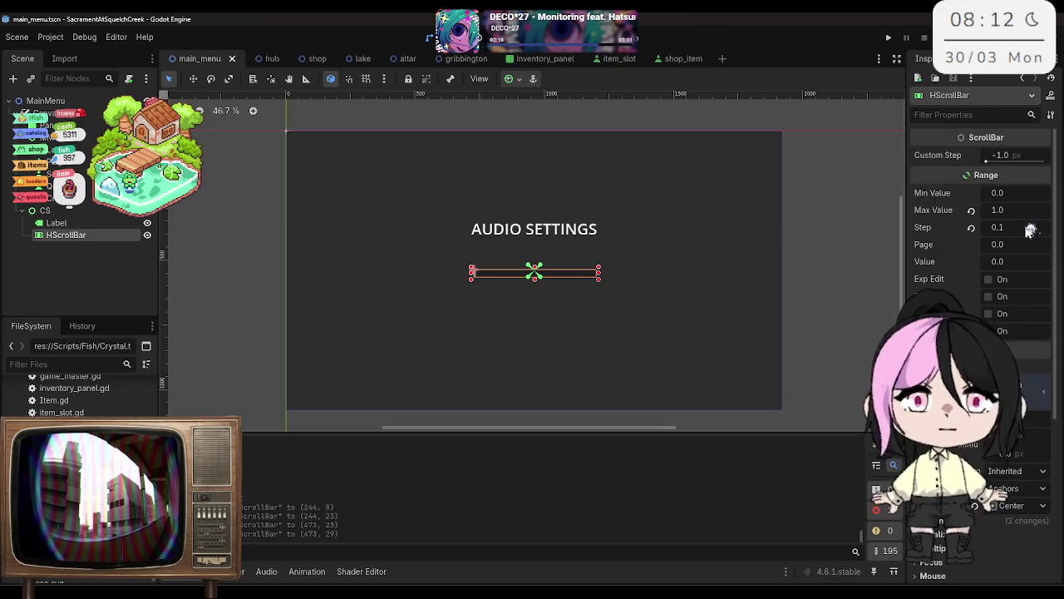
{"action": "left_click", "coordinate": [1014, 200]}
{"action": "type", "text": "-1"}
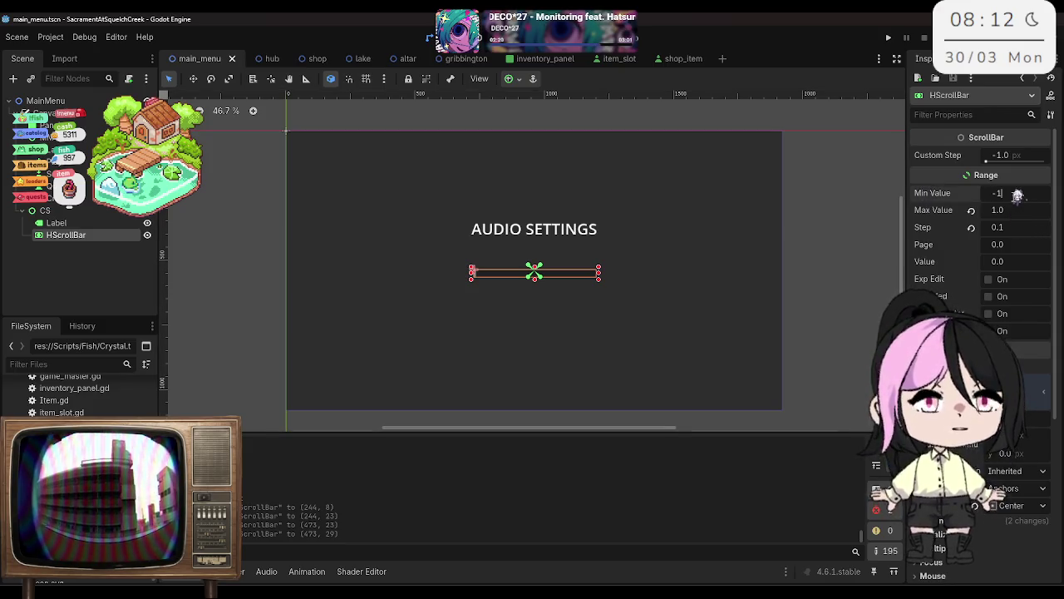
{"action": "key", "text": "Return"}
{"action": "left_click", "coordinate": [1018, 208]}
{"action": "type", "text": "0"}
{"action": "key", "text": "Return"}
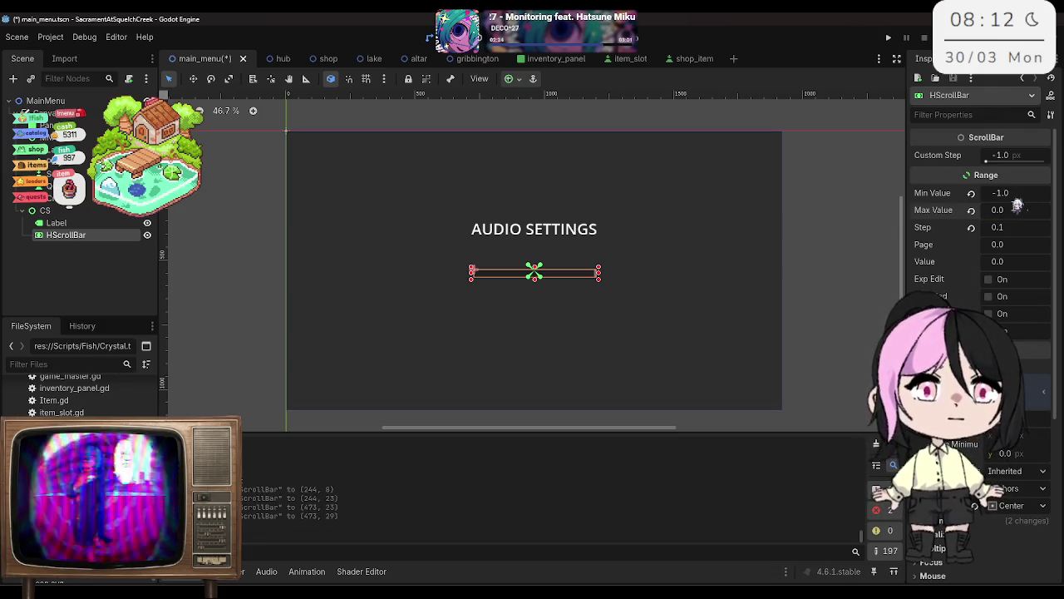
{"action": "key", "text": "ctrl+s"}
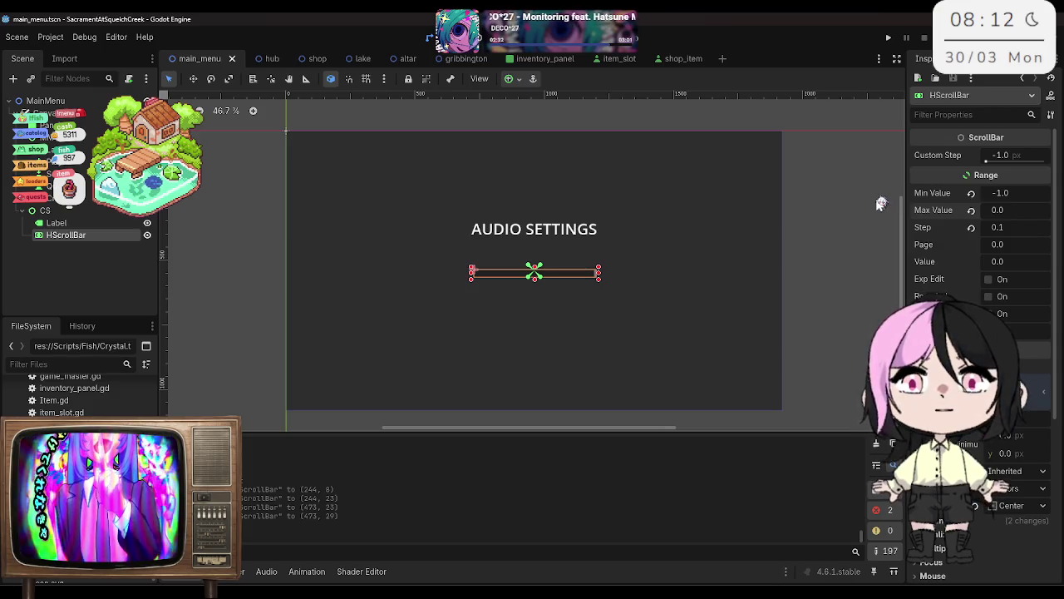
{"action": "left_click", "coordinate": [532, 37]}
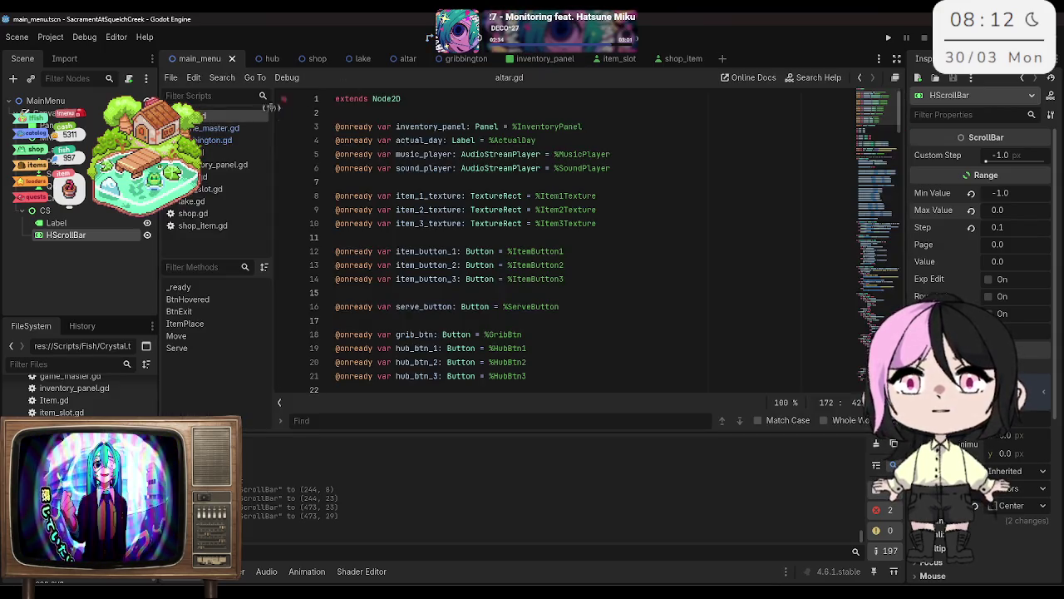
Step: Open game_master.gd and scroll to the top to check its volume settings
{"action": "left_click", "coordinate": [232, 126]}
{"action": "scroll", "coordinate": [569, 197], "scroll_direction": "up", "scroll_amount": 9}
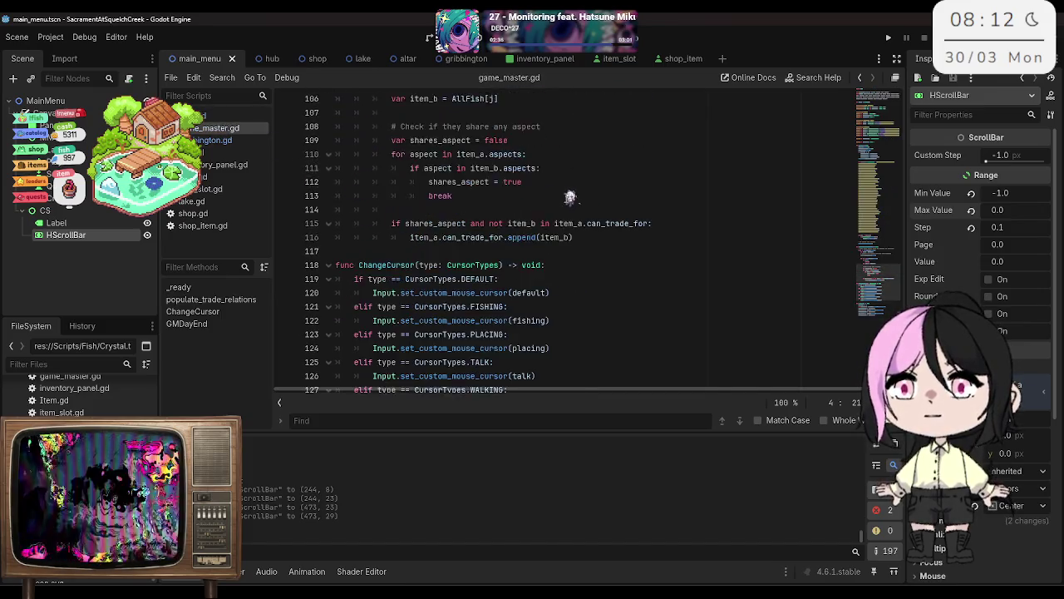
{"action": "scroll", "coordinate": [569, 197], "scroll_direction": "up", "scroll_amount": 20}
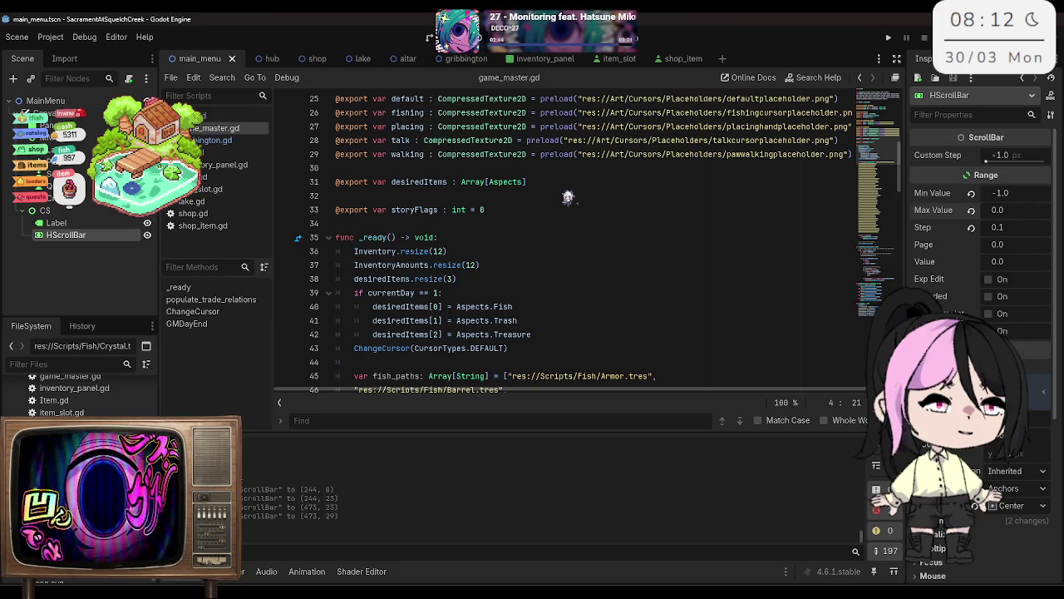
{"action": "scroll", "coordinate": [568, 197], "scroll_direction": "up", "scroll_amount": 8}
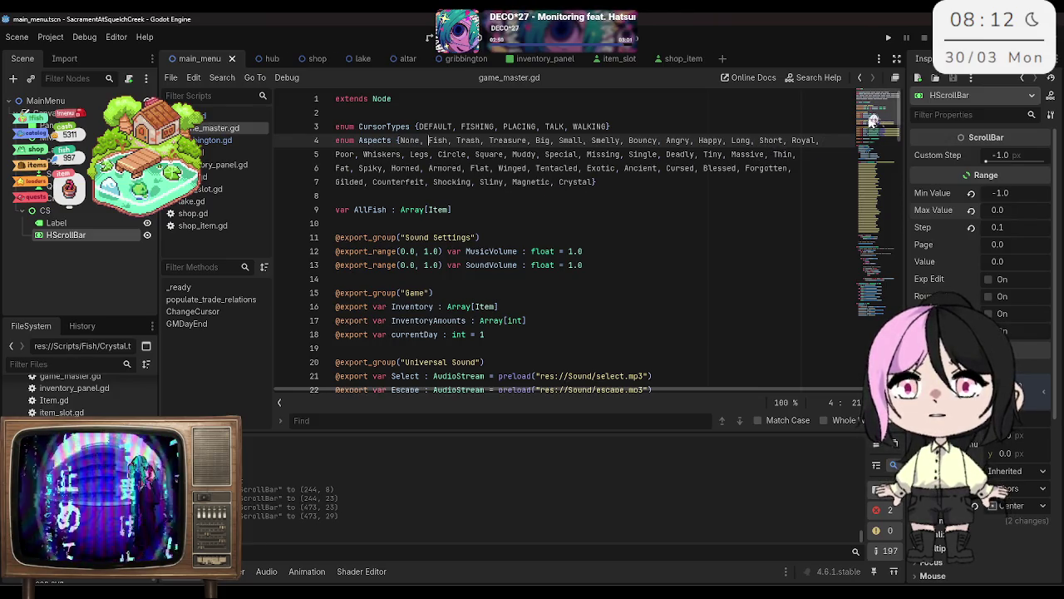
Step: Reset the scrollbar range to Min 0.0 and Max 1.0, then save
{"action": "left_click", "coordinate": [1033, 192]}
{"action": "type", "text": "0"}
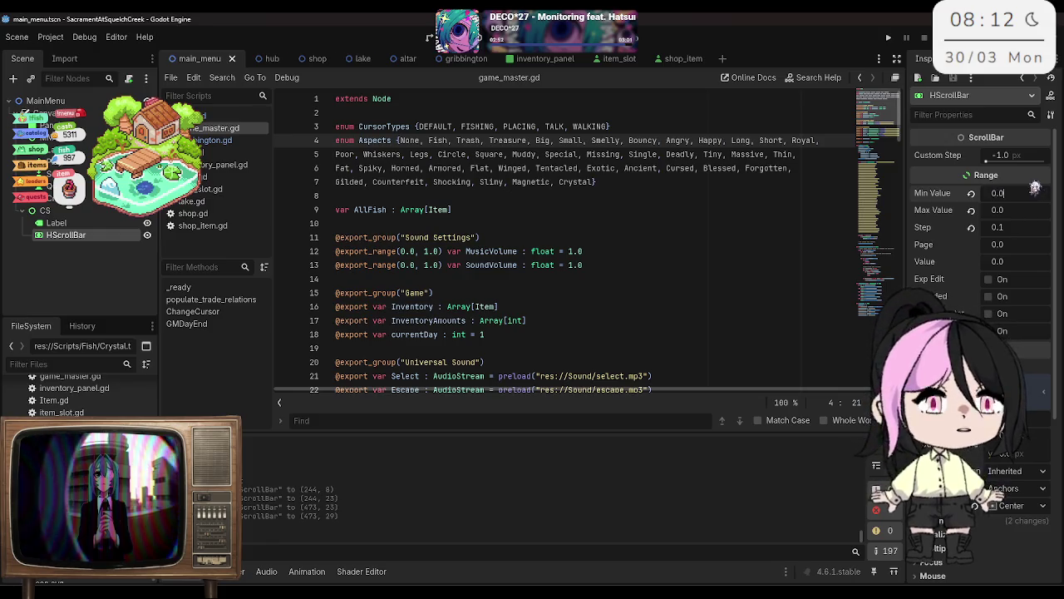
{"action": "left_click", "coordinate": [1028, 210]}
{"action": "type", "text": "1"}
{"action": "key", "text": "Return"}
{"action": "key", "text": "ctrl+s"}
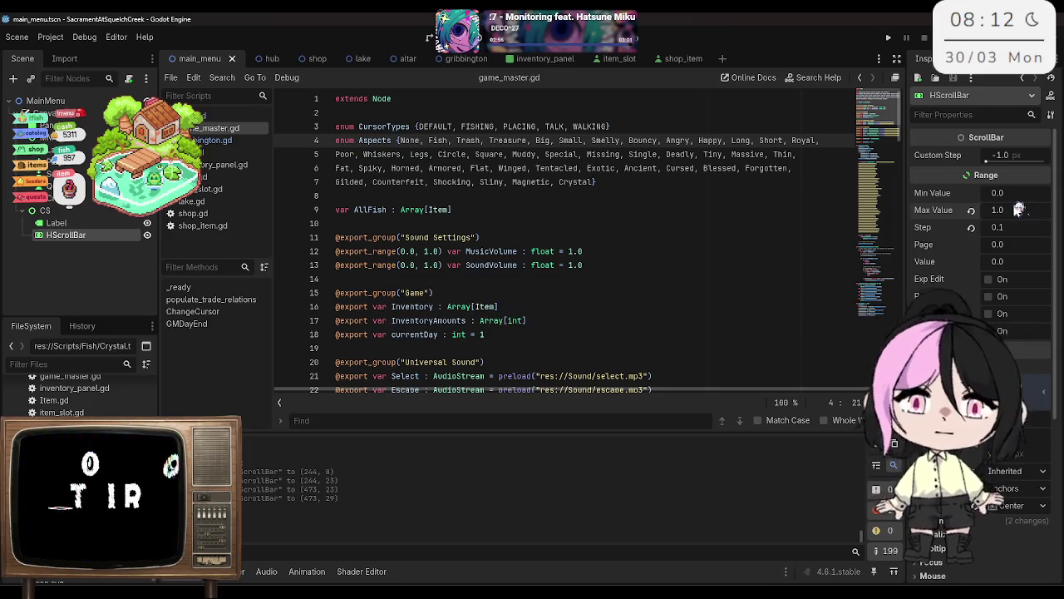
Step: Browse the Control node types, then search 'slider' and add an HSlider under CS
{"action": "left_click", "coordinate": [65, 222]}
{"action": "right_click", "coordinate": [71, 214]}
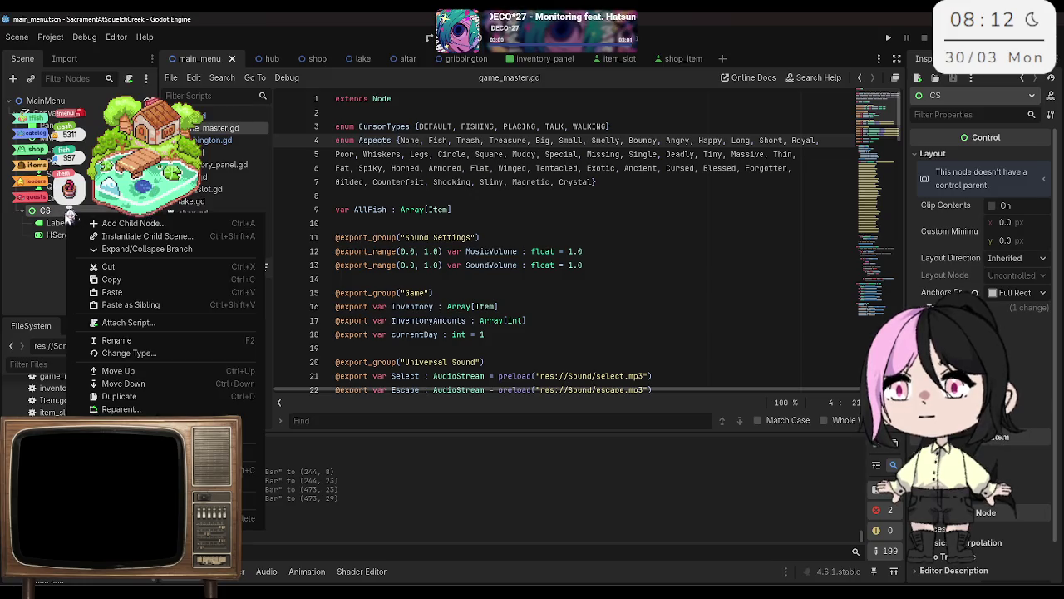
{"action": "left_click", "coordinate": [108, 223]}
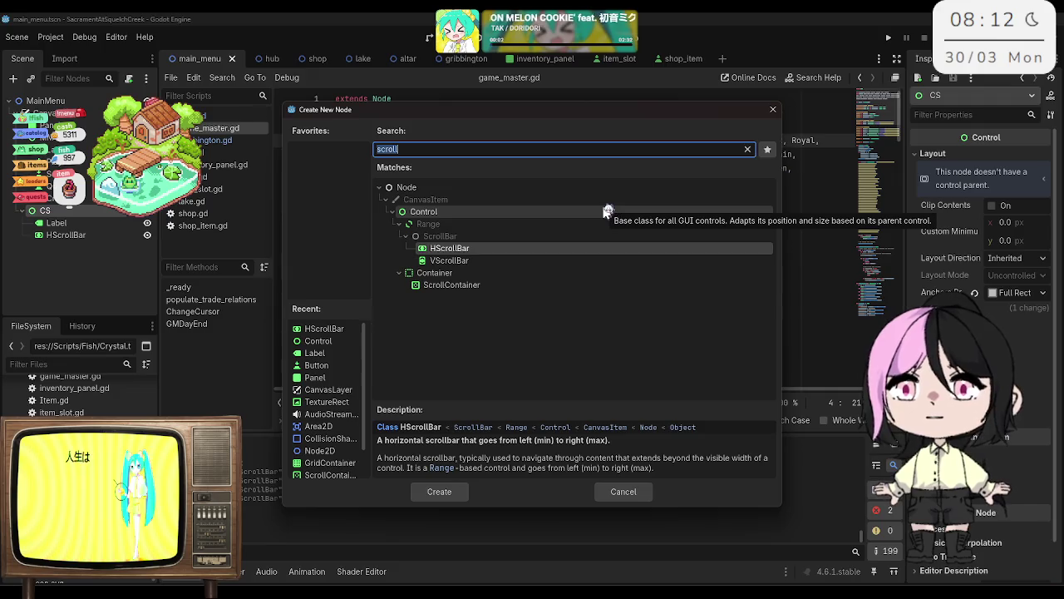
{"action": "type", "text": "control"}
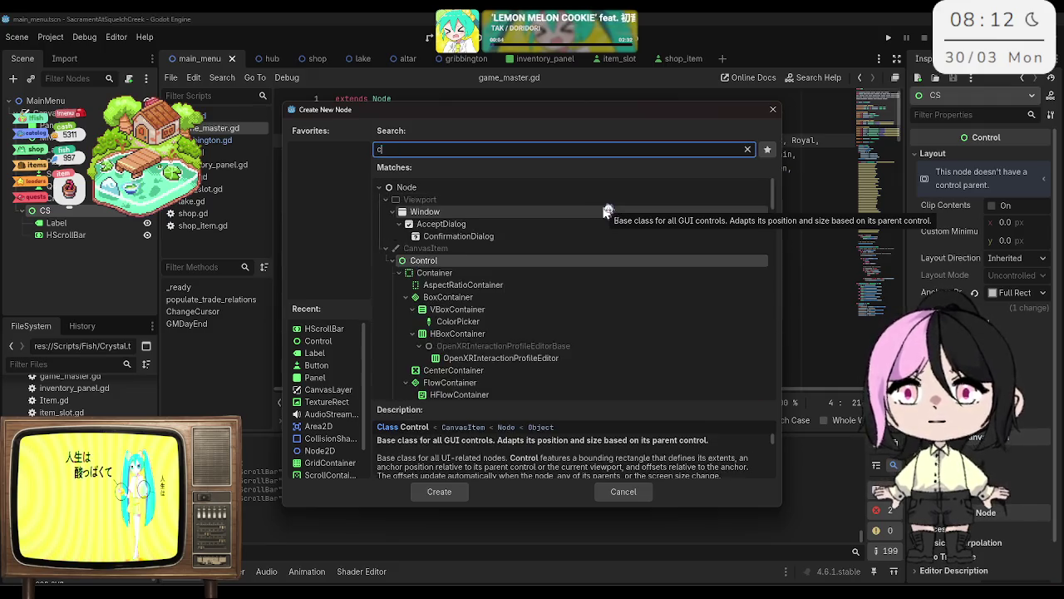
{"action": "key", "text": "BackSpace"}
{"action": "key", "text": "BackSpace"}
{"action": "key", "text": "BackSpace"}
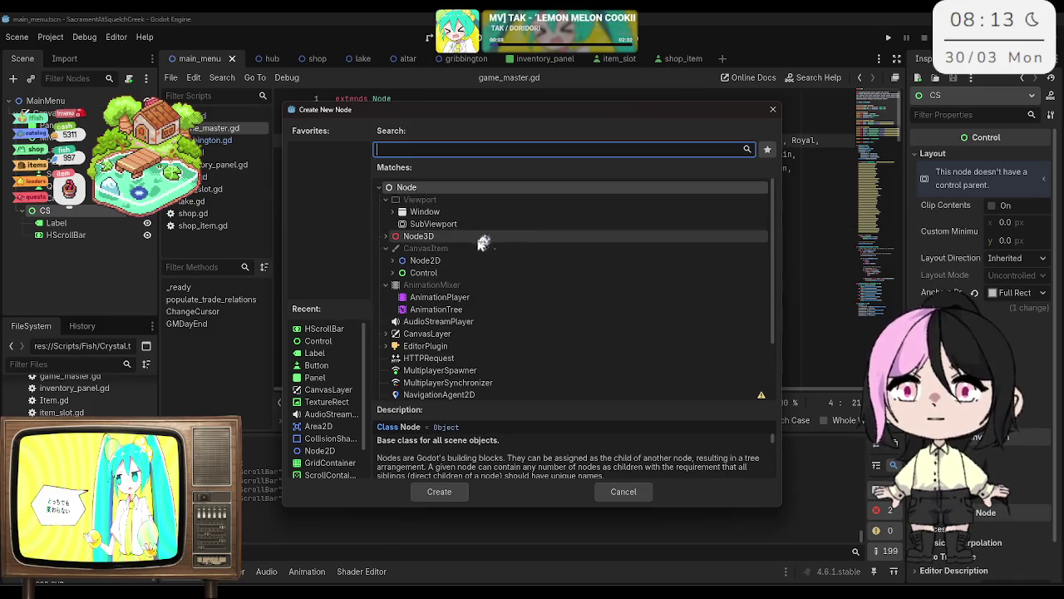
{"action": "left_click", "coordinate": [393, 273]}
{"action": "scroll", "coordinate": [469, 260], "scroll_direction": "down", "scroll_amount": 1}
{"action": "scroll", "coordinate": [469, 260], "scroll_direction": "down", "scroll_amount": 4}
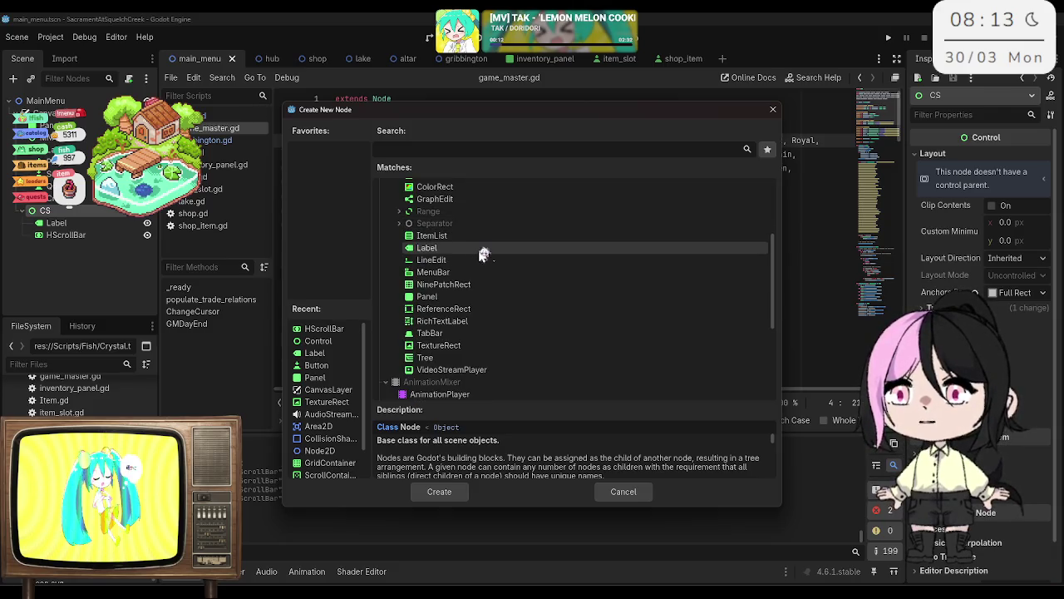
{"action": "scroll", "coordinate": [482, 250], "scroll_direction": "down", "scroll_amount": 1}
{"action": "scroll", "coordinate": [483, 252], "scroll_direction": "up", "scroll_amount": 1}
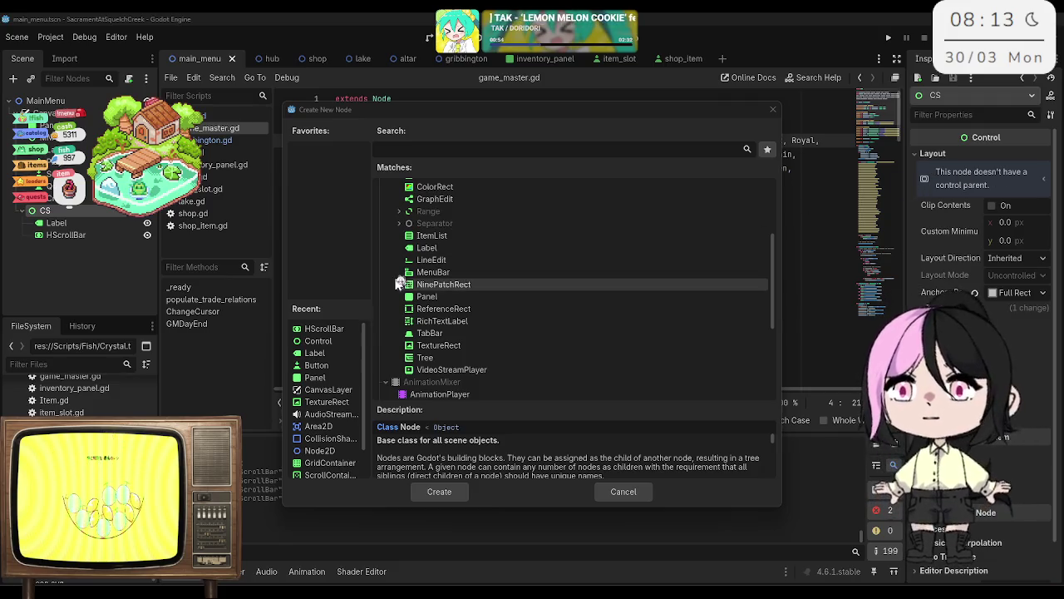
{"action": "scroll", "coordinate": [487, 230], "scroll_direction": "up", "scroll_amount": 5}
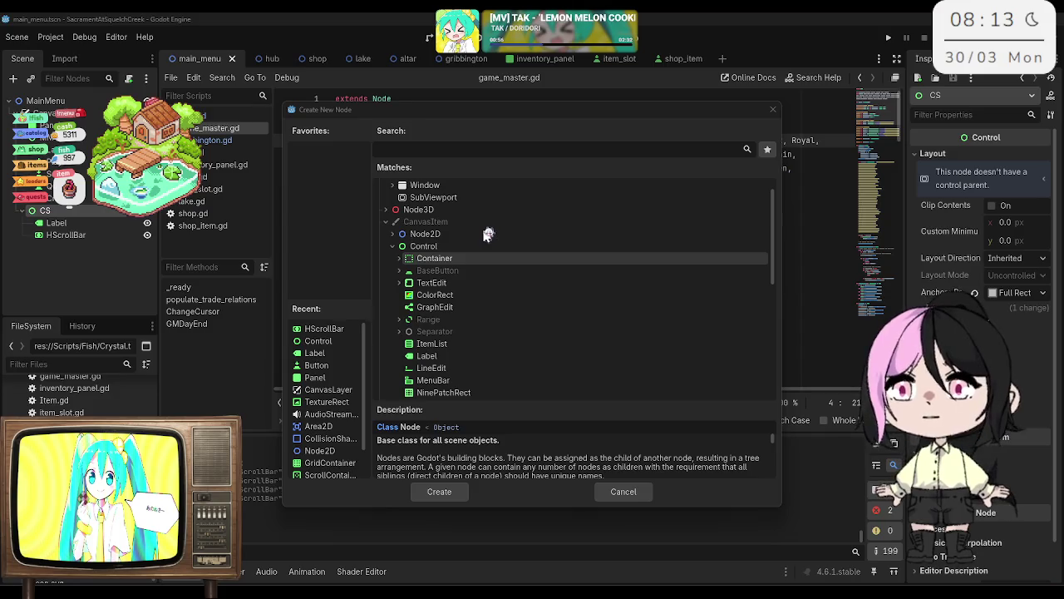
{"action": "left_click", "coordinate": [451, 150]}
{"action": "type", "text": "slider"}
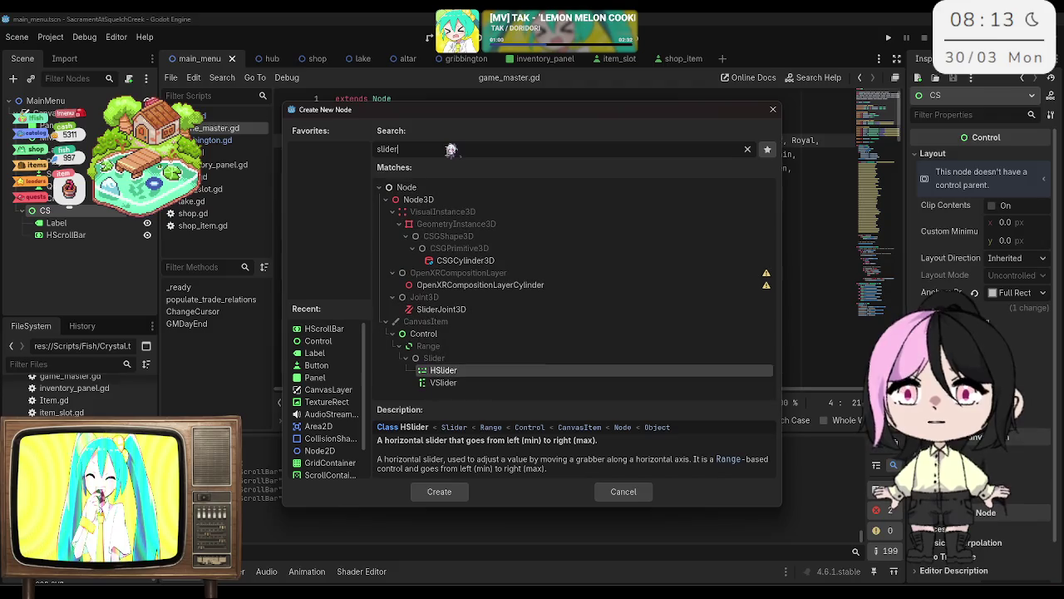
{"action": "double_click", "coordinate": [468, 372]}
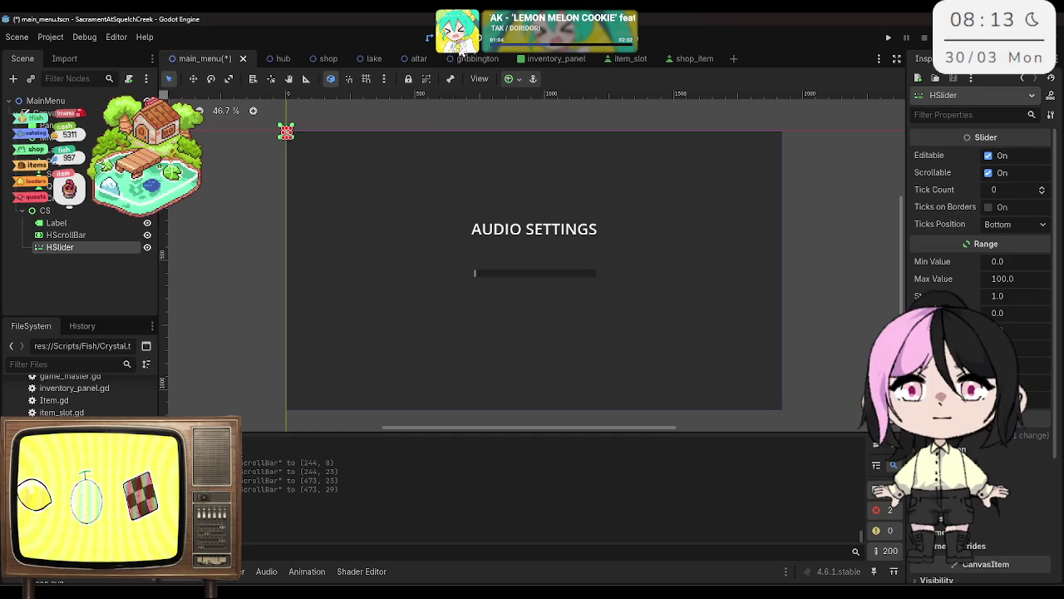
Step: Delete the HScrollBar node from CS
{"action": "left_click", "coordinate": [81, 234]}
{"action": "right_click", "coordinate": [78, 237]}
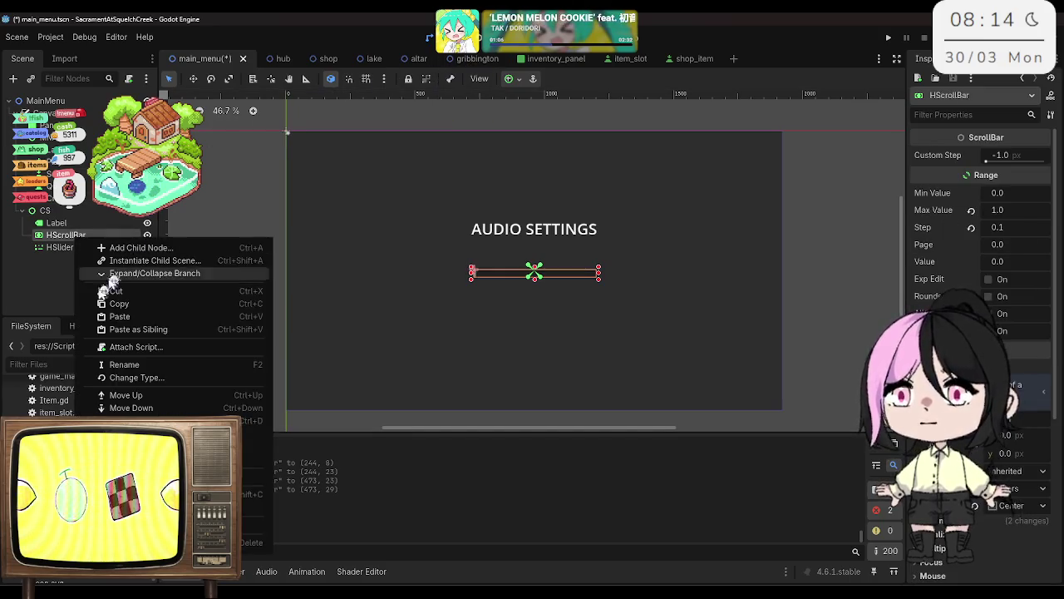
{"action": "left_click", "coordinate": [133, 542]}
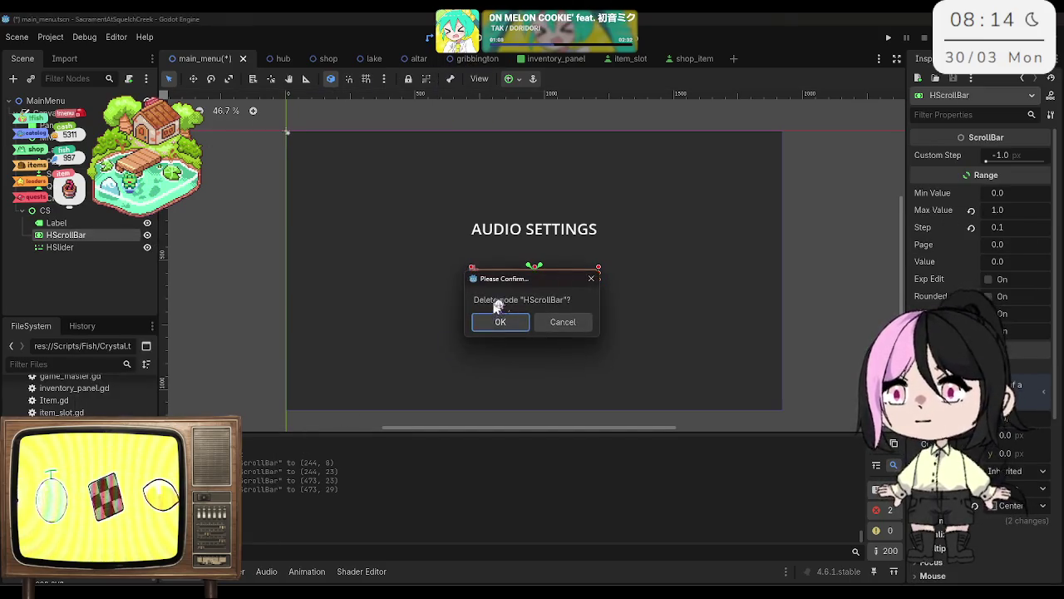
{"action": "left_click", "coordinate": [494, 318]}
{"action": "left_click", "coordinate": [59, 236]}
{"action": "right_click", "coordinate": [67, 238]}
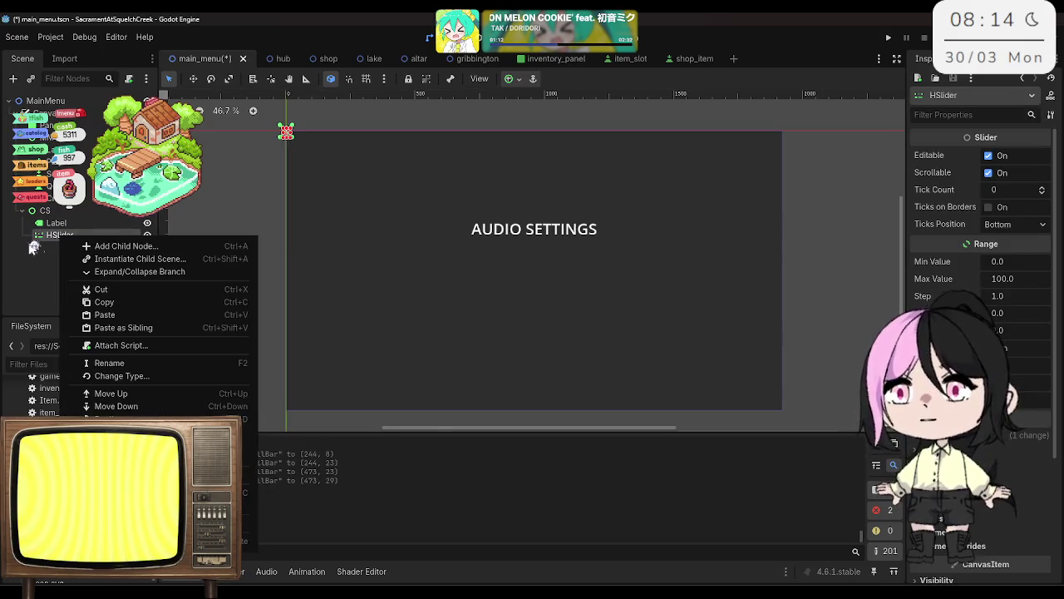
{"action": "left_click", "coordinate": [249, 103]}
Step: Widen the HSlider, anchor it Center, nudge it below AUDIO SETTINGS, and save
{"action": "left_click_drag", "start_coordinate": [291, 135], "coordinate": [434, 133]}
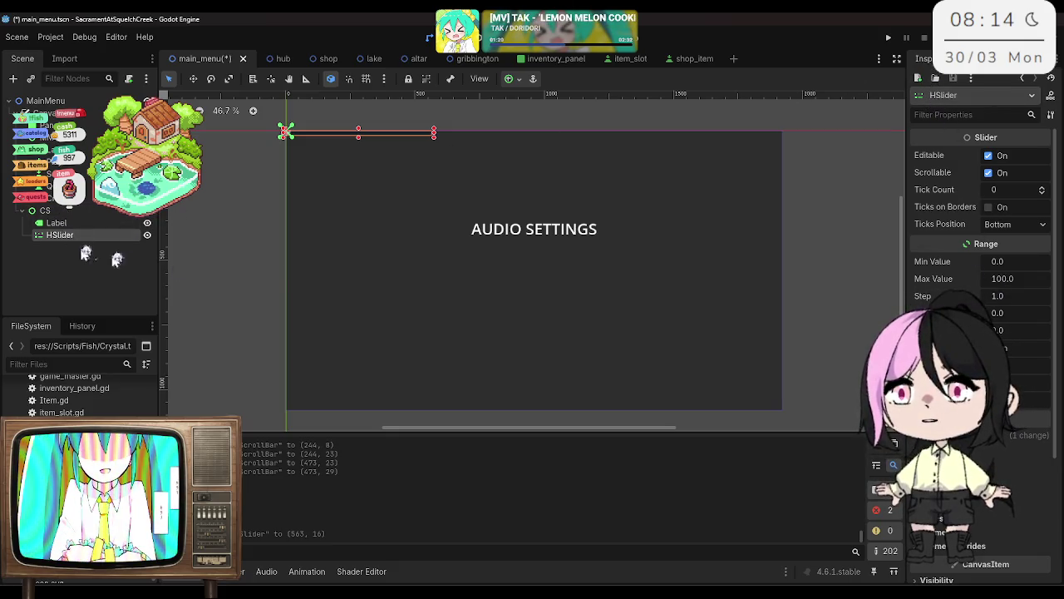
{"action": "left_click", "coordinate": [998, 440]}
{"action": "left_click", "coordinate": [1029, 556]}
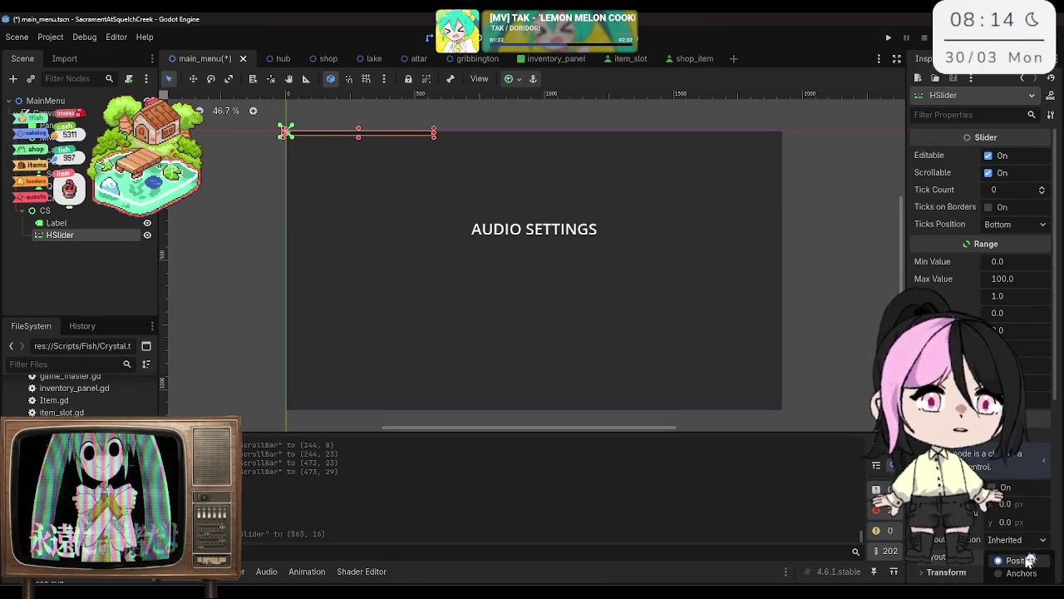
{"action": "left_click", "coordinate": [1027, 574]}
{"action": "left_click", "coordinate": [1031, 573]}
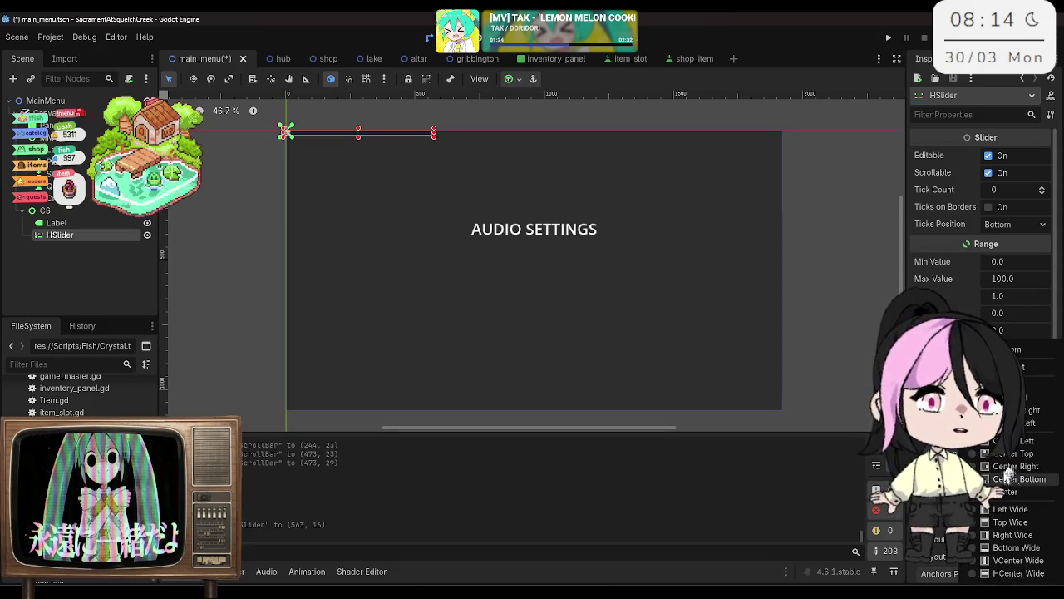
{"action": "left_click", "coordinate": [1043, 491]}
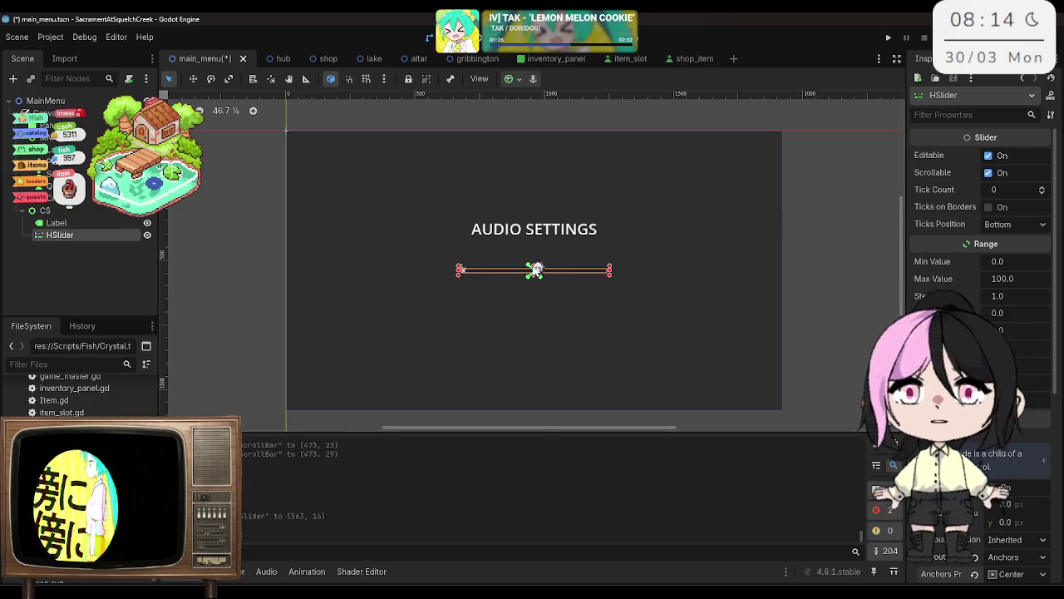
{"action": "left_click_drag", "start_coordinate": [534, 258], "coordinate": [533, 250]}
{"action": "left_click", "coordinate": [193, 78]}
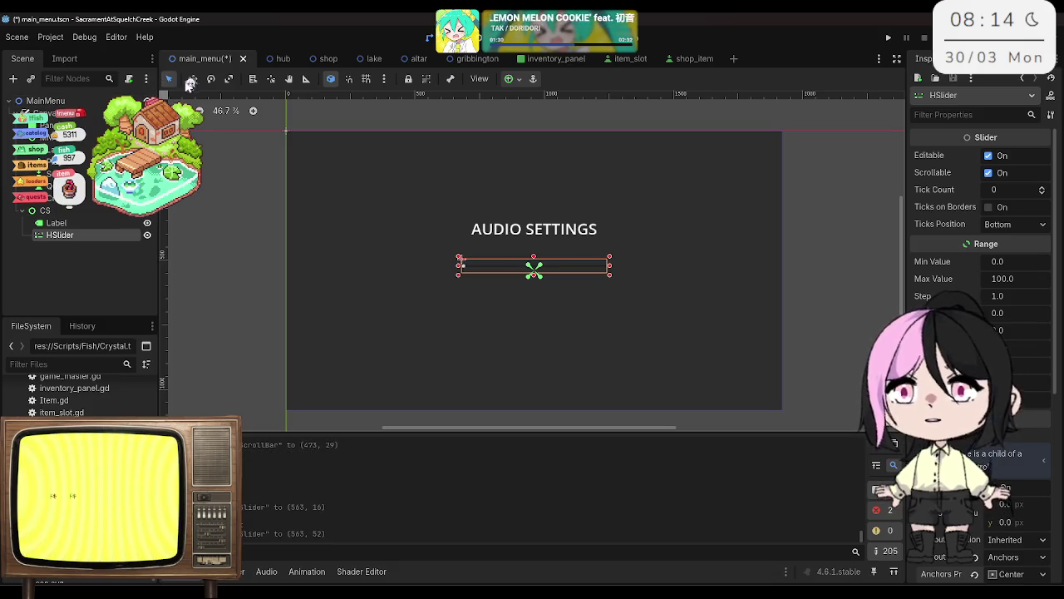
{"action": "left_click_drag", "start_coordinate": [485, 263], "coordinate": [463, 283]}
{"action": "key", "text": "ctrl+s"}
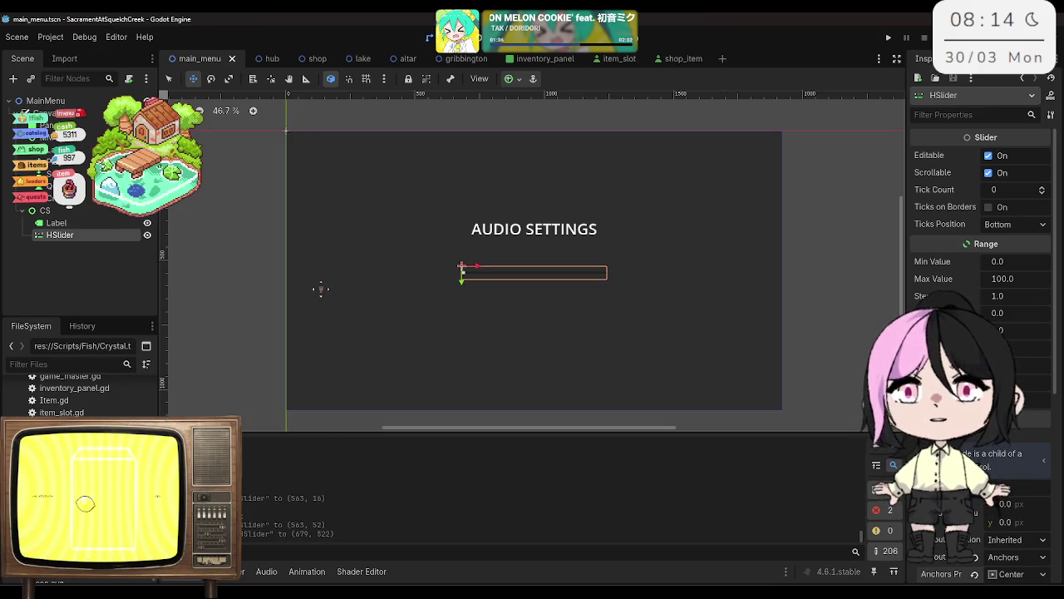
{"action": "right_click", "coordinate": [83, 236]}
{"action": "left_click", "coordinate": [162, 360]}
Step: Name the slider MusicSlider and place a duplicate of it just below
{"action": "type", "text": "MusicSli"}
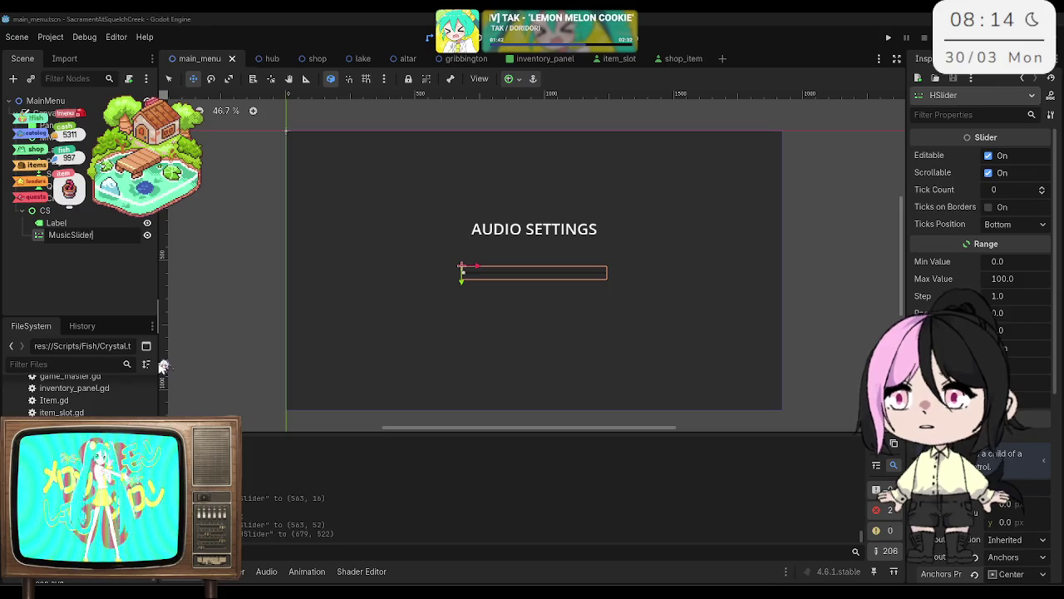
{"action": "key", "text": "Return"}
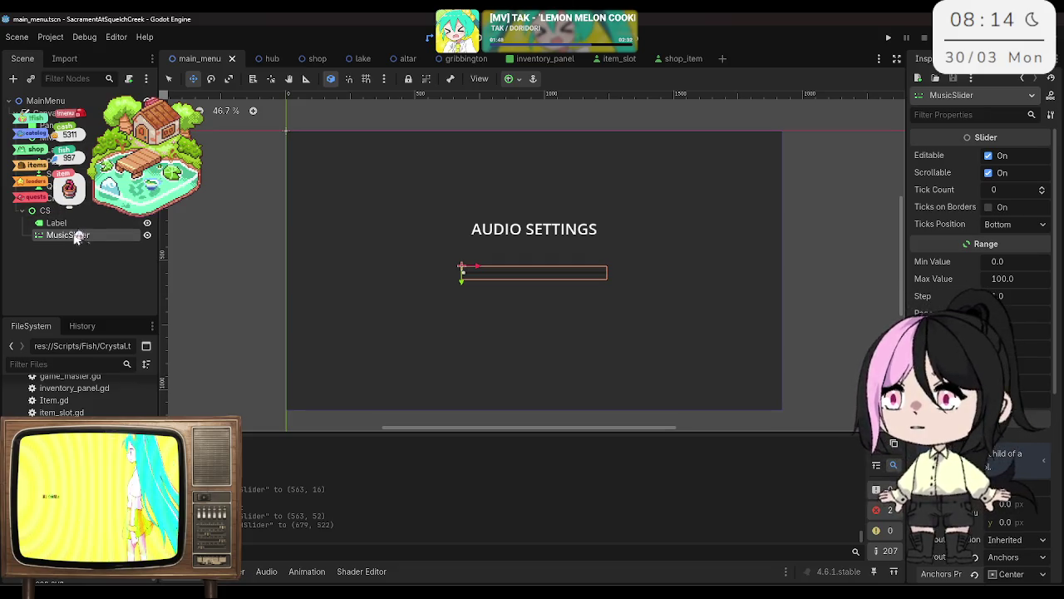
{"action": "key", "text": "ctrl+d"}
{"action": "left_click_drag", "start_coordinate": [463, 279], "coordinate": [464, 316]}
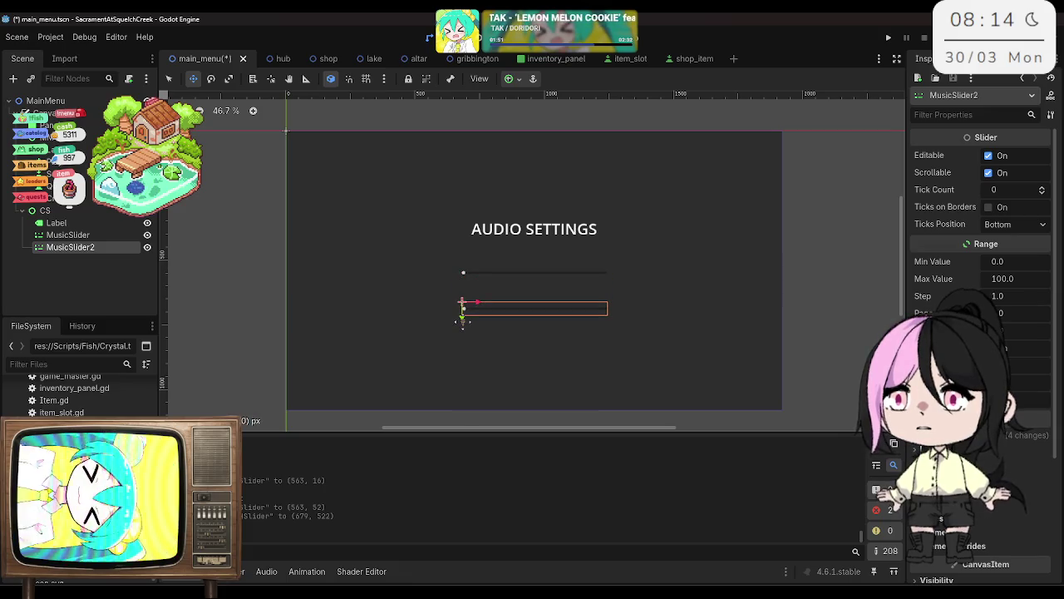
Step: Rename the duplicate slider SoundSlider and save the scene
{"action": "right_click", "coordinate": [92, 247]}
{"action": "left_click", "coordinate": [163, 374]}
{"action": "type", "text": "SoundSlide"}
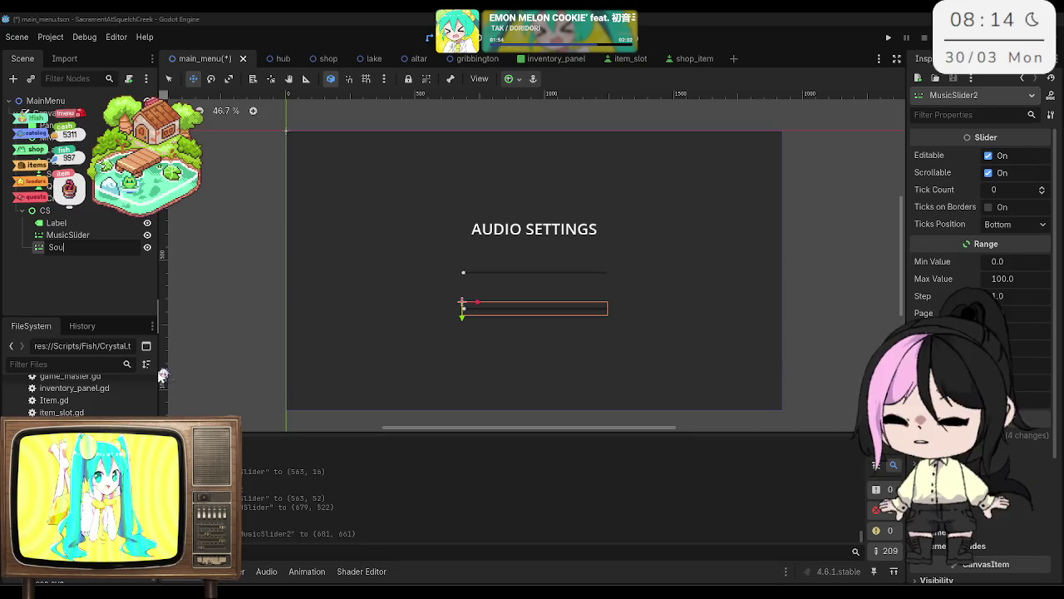
{"action": "type", "text": "r"}
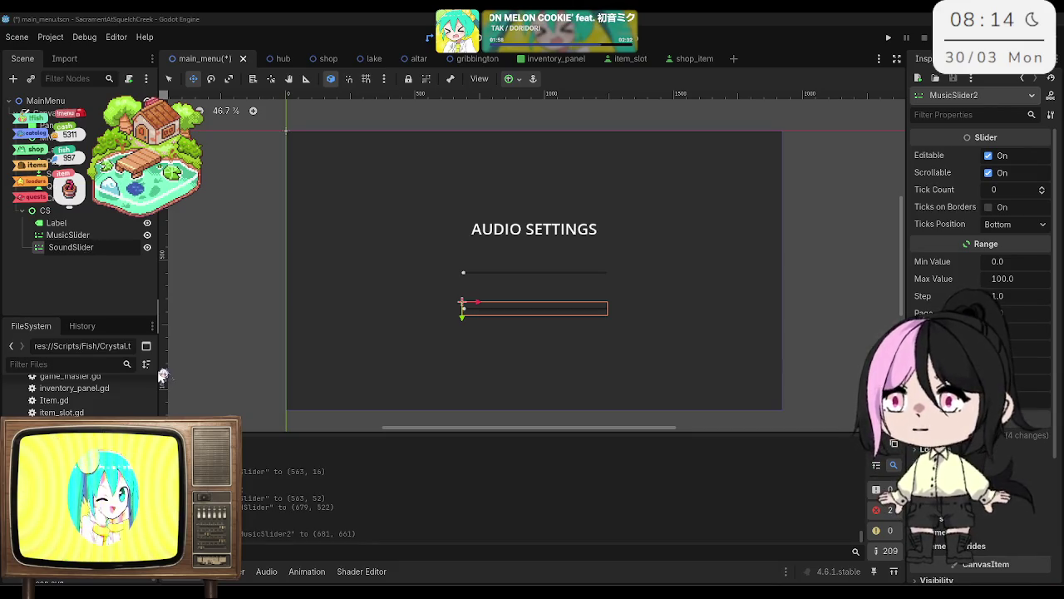
{"action": "key", "text": "Return"}
{"action": "key", "text": "ctrl+s"}
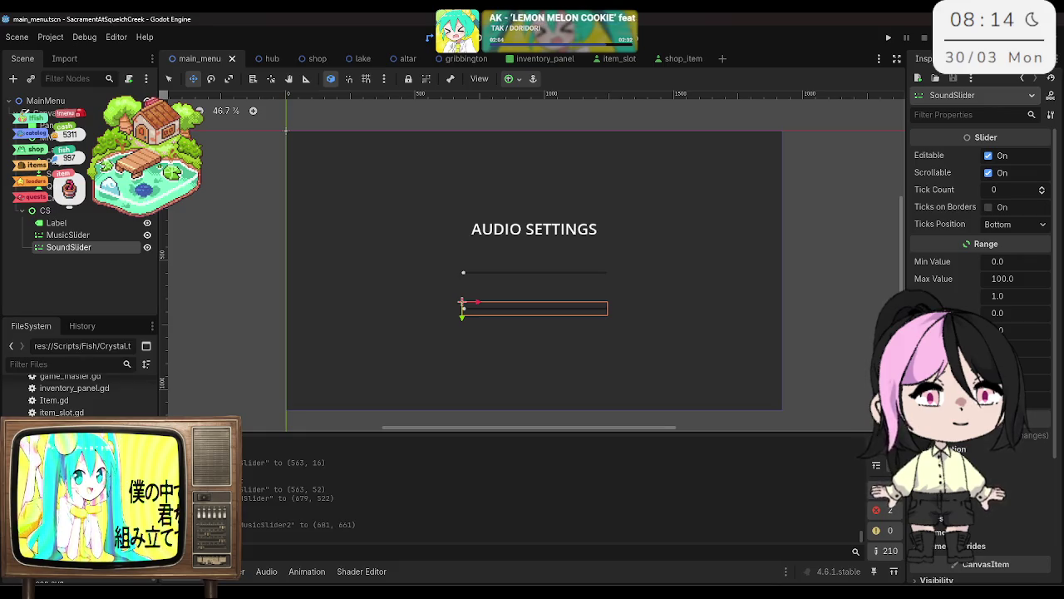
{"action": "left_click", "coordinate": [1018, 260]}
Step: Set SoundSlider's Min 0, Max 1.0 and Step 0.01, saving the scene
{"action": "type", "text": "0."}
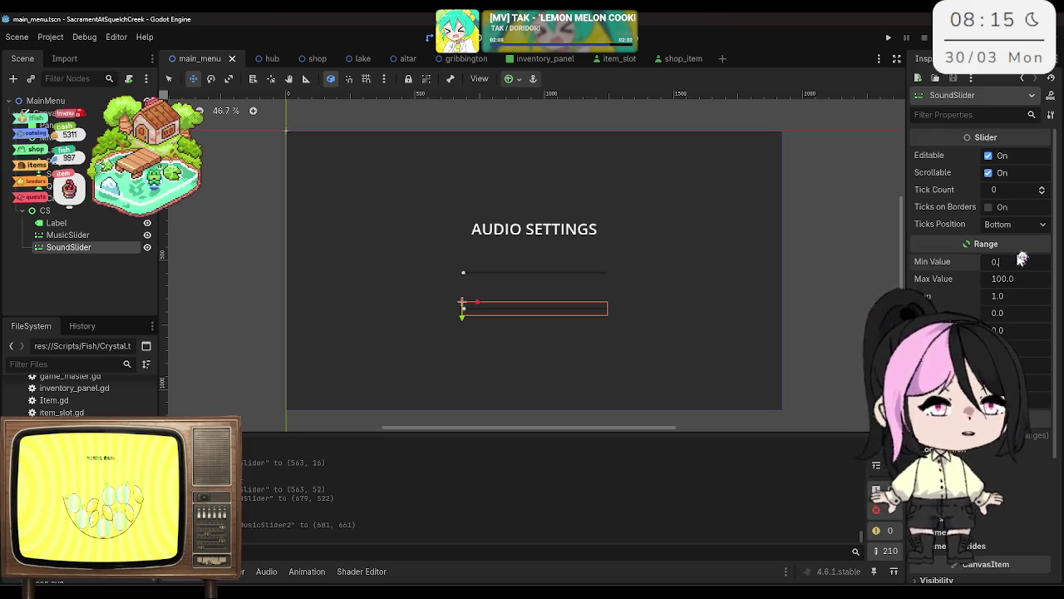
{"action": "left_click", "coordinate": [1030, 278]}
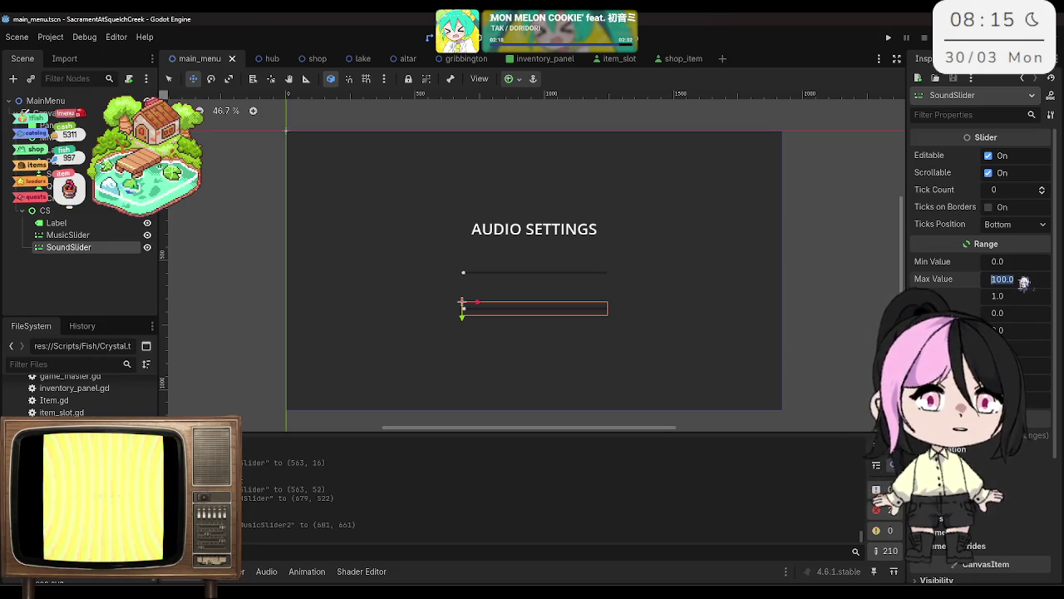
{"action": "type", "text": "1"}
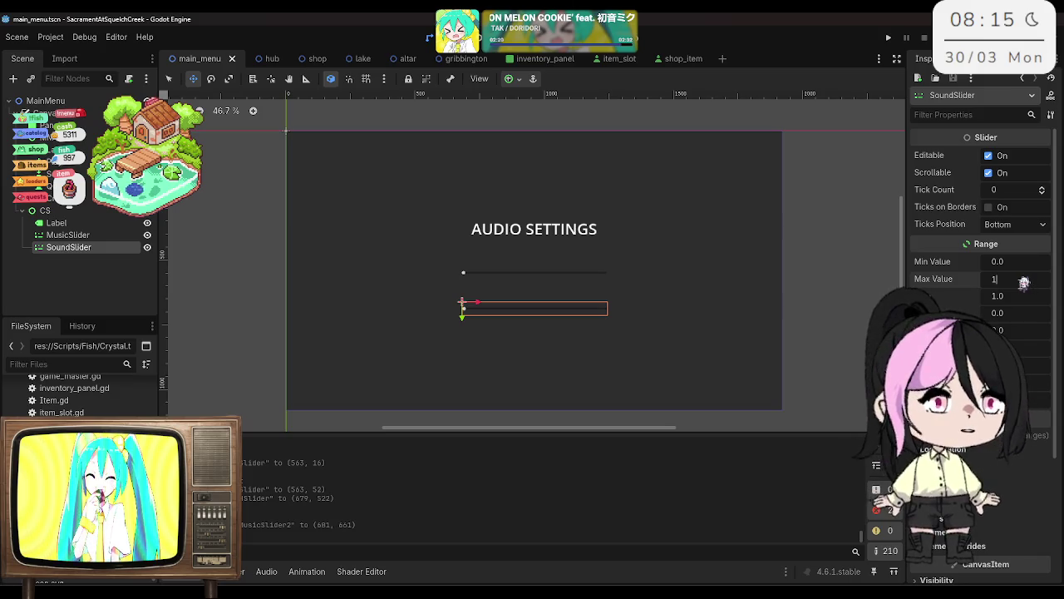
{"action": "key", "text": "Return"}
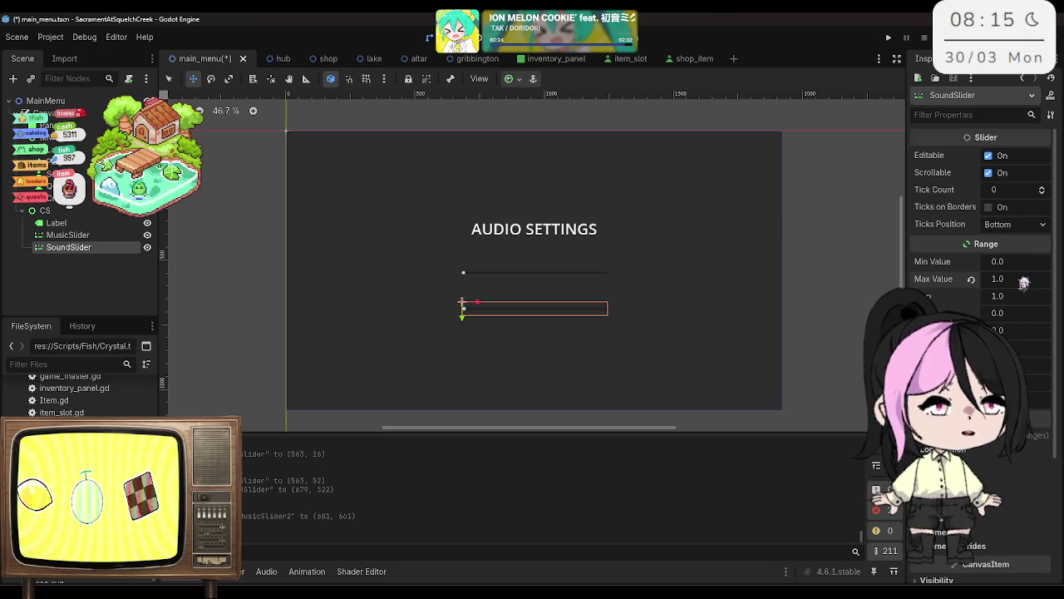
{"action": "key", "text": "ctrl+s"}
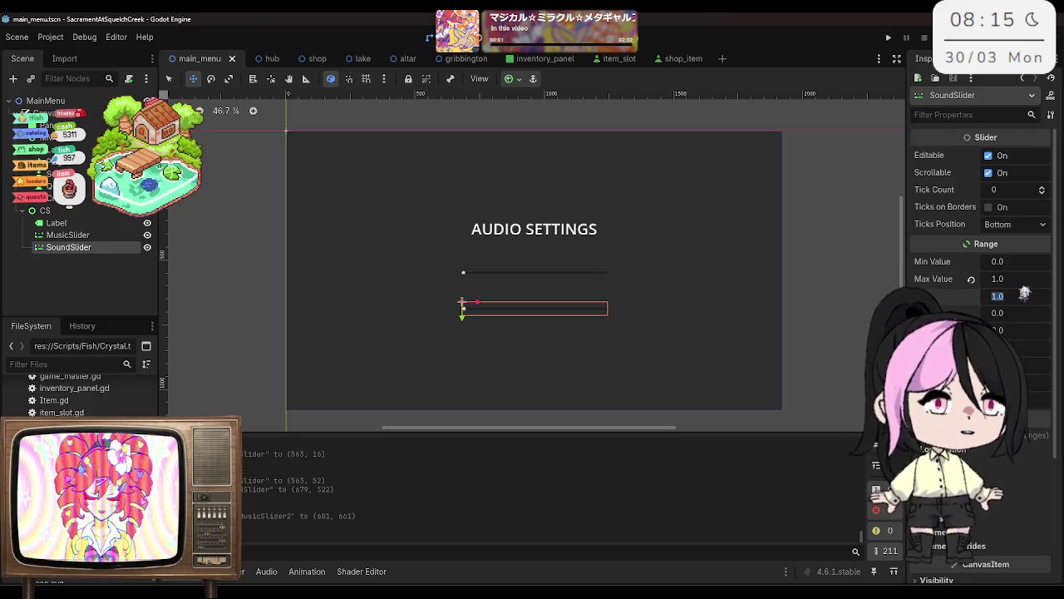
{"action": "type", "text": "0.01"}
{"action": "key", "text": "Return"}
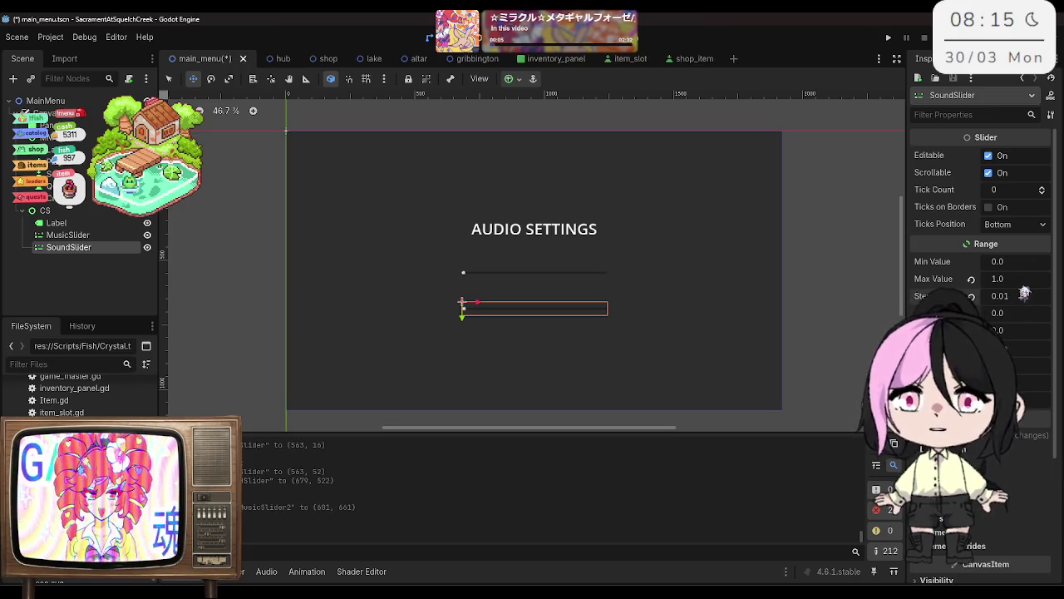
{"action": "key", "text": "ctrl+s"}
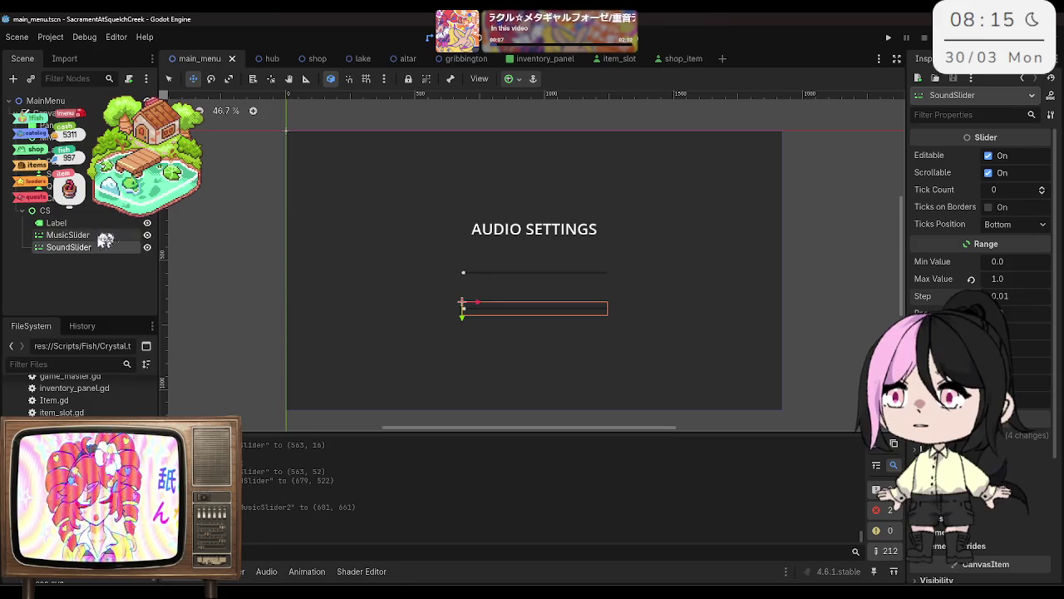
Step: Give MusicSlider a max value of 1.0 and a step of 0.01, then save
{"action": "left_click", "coordinate": [81, 235]}
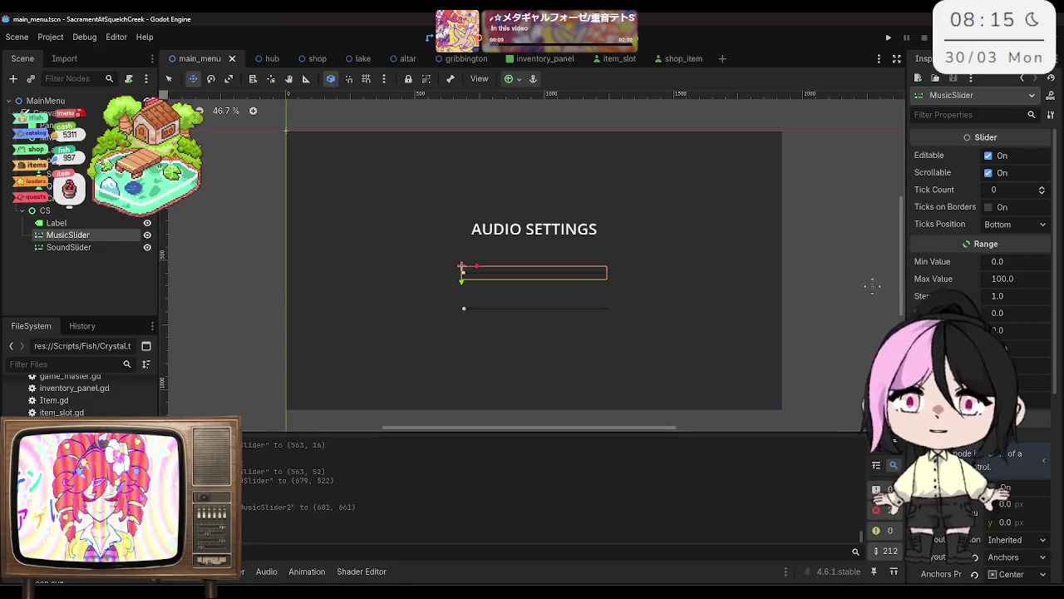
{"action": "left_click", "coordinate": [98, 247]}
{"action": "left_click", "coordinate": [68, 235]}
{"action": "left_click", "coordinate": [1010, 278]}
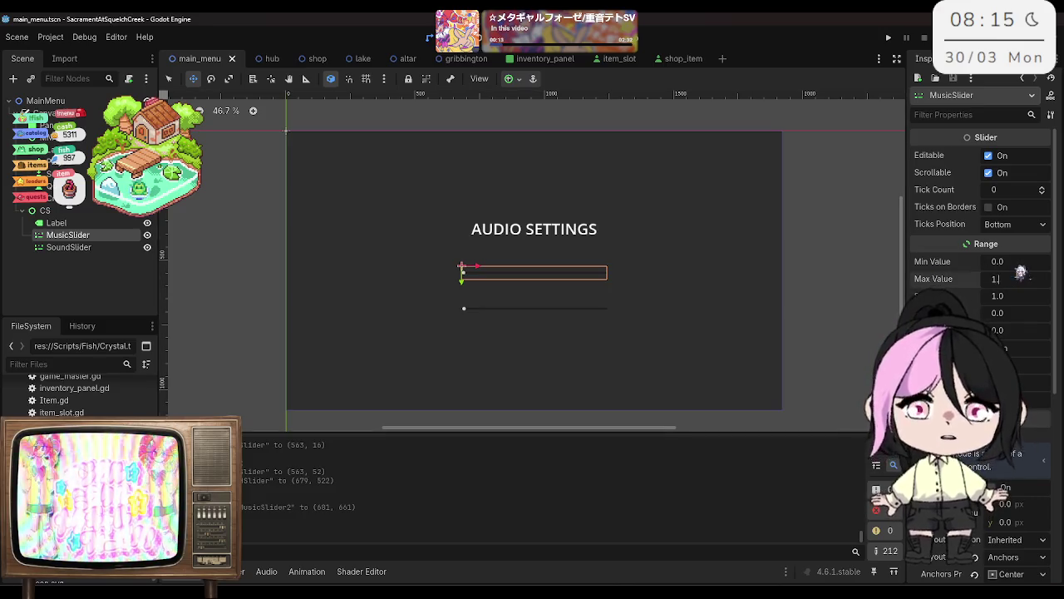
{"action": "key", "text": "Return"}
{"action": "left_click", "coordinate": [1016, 292]}
{"action": "type", "text": "1"}
{"action": "key", "text": "Return"}
{"action": "key", "text": "ctrl+s"}
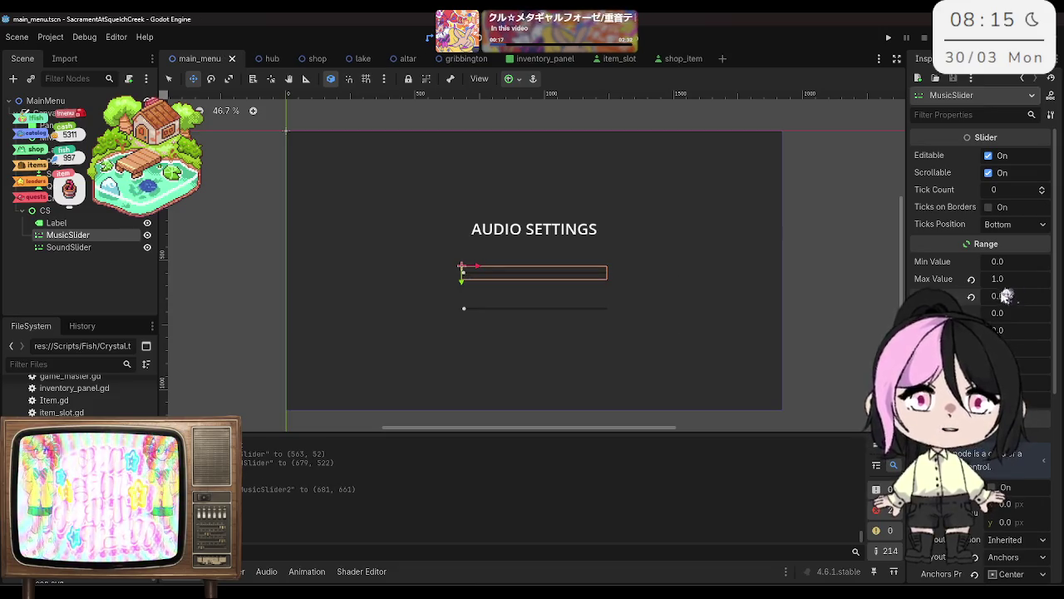
Step: Set the SoundSlider and MusicSlider values to 1.0 and save the scene
{"action": "left_click", "coordinate": [100, 247]}
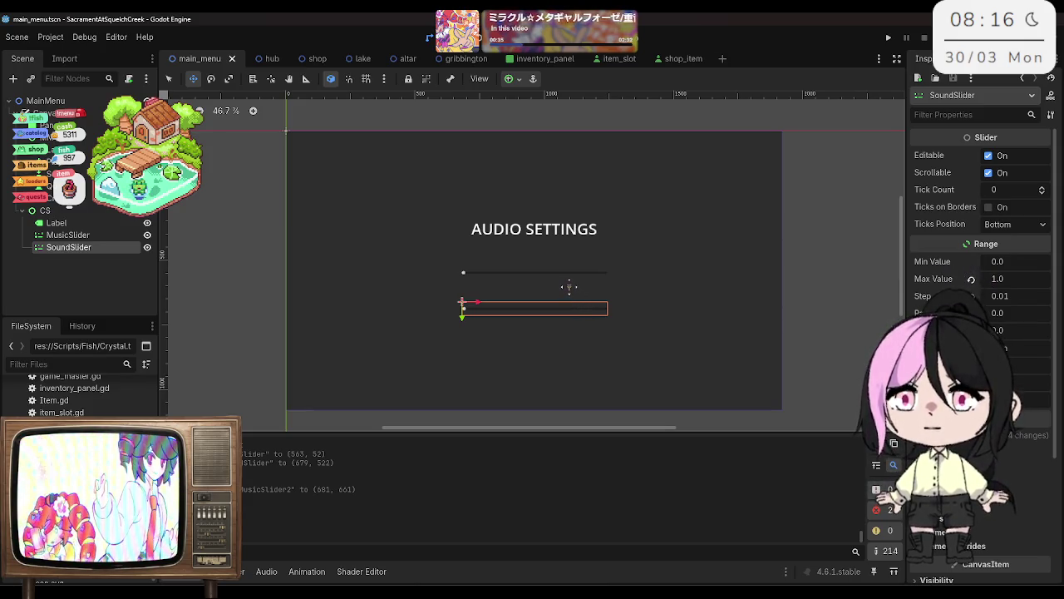
{"action": "left_click", "coordinate": [67, 235]}
{"action": "left_click", "coordinate": [65, 248]}
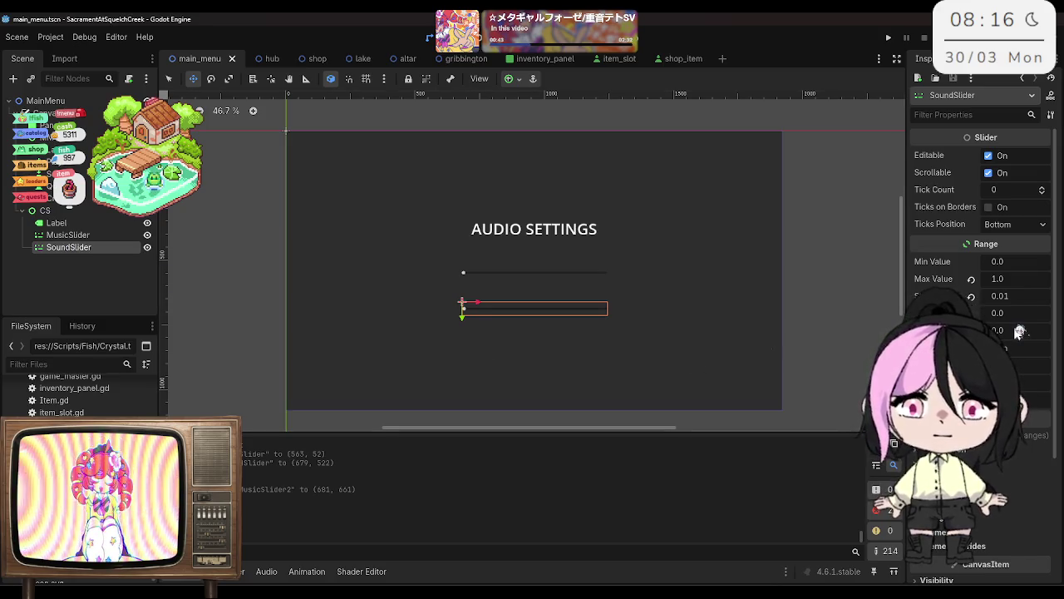
{"action": "type", "text": "1"}
{"action": "key", "text": "Return"}
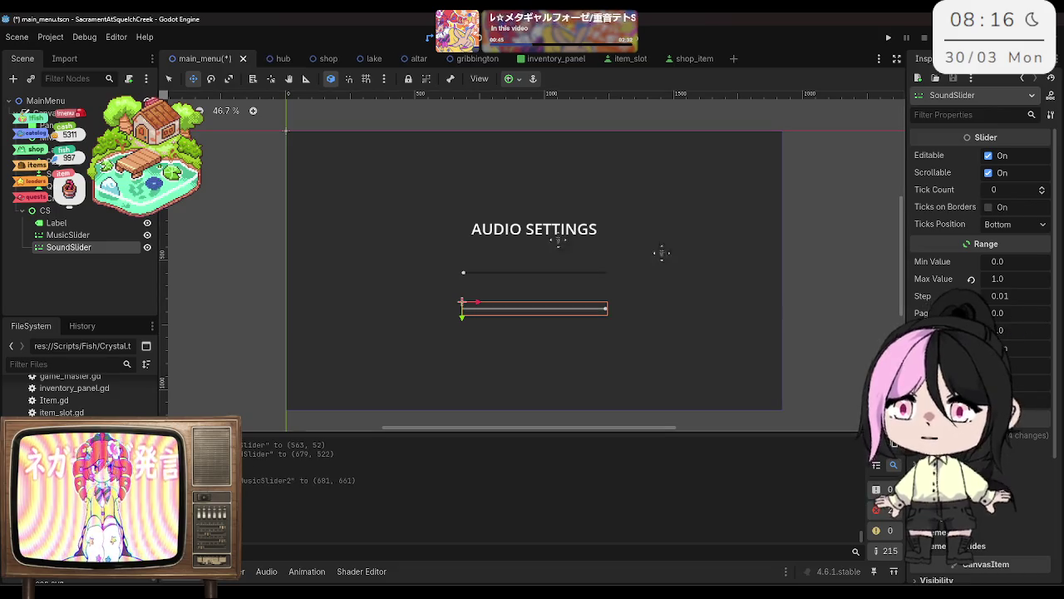
{"action": "left_click", "coordinate": [67, 234]}
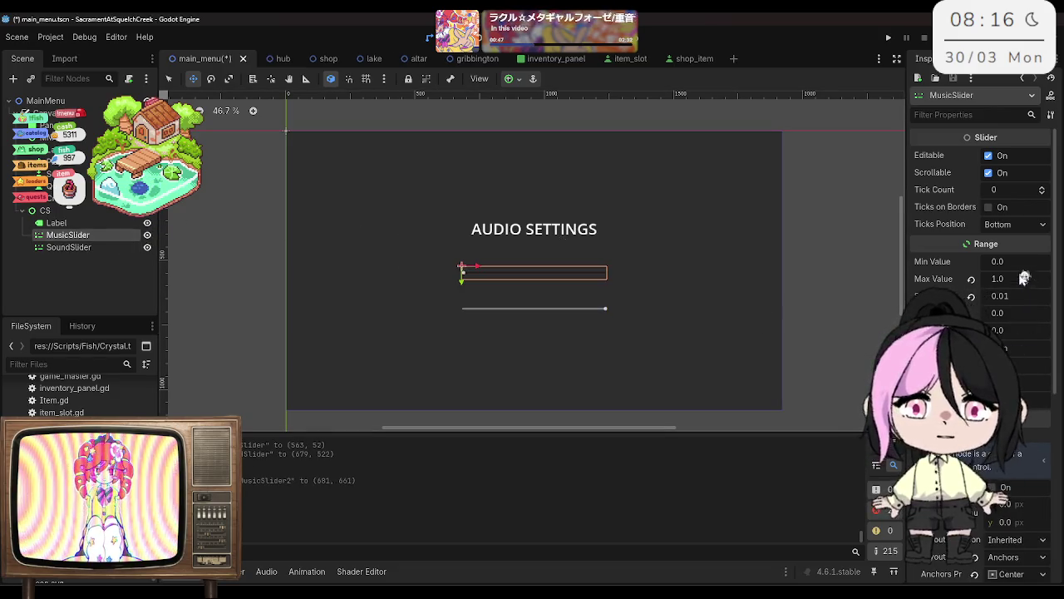
{"action": "left_click", "coordinate": [1019, 330]}
{"action": "type", "text": "1"}
{"action": "key", "text": "Return"}
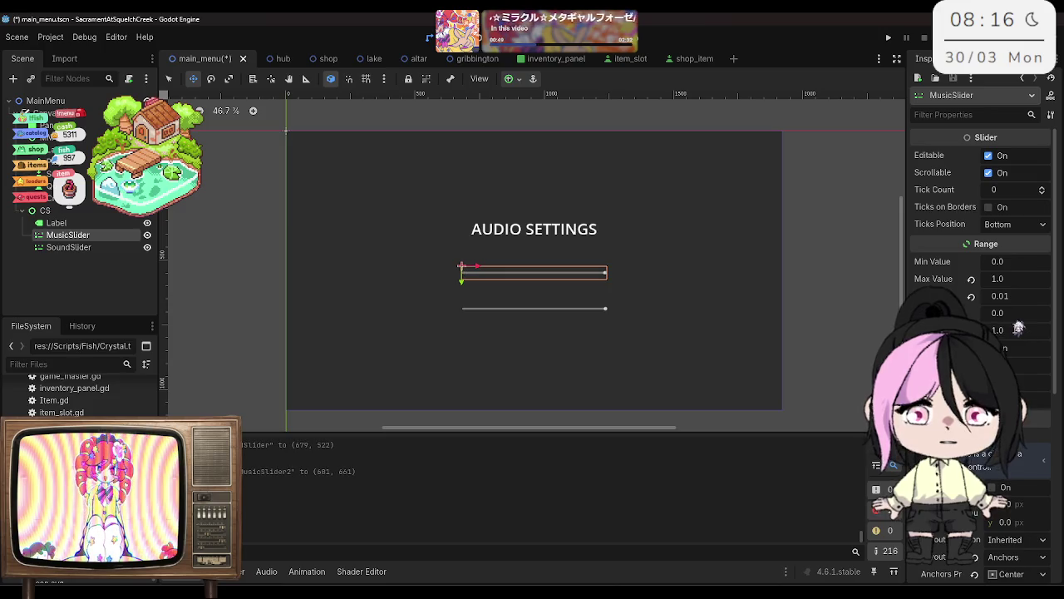
{"action": "key", "text": "ctrl+s"}
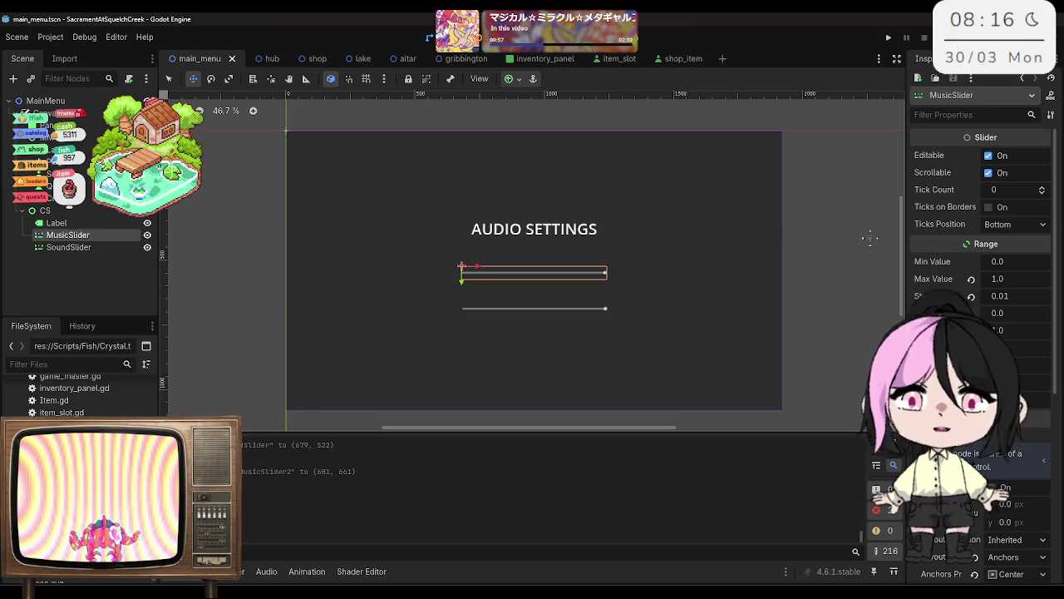
Step: Enable Access as Unique Name on both MusicSlider and SoundSlider
{"action": "right_click", "coordinate": [108, 240]}
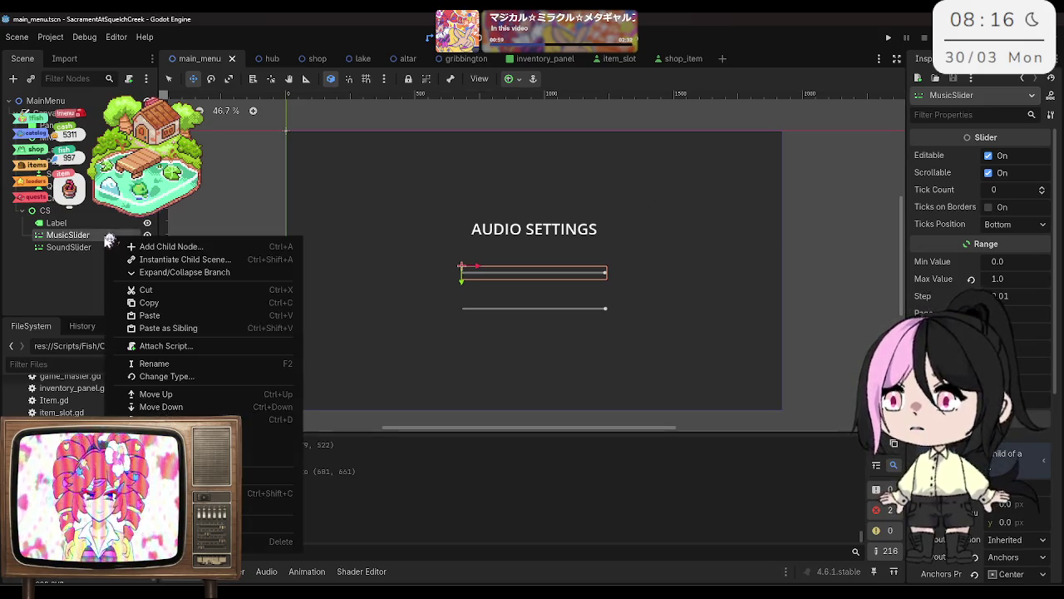
{"action": "left_click", "coordinate": [90, 256]}
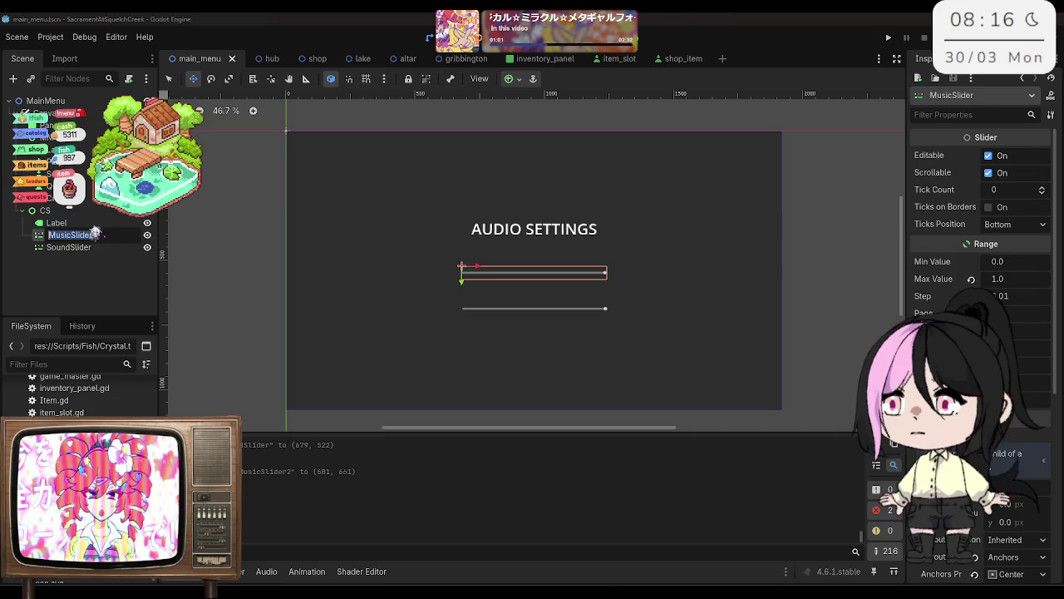
{"action": "left_click", "coordinate": [83, 251], "text": "ctrl"}
{"action": "right_click", "coordinate": [83, 251]}
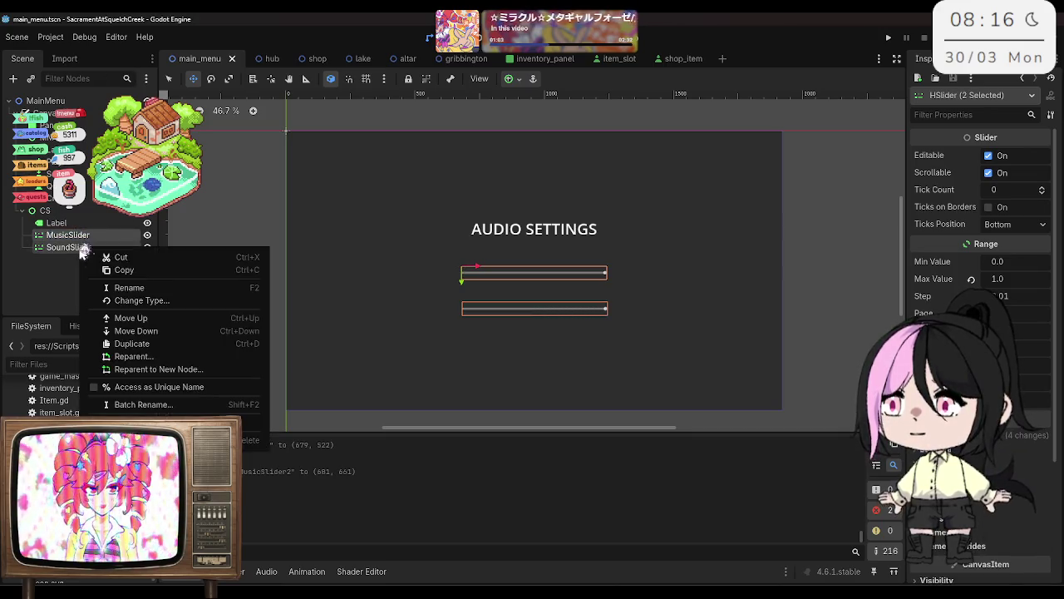
{"action": "left_click", "coordinate": [159, 387]}
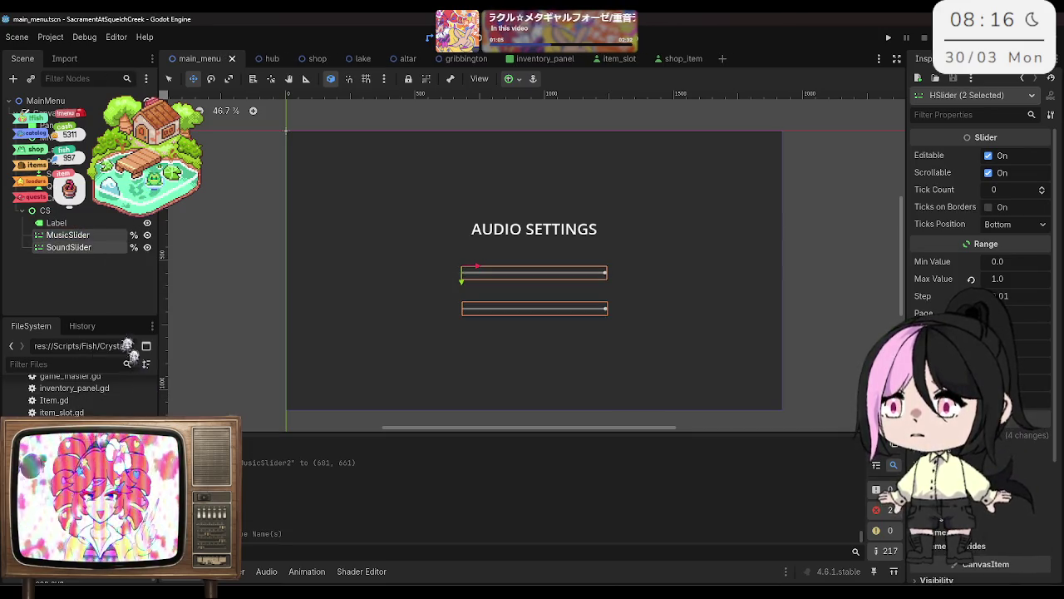
{"action": "left_click", "coordinate": [91, 312]}
{"action": "left_click", "coordinate": [76, 223]}
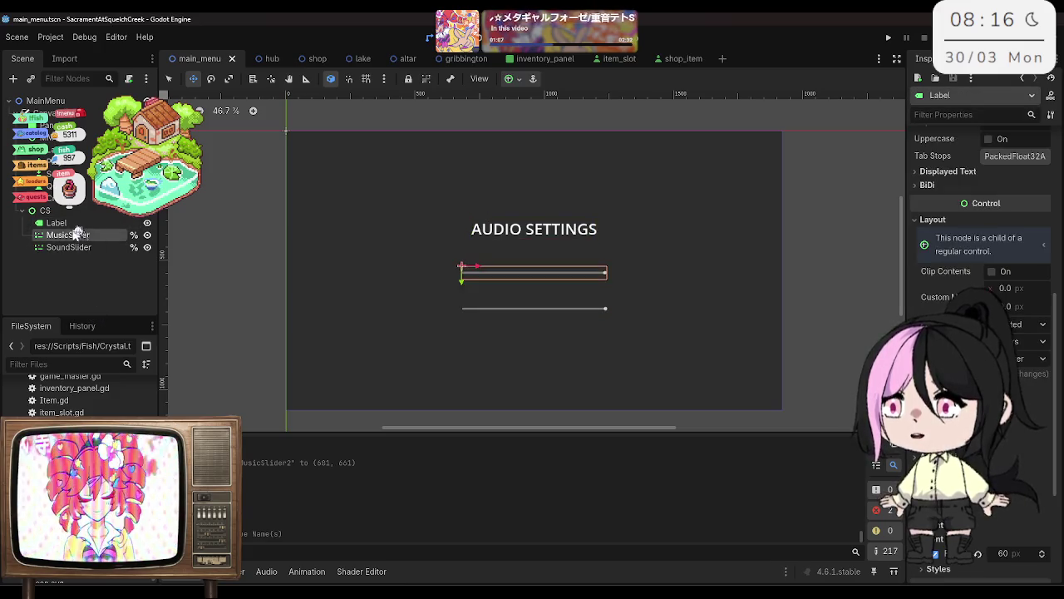
Step: Duplicate the AUDIO SETTINGS label into a centred, smaller-font 'Music Volume' caption
{"action": "key", "text": "ctrl+d"}
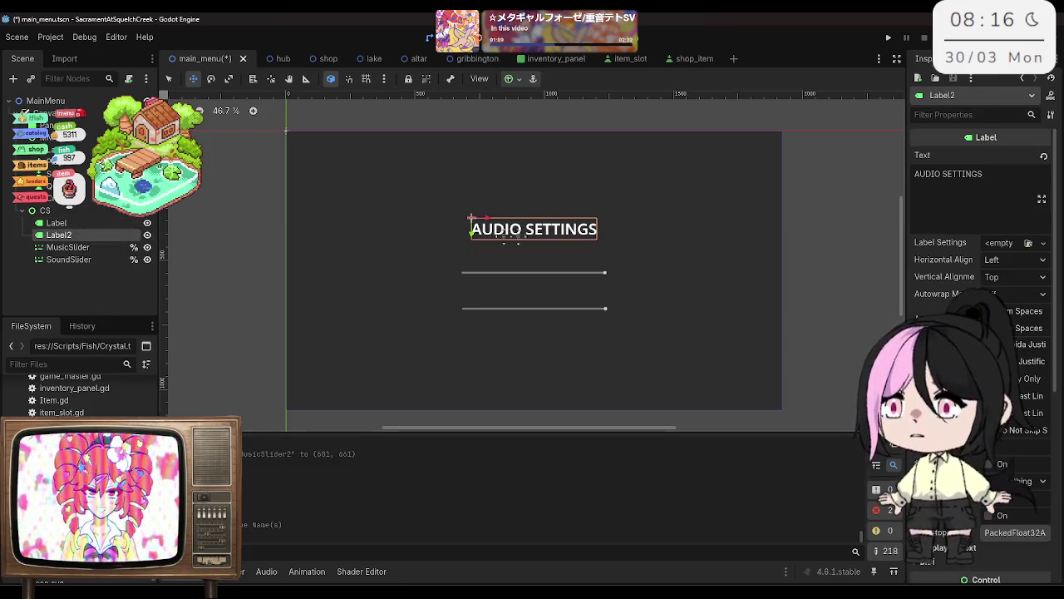
{"action": "left_click_drag", "start_coordinate": [468, 233], "coordinate": [470, 252]}
{"action": "key", "text": "ctrl+z"}
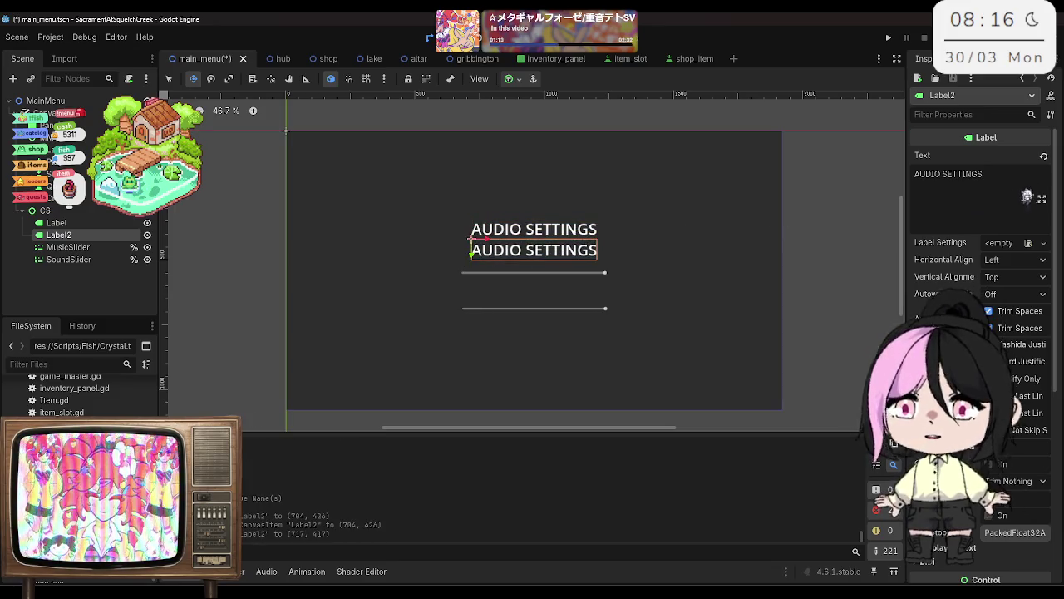
{"action": "left_click", "coordinate": [995, 190]}
{"action": "key", "text": "ctrl+a"}
{"action": "type", "text": "Musi"}
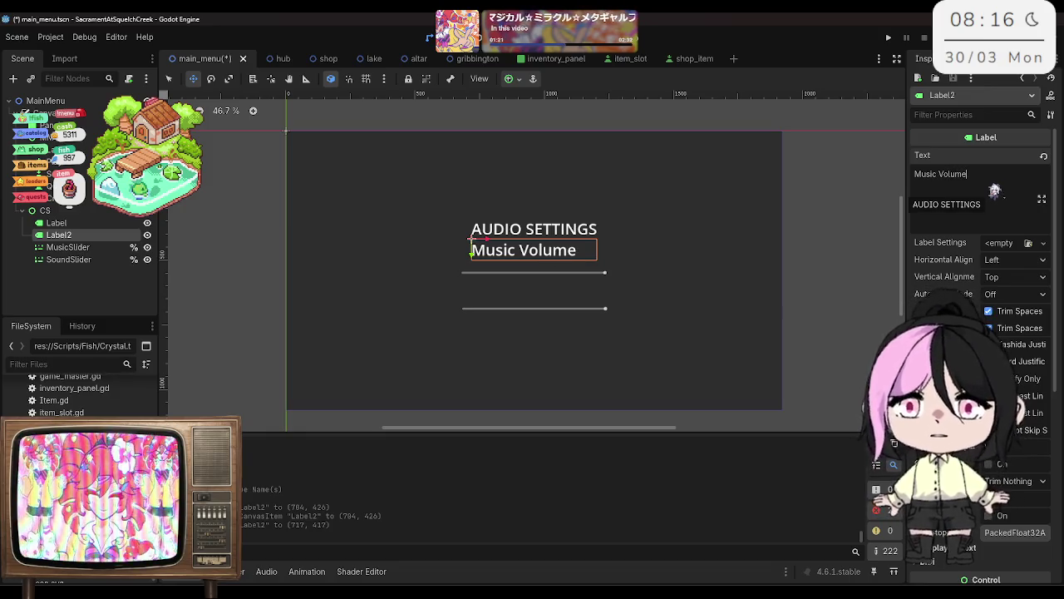
{"action": "left_click", "coordinate": [1018, 259]}
{"action": "left_click", "coordinate": [1016, 291]}
{"action": "left_click", "coordinate": [1019, 280]}
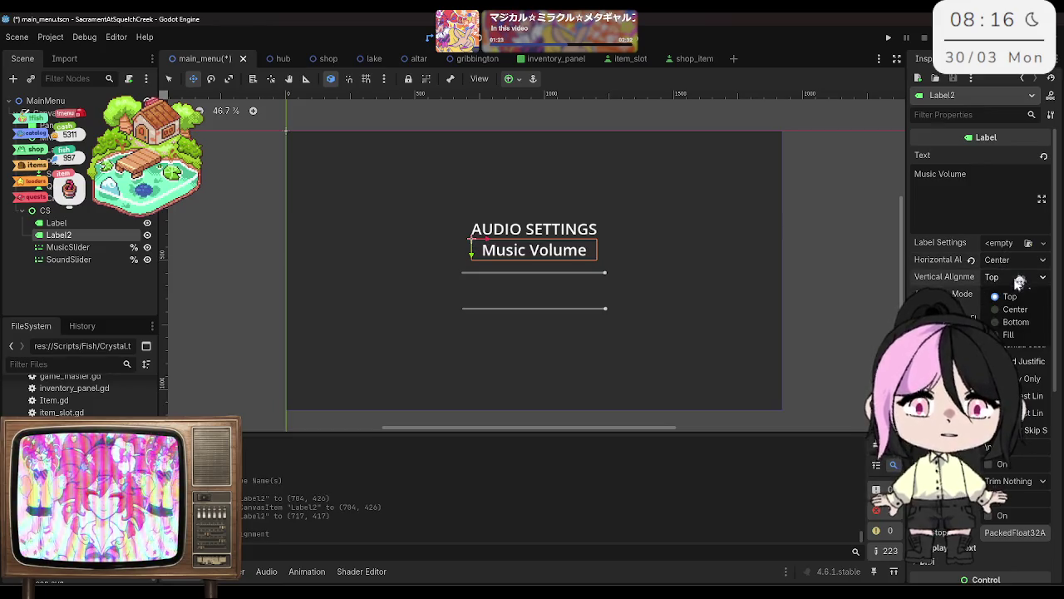
{"action": "left_click", "coordinate": [1018, 310]}
{"action": "scroll", "coordinate": [1018, 309], "scroll_direction": "down", "scroll_amount": 5}
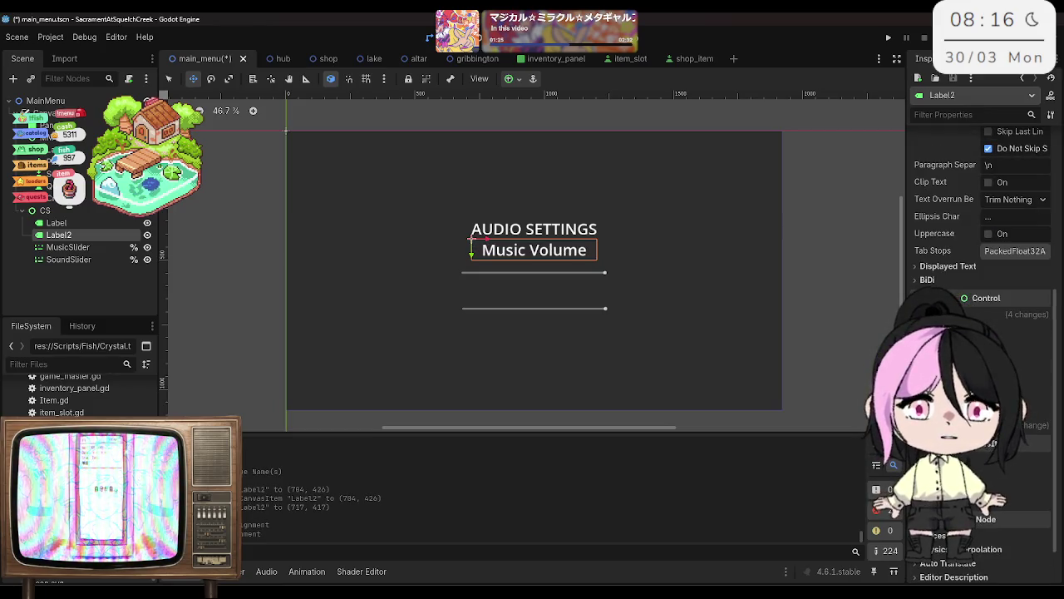
{"action": "left_click", "coordinate": [967, 453]}
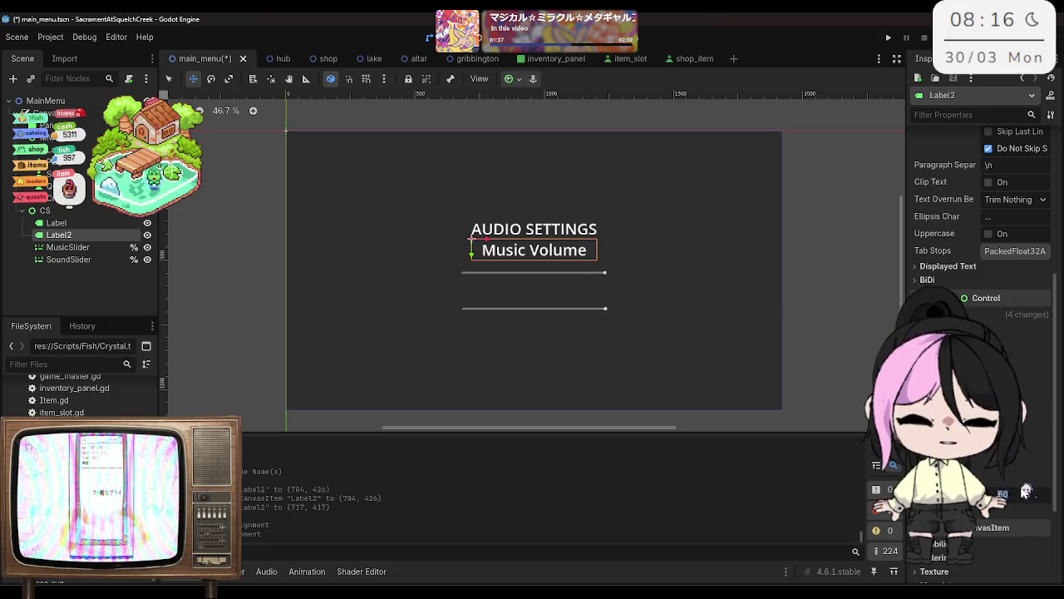
{"action": "left_click_drag", "start_coordinate": [1026, 490], "coordinate": [998, 491]}
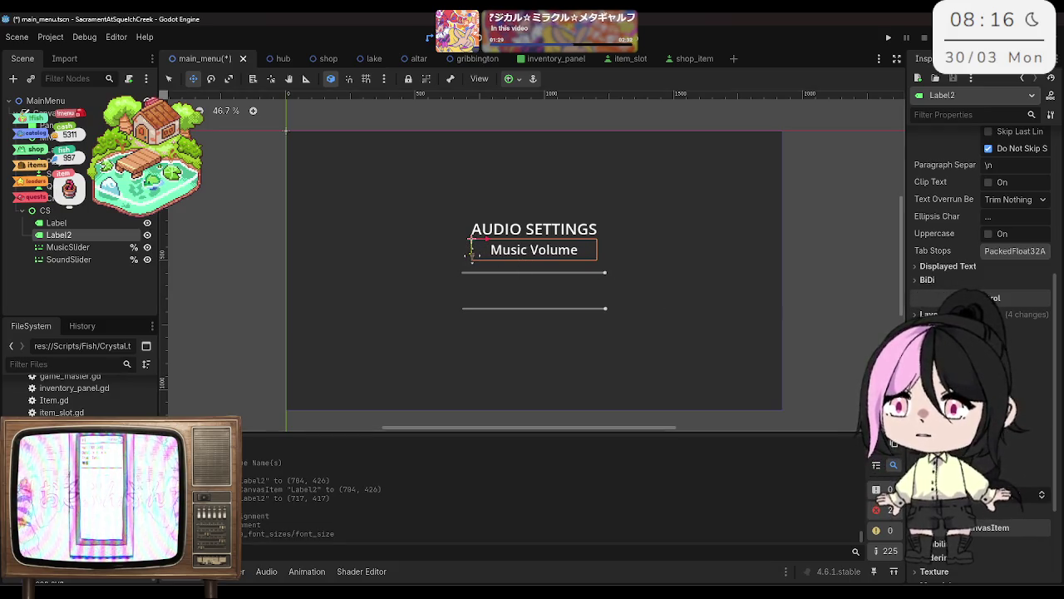
Step: Move the Music Volume caption lower, duplicate it as 'Sound Volume', and save
{"action": "left_click", "coordinate": [68, 223]}
{"action": "left_click", "coordinate": [74, 236]}
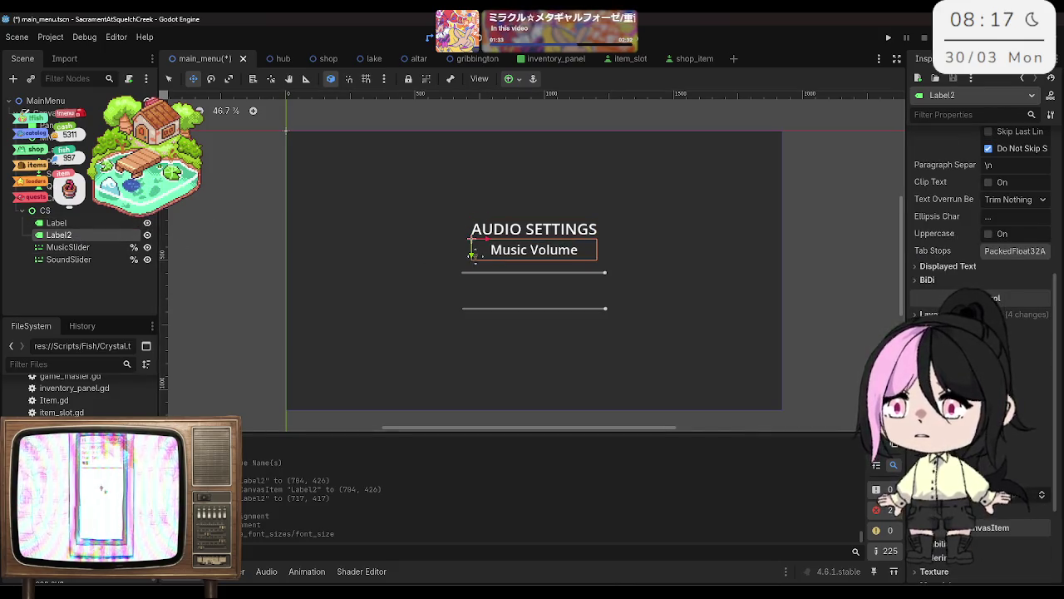
{"action": "left_click_drag", "start_coordinate": [471, 257], "coordinate": [472, 297]}
{"action": "key", "text": "ctrl+d"}
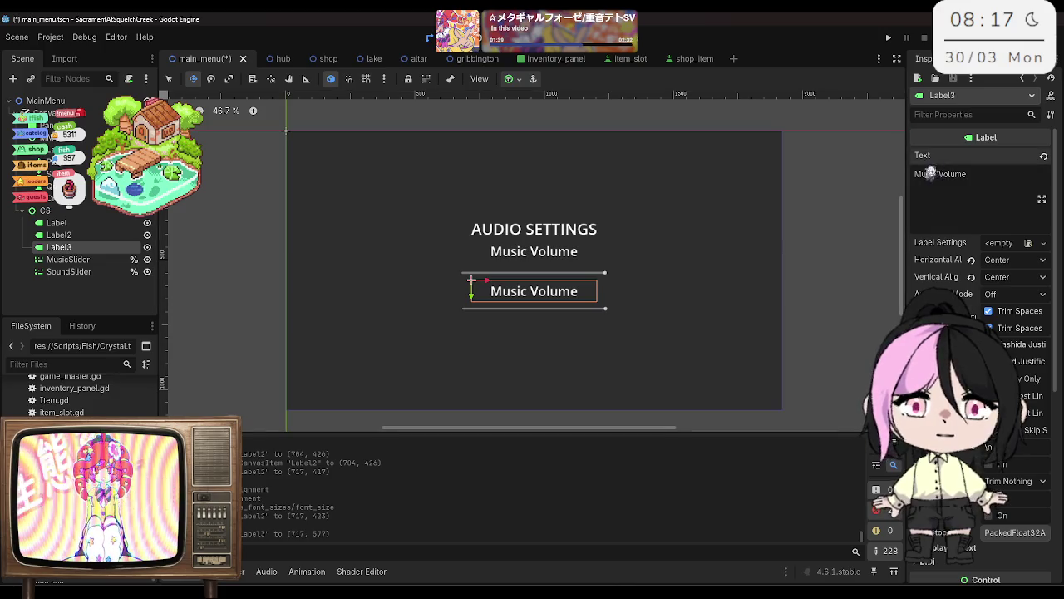
{"action": "type", "text": "Sound"}
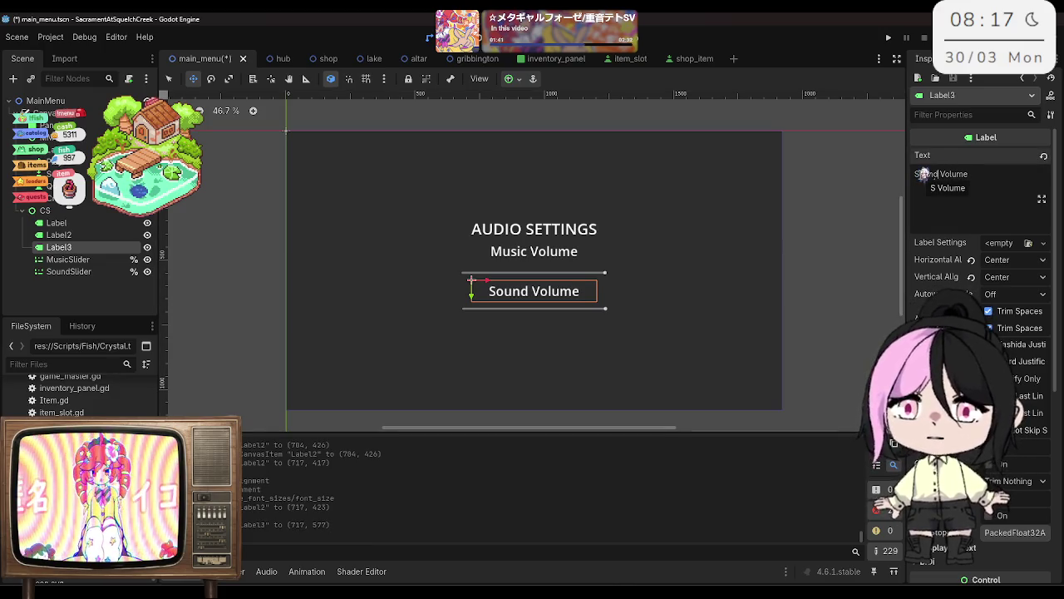
{"action": "key", "text": "ctrl+s"}
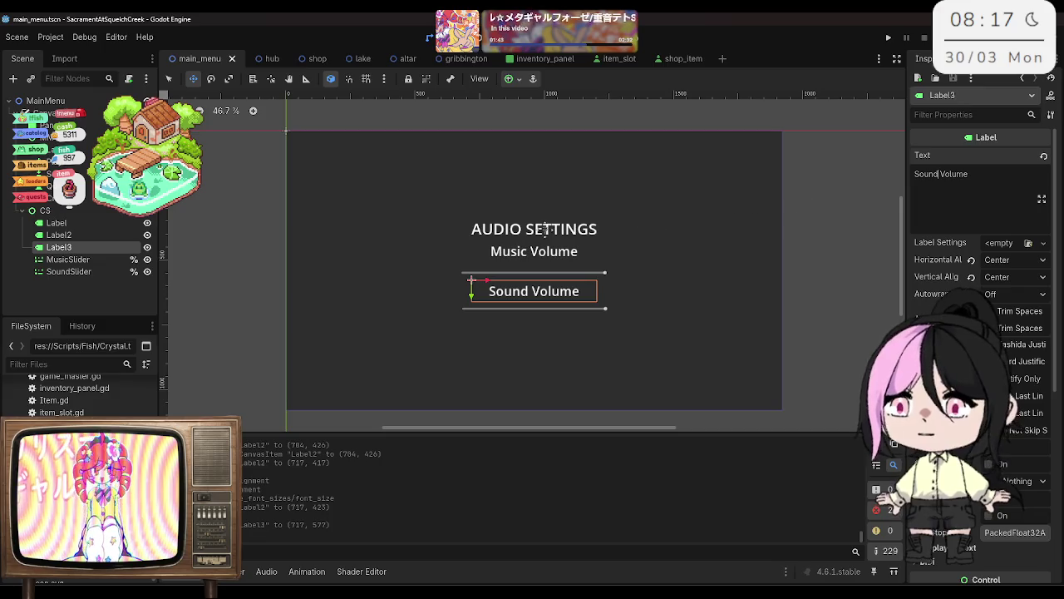
{"action": "left_click", "coordinate": [90, 224]}
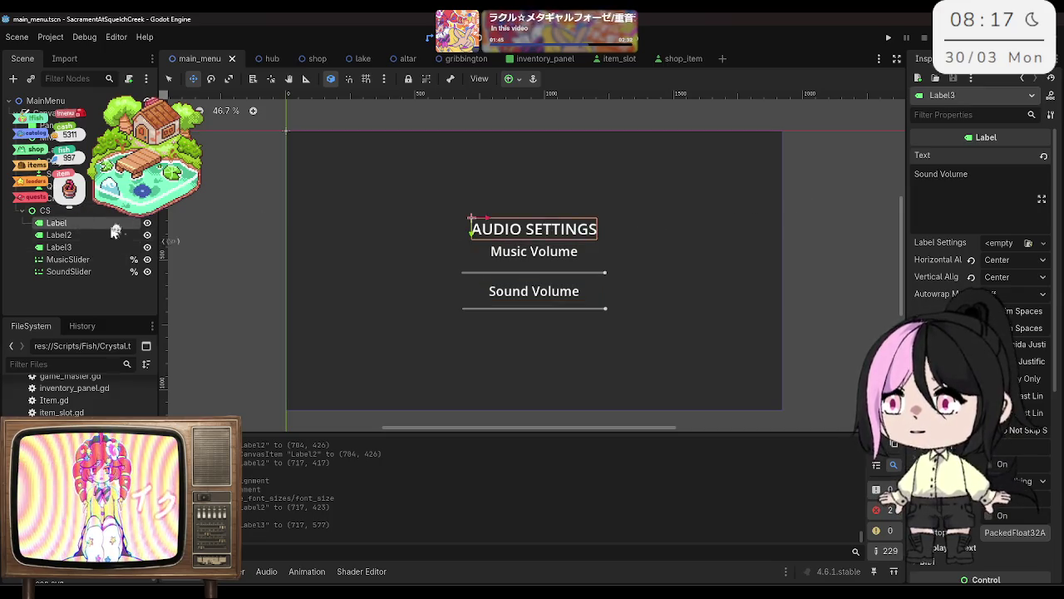
Step: Centre the AUDIO SETTINGS heading horizontally and vertically, then save
{"action": "scroll", "coordinate": [1032, 189], "scroll_direction": "up", "scroll_amount": 6}
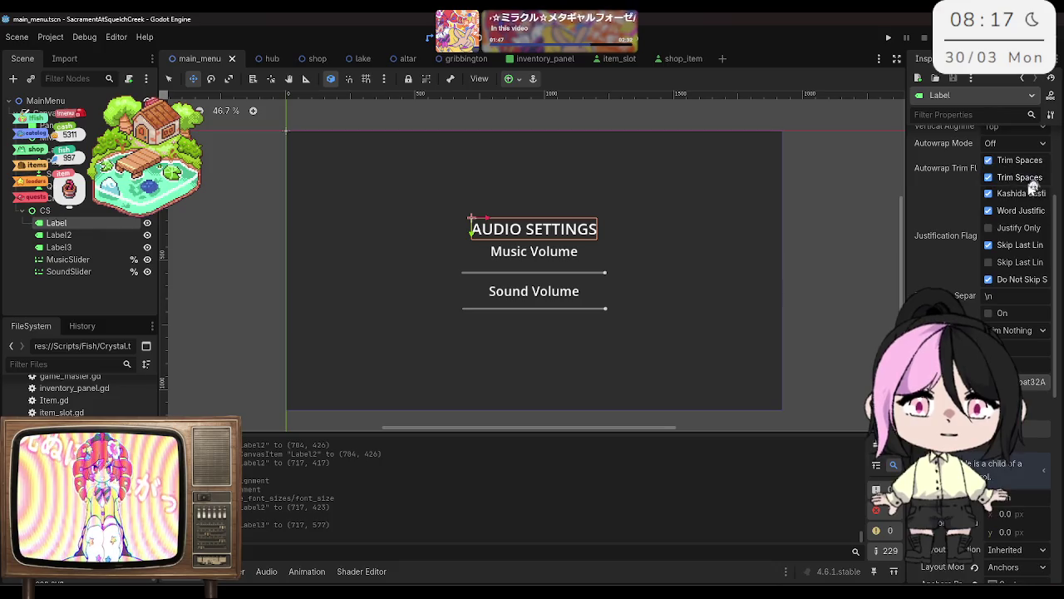
{"action": "left_click", "coordinate": [1011, 260]}
{"action": "left_click", "coordinate": [1018, 291]}
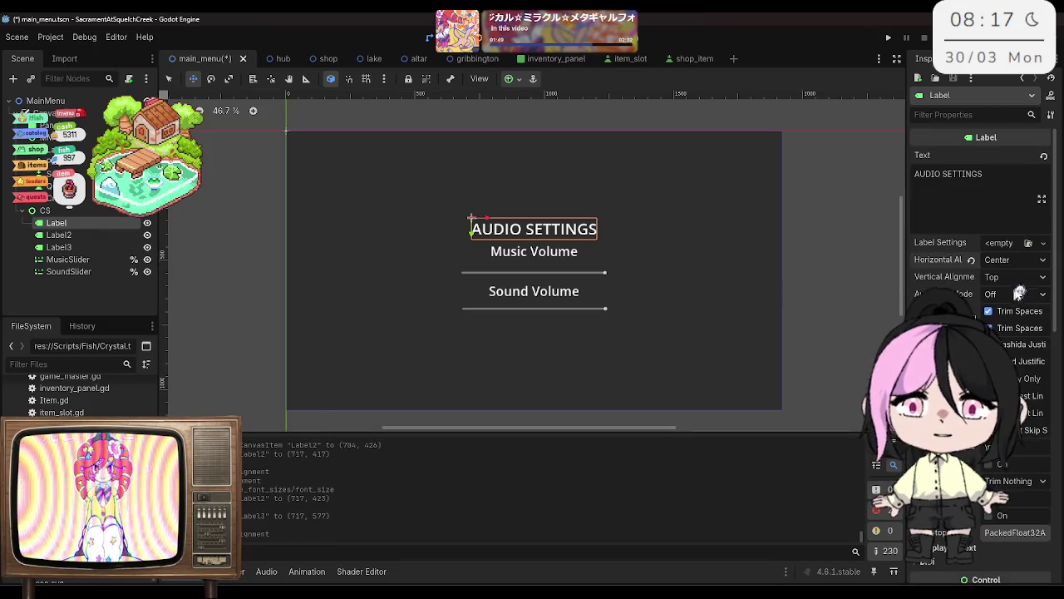
{"action": "left_click", "coordinate": [1016, 277]}
{"action": "left_click", "coordinate": [1016, 308]}
{"action": "key", "text": "ctrl+s"}
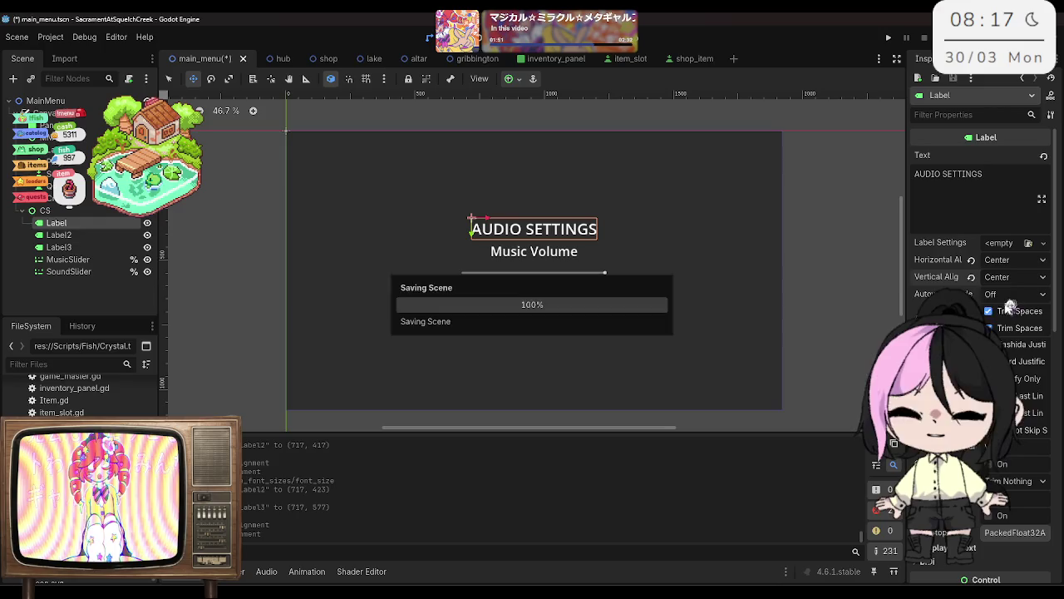
Step: Hide the CS audio settings panel with its visibility toggle
{"action": "scroll", "coordinate": [501, 239], "scroll_direction": "up", "scroll_amount": 1}
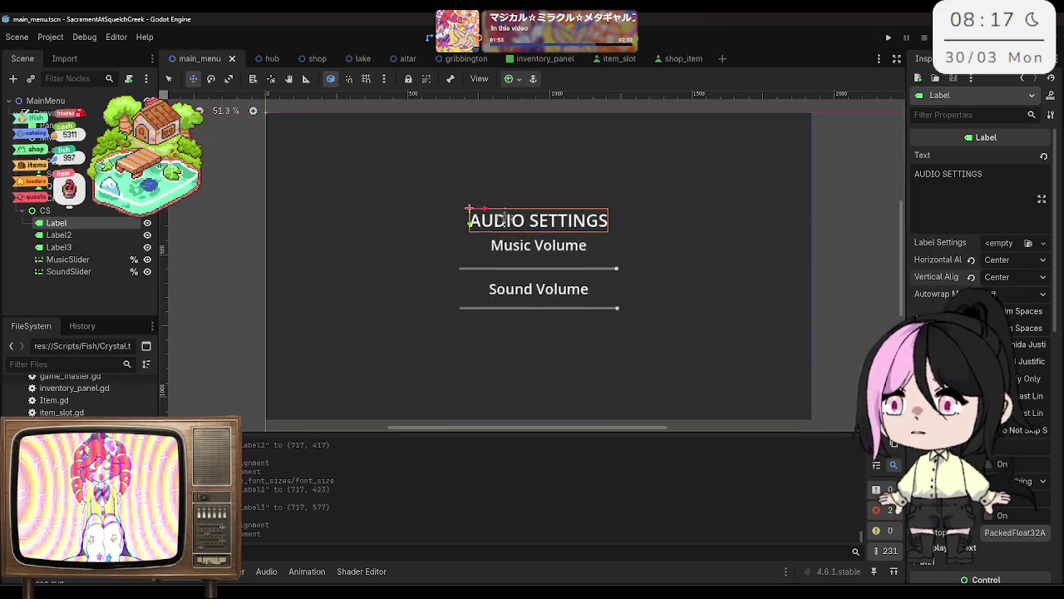
{"action": "left_click", "coordinate": [71, 212]}
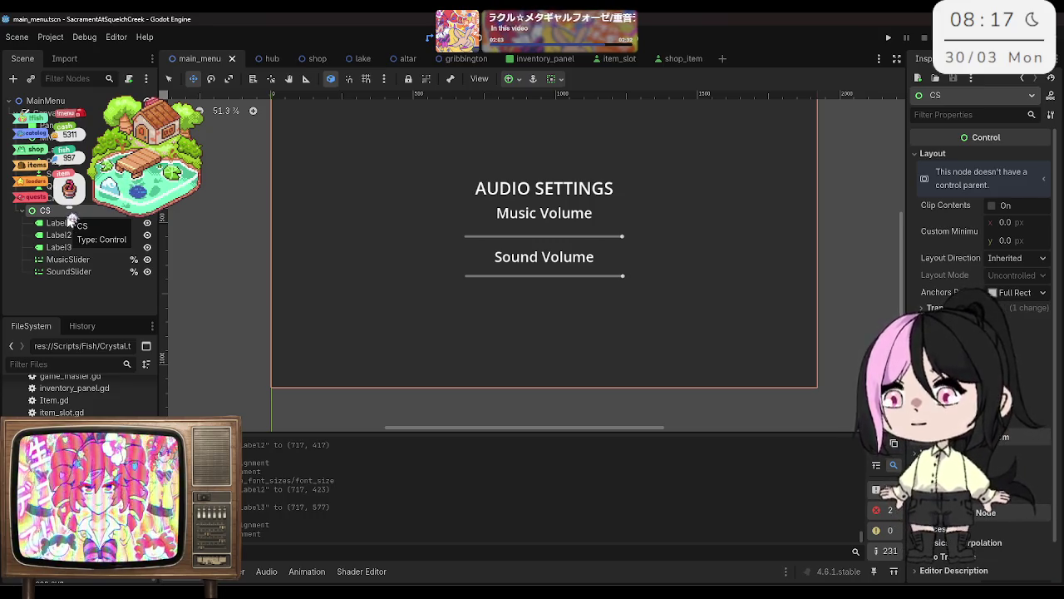
{"action": "left_click", "coordinate": [147, 212]}
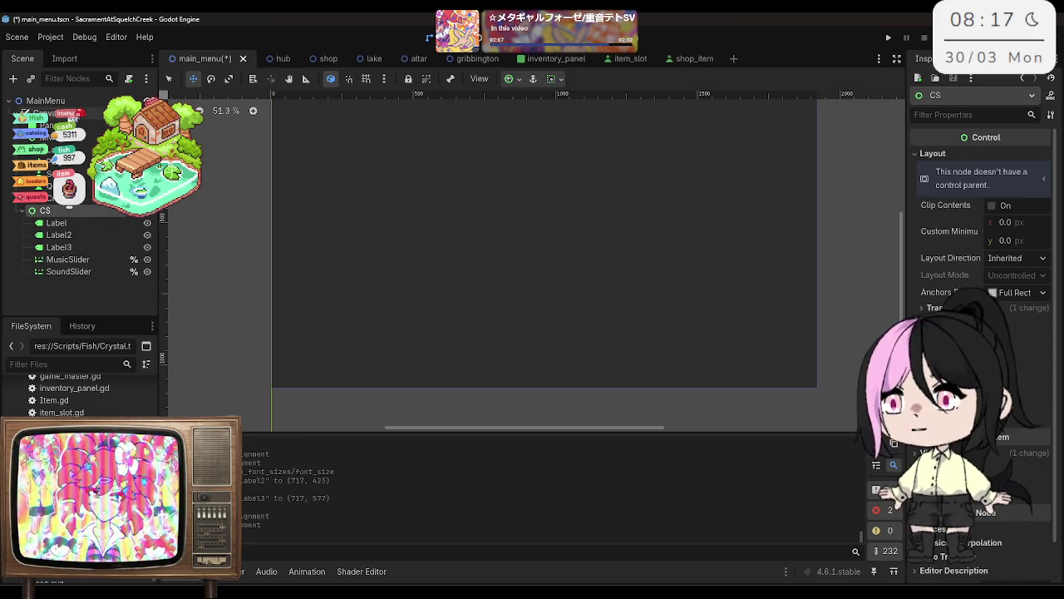
Step: Add a Control child under the CanvasLayer, rename it CC, and save
{"action": "right_click", "coordinate": [69, 114]}
{"action": "left_click", "coordinate": [90, 126]}
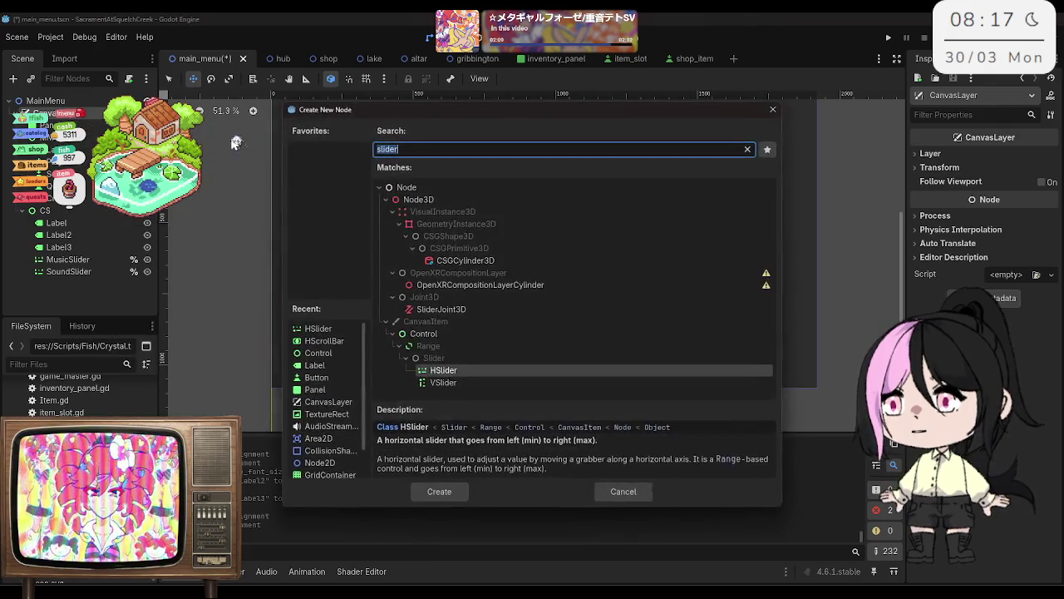
{"action": "left_click", "coordinate": [428, 333]}
{"action": "double_click", "coordinate": [431, 338]}
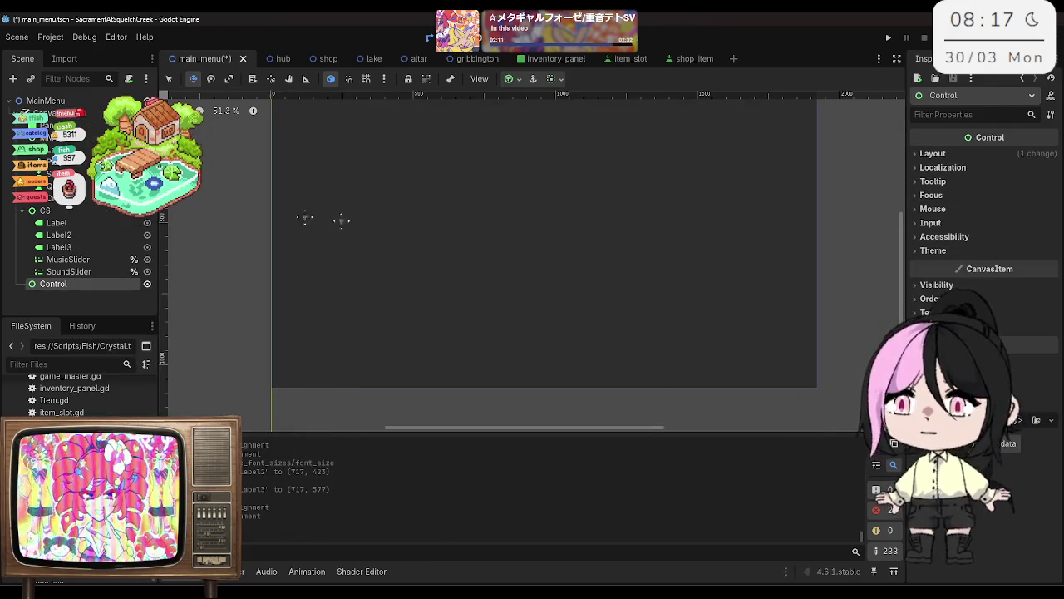
{"action": "right_click", "coordinate": [66, 283]}
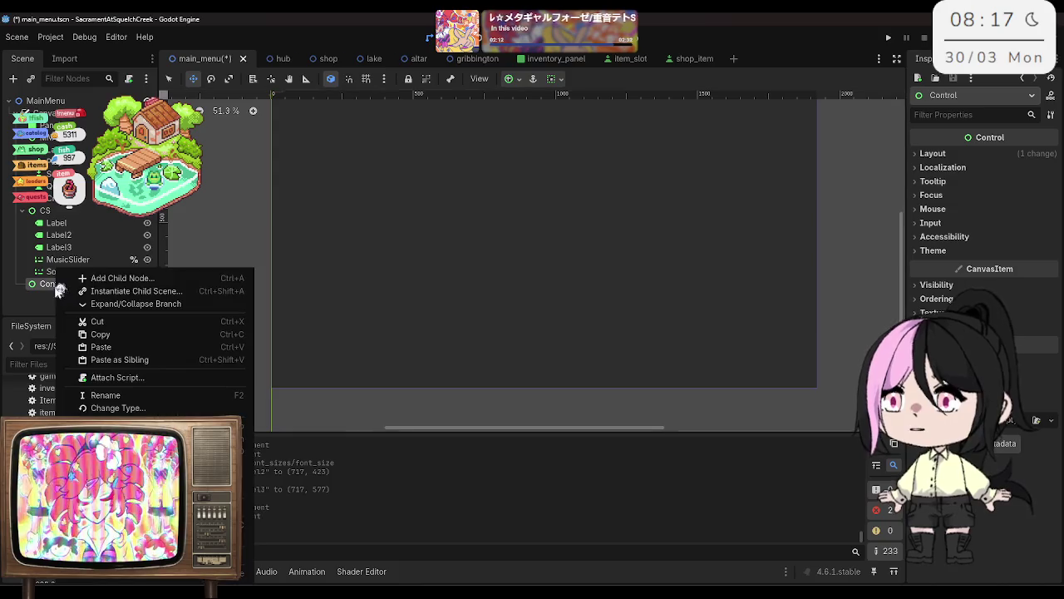
{"action": "left_click", "coordinate": [138, 395]}
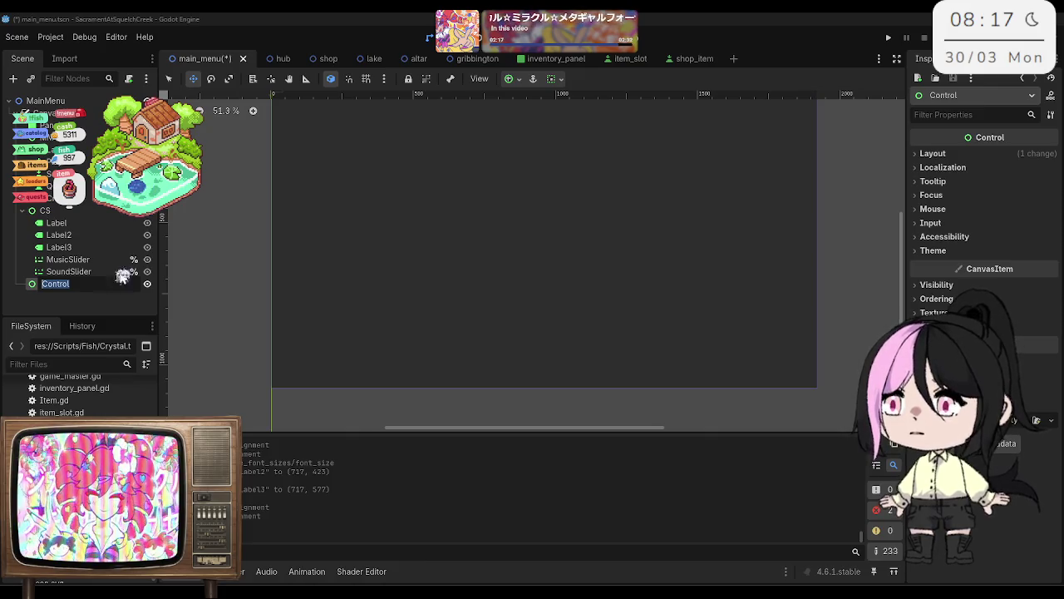
{"action": "type", "text": "CC"}
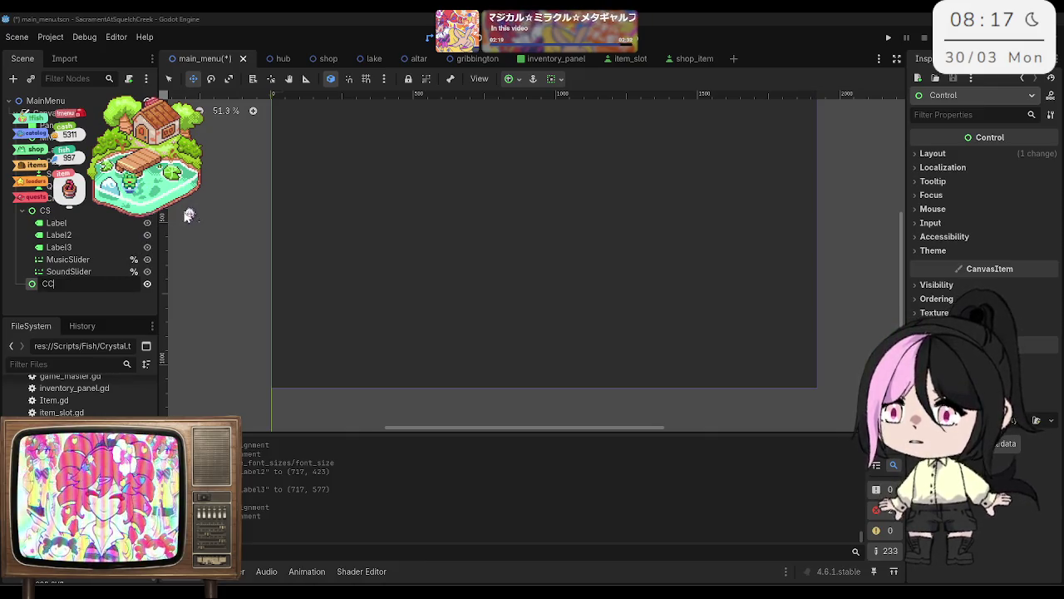
{"action": "key", "text": "Return"}
{"action": "key", "text": "ctrl+s"}
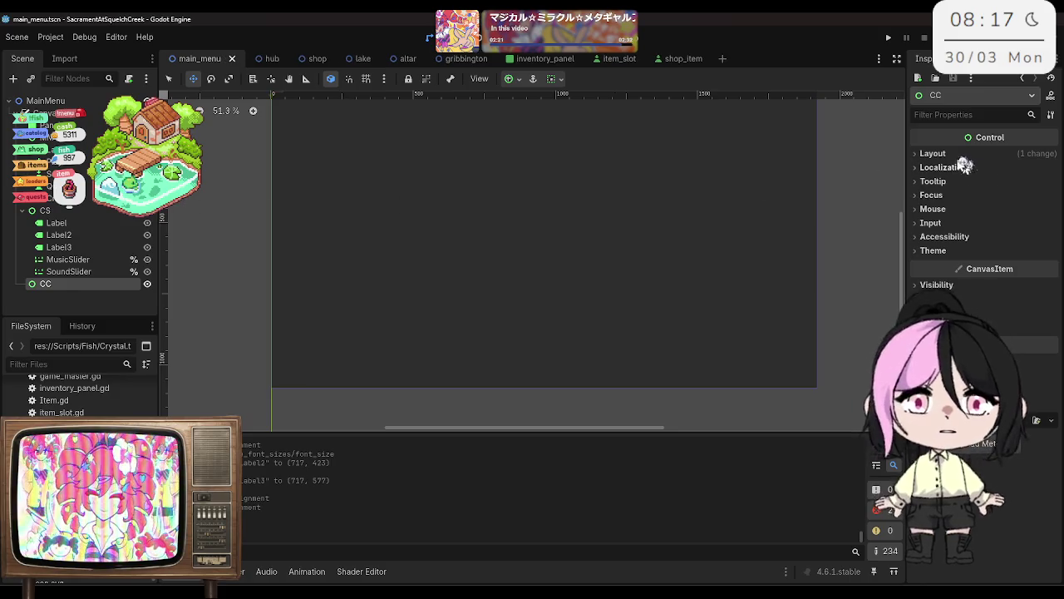
Step: Set CC's anchors preset to Full Rect and save
{"action": "left_click", "coordinate": [965, 156]}
{"action": "left_click", "coordinate": [1039, 293]}
{"action": "left_click", "coordinate": [1035, 330]}
{"action": "key", "text": "ctrl+s"}
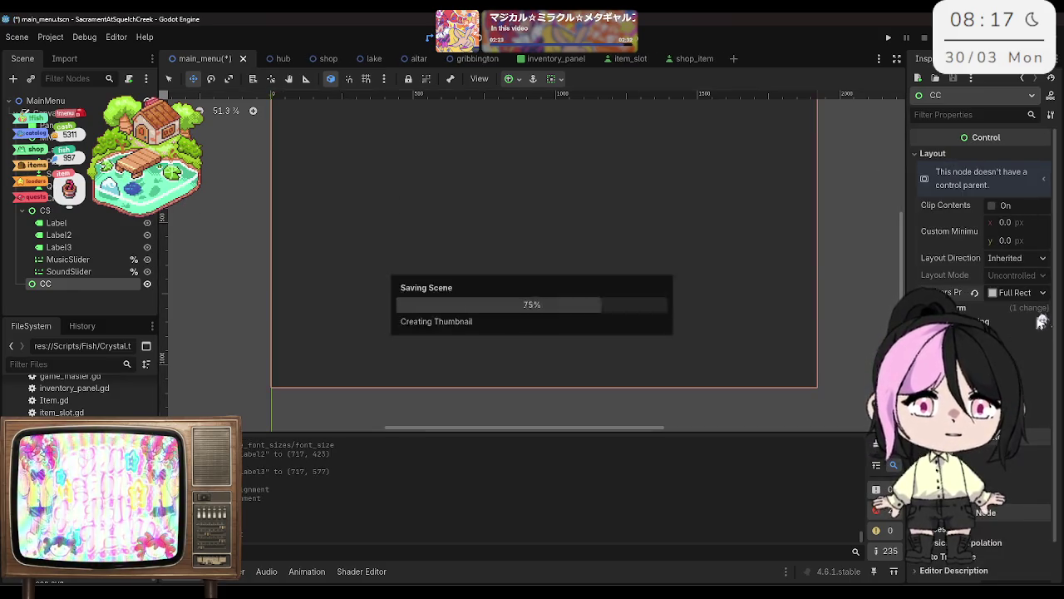
Step: Copy the AUDIO SETTINGS label for pasting into CC
{"action": "right_click", "coordinate": [88, 284]}
{"action": "left_click", "coordinate": [58, 223]}
{"action": "right_click", "coordinate": [60, 222]}
{"action": "left_click", "coordinate": [116, 293]}
{"action": "left_click", "coordinate": [88, 284]}
{"action": "right_click", "coordinate": [88, 284]}
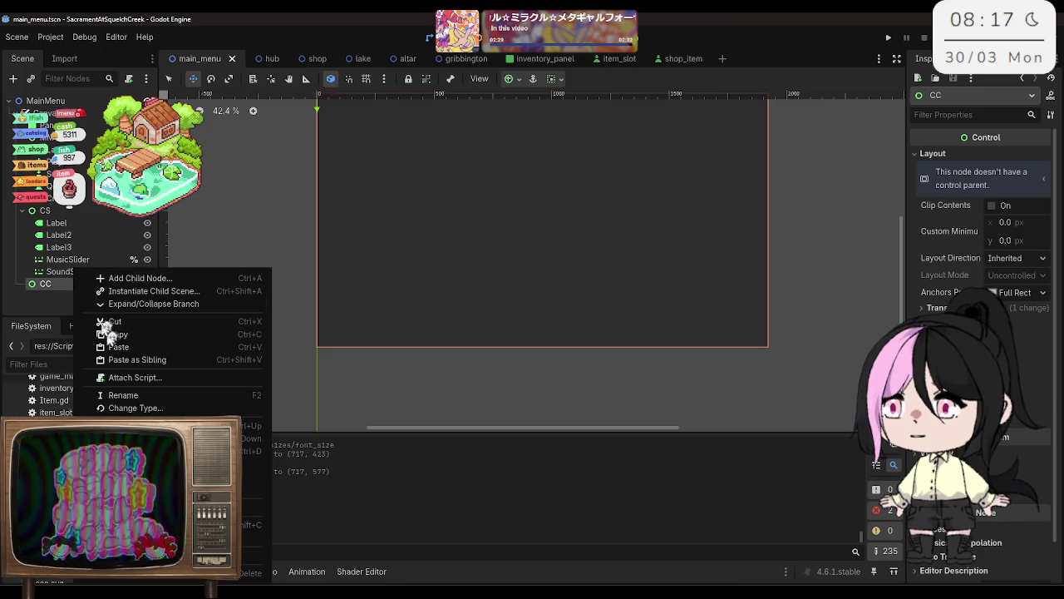
Step: Paste the copied label into CC, change its text to CREDITS, and save
{"action": "left_click", "coordinate": [137, 347]}
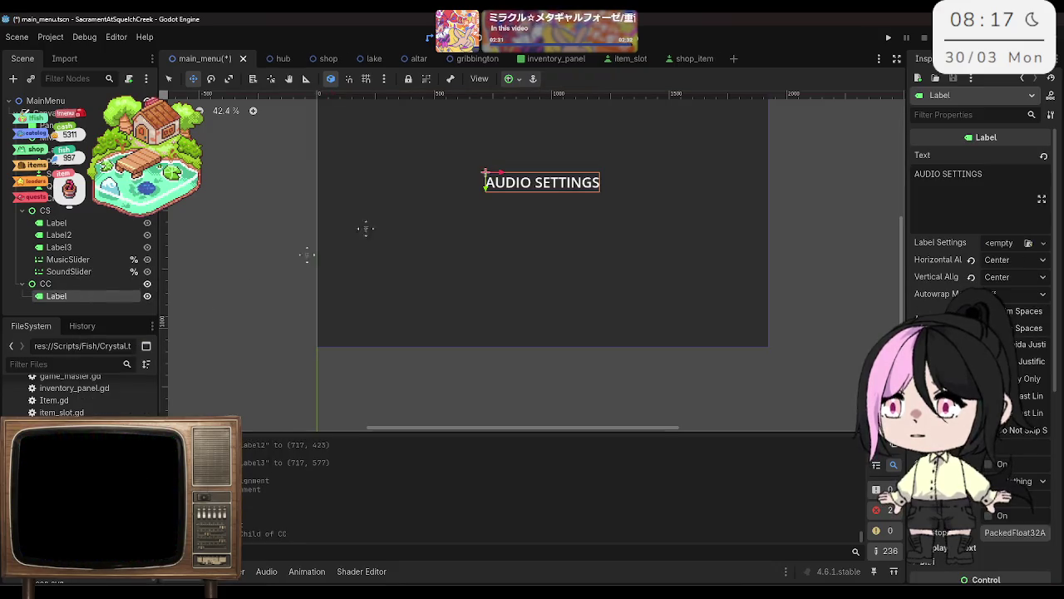
{"action": "left_click", "coordinate": [976, 170]}
{"action": "key", "text": "ctrl+a"}
{"action": "type", "text": "CR"}
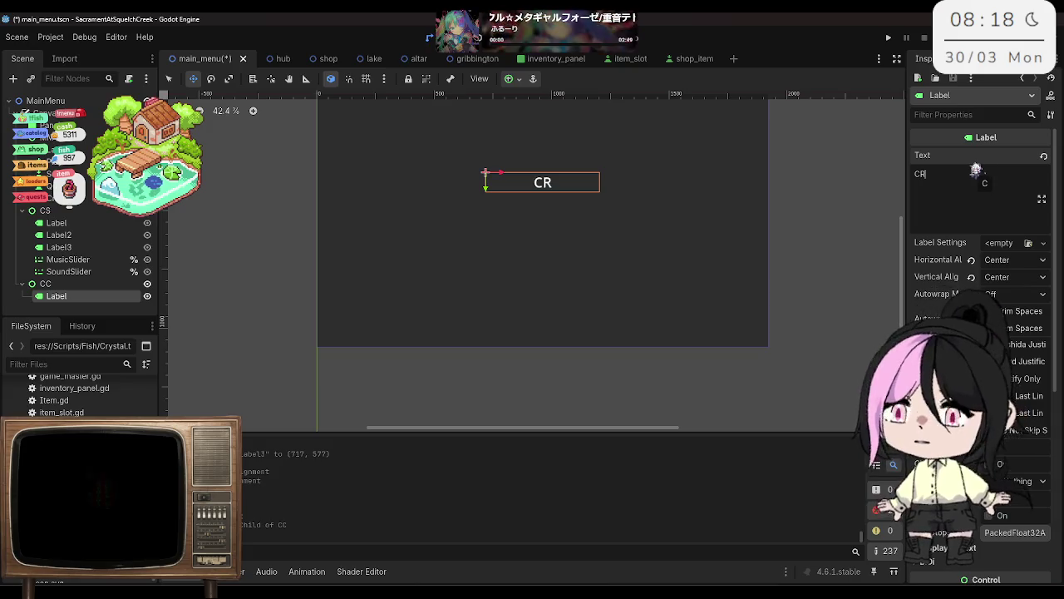
{"action": "type", "text": "EDITS"}
{"action": "key", "text": "ctrl+s"}
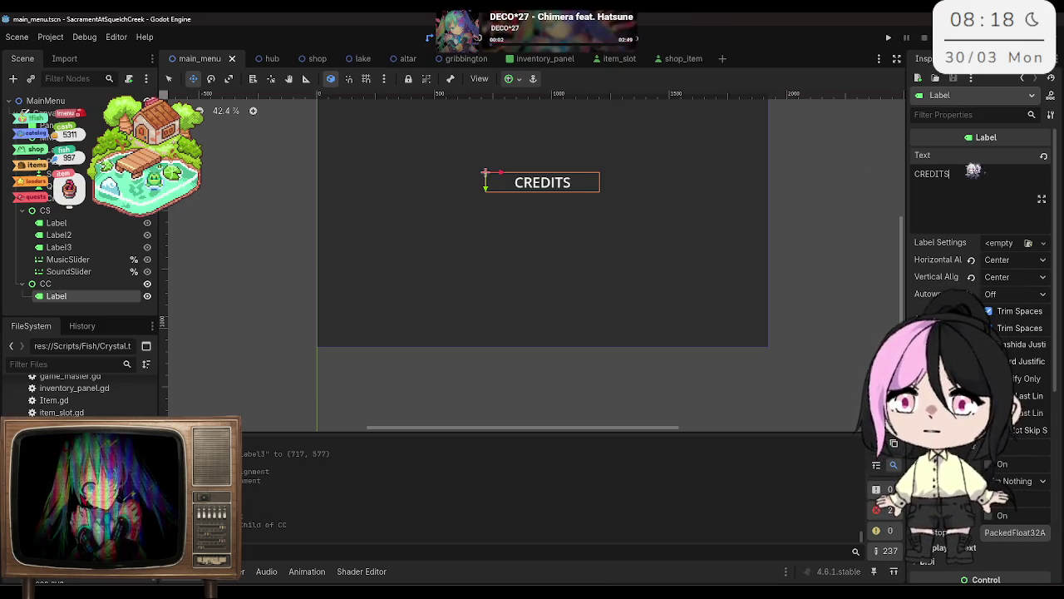
Step: Move the CREDITS label up near the top, nudge it slightly right, and save
{"action": "scroll", "coordinate": [610, 180], "scroll_direction": "up", "scroll_amount": 1}
{"action": "scroll", "coordinate": [607, 214], "scroll_direction": "up", "scroll_amount": 2}
{"action": "left_click_drag", "start_coordinate": [479, 218], "coordinate": [479, 165]}
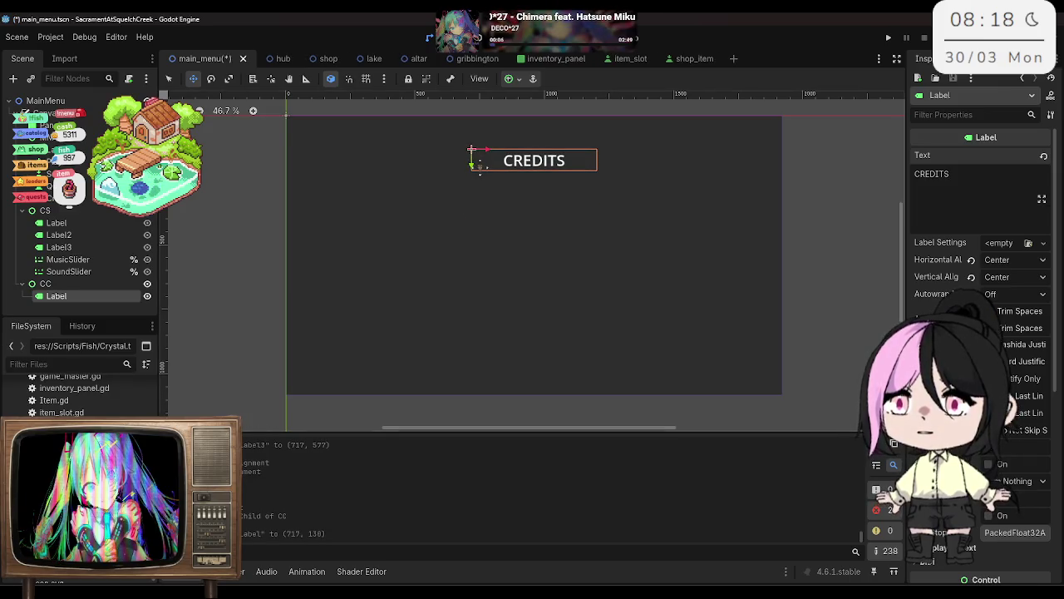
{"action": "key", "text": "ctrl+s"}
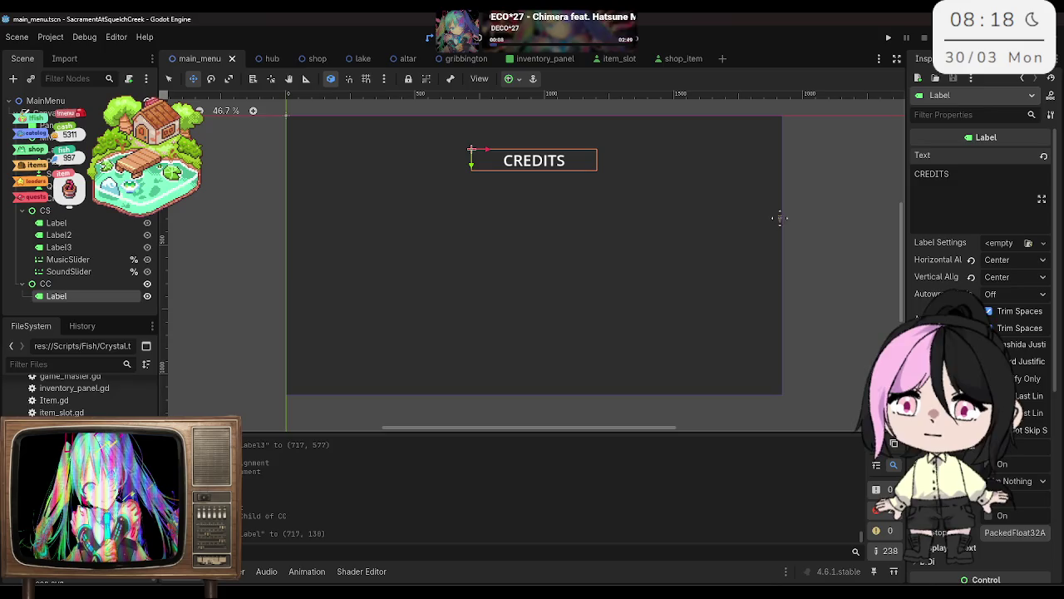
{"action": "key", "text": "Right"}
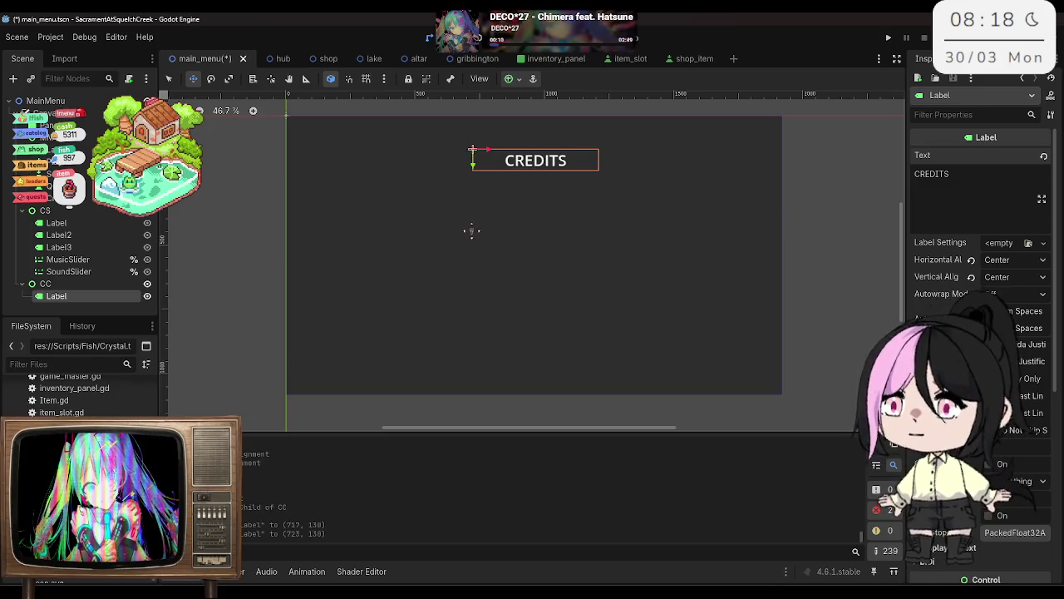
{"action": "key", "text": "ctrl+s"}
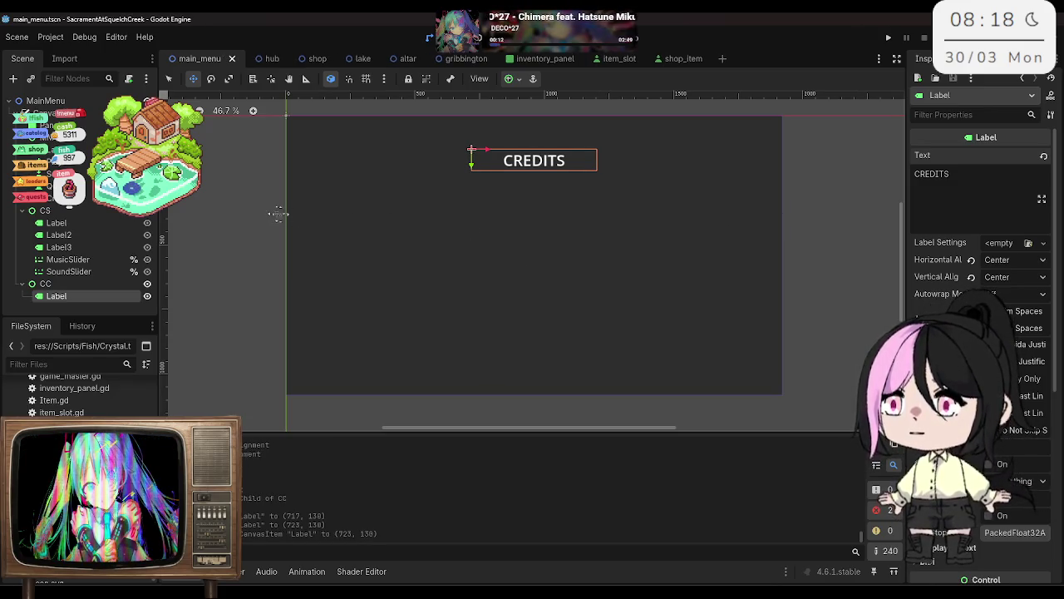
{"action": "left_click", "coordinate": [58, 285]}
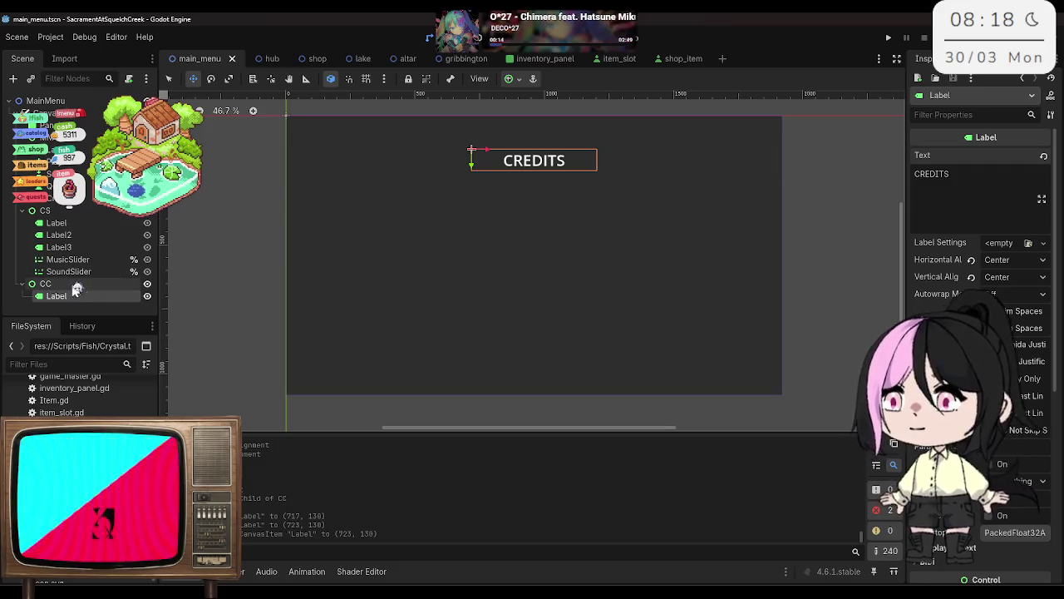
{"action": "left_click", "coordinate": [74, 296]}
Step: Copy the Music Volume label and paste it into CC
{"action": "right_click", "coordinate": [75, 283]}
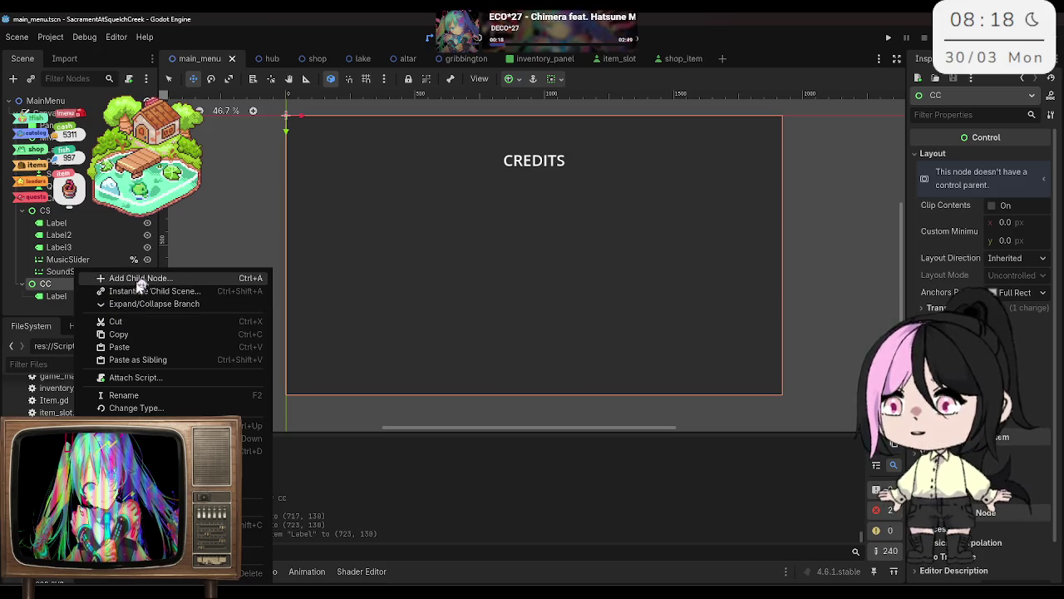
{"action": "left_click", "coordinate": [143, 283]}
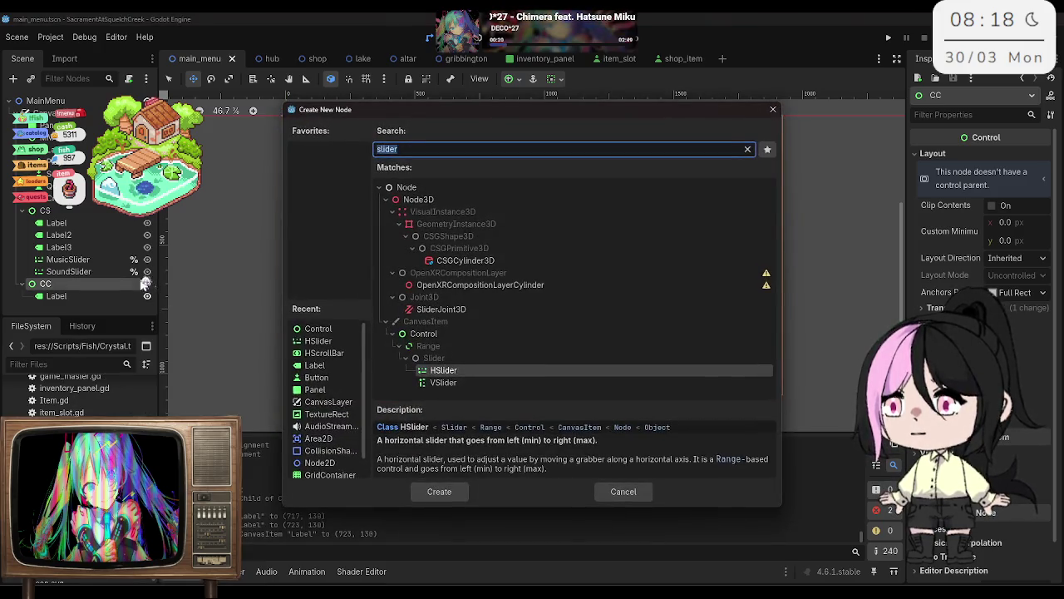
{"action": "left_click", "coordinate": [623, 491]}
{"action": "left_click", "coordinate": [75, 235]}
{"action": "right_click", "coordinate": [75, 235]}
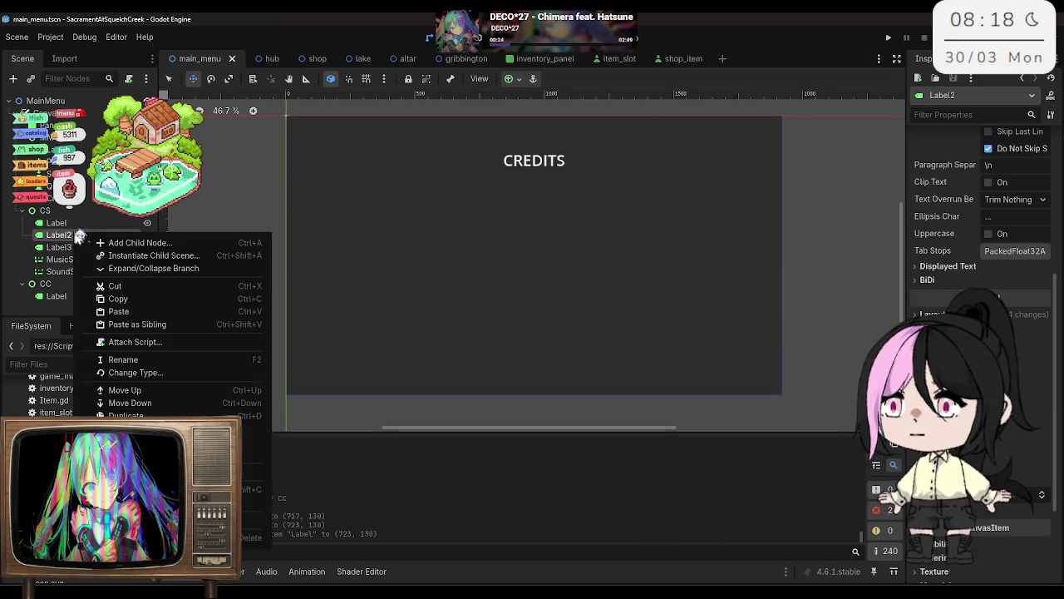
{"action": "left_click", "coordinate": [89, 298]}
{"action": "left_click", "coordinate": [71, 284]}
{"action": "right_click", "coordinate": [70, 284]}
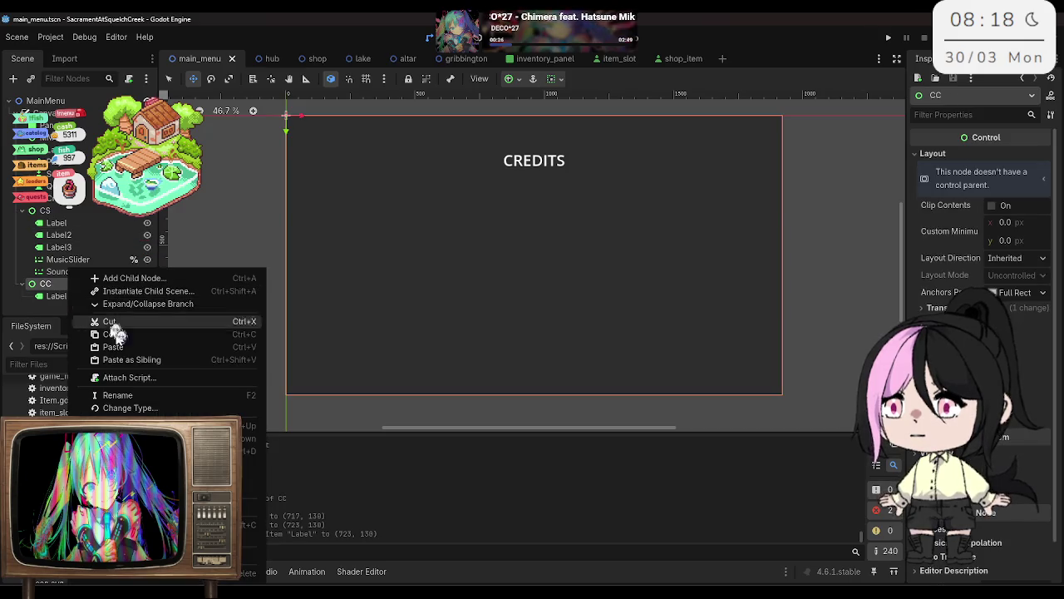
{"action": "left_click", "coordinate": [131, 348]}
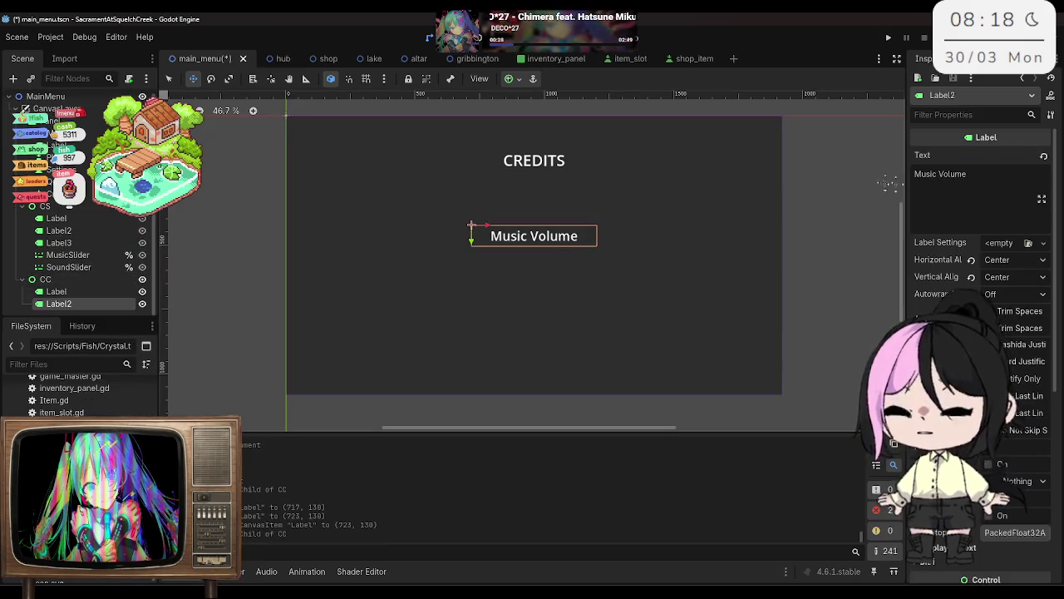
Step: Change the pasted label's text to 'Concept' and 'Development' on two lines, then save
{"action": "triple_click", "coordinate": [957, 176]}
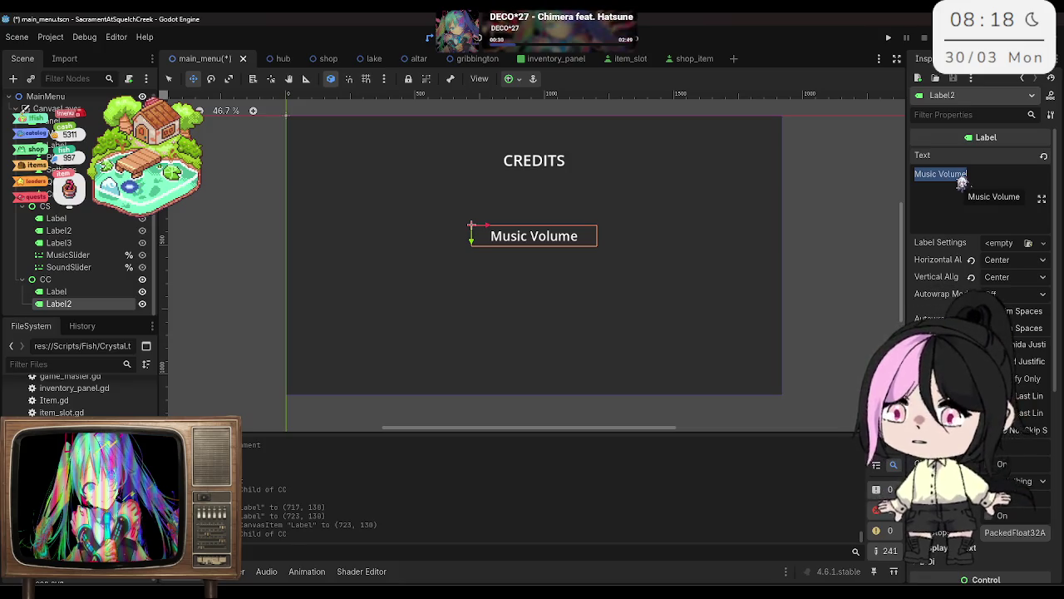
{"action": "type", "text": "Progr"}
{"action": "type", "text": "ammi"}
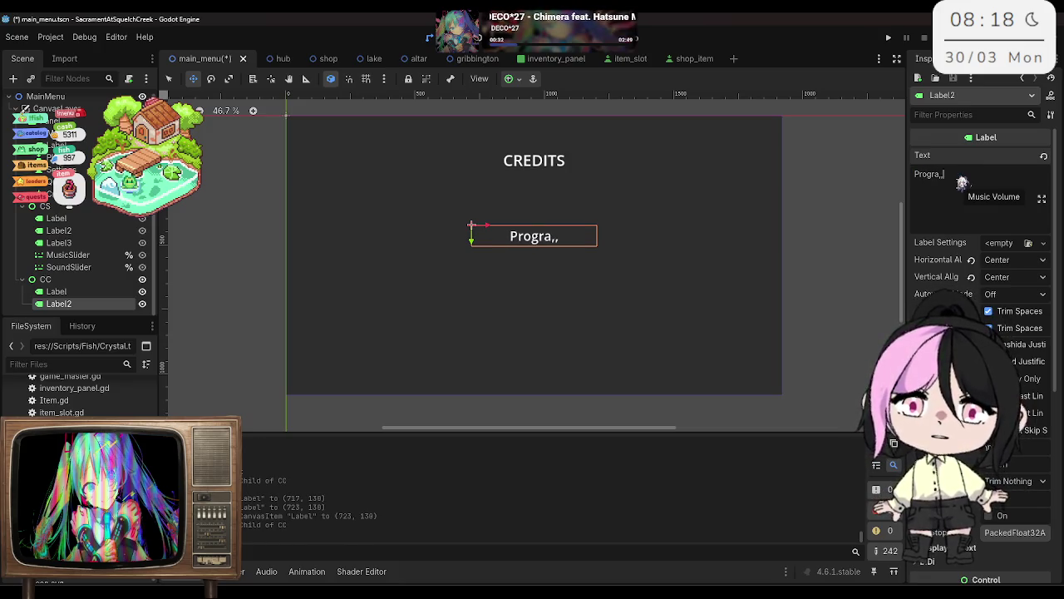
{"action": "type", "text": "ng"}
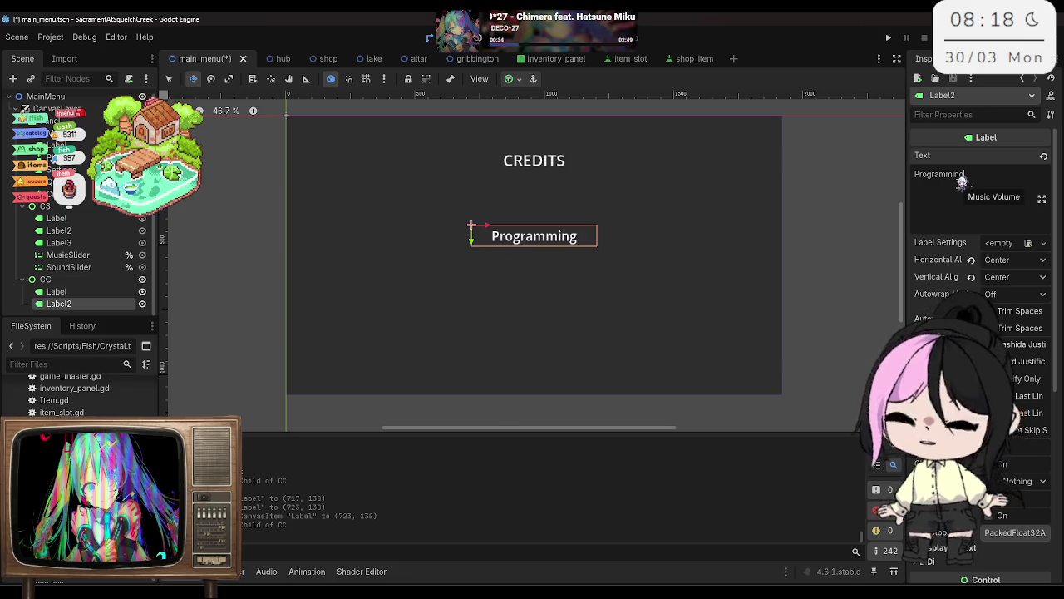
{"action": "type", "text": " & Developmen"}
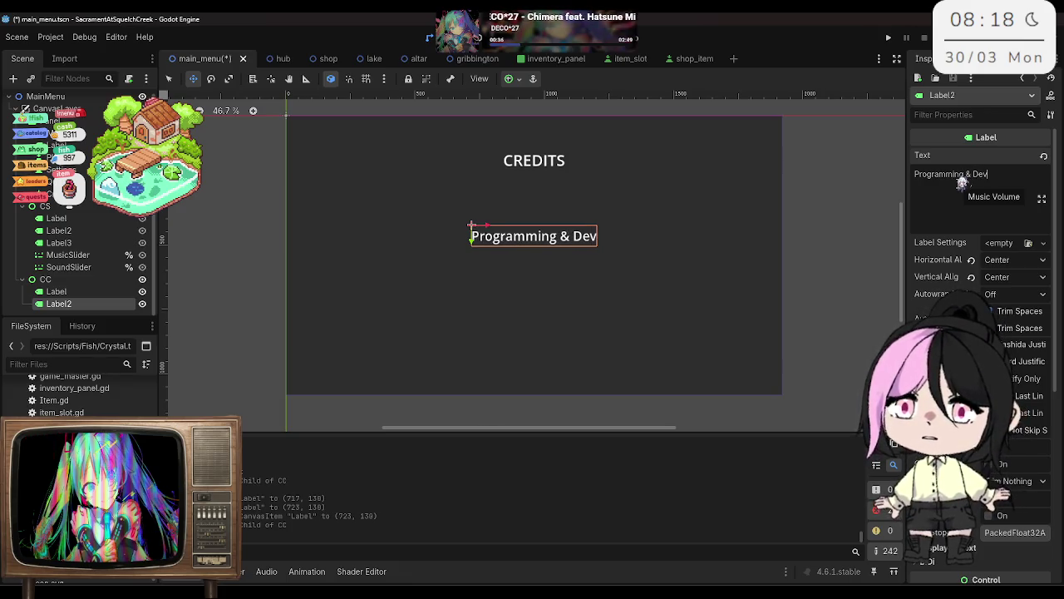
{"action": "key", "text": "BackSpace"}
{"action": "key", "text": "BackSpace"}
{"action": "key", "text": "BackSpace"}
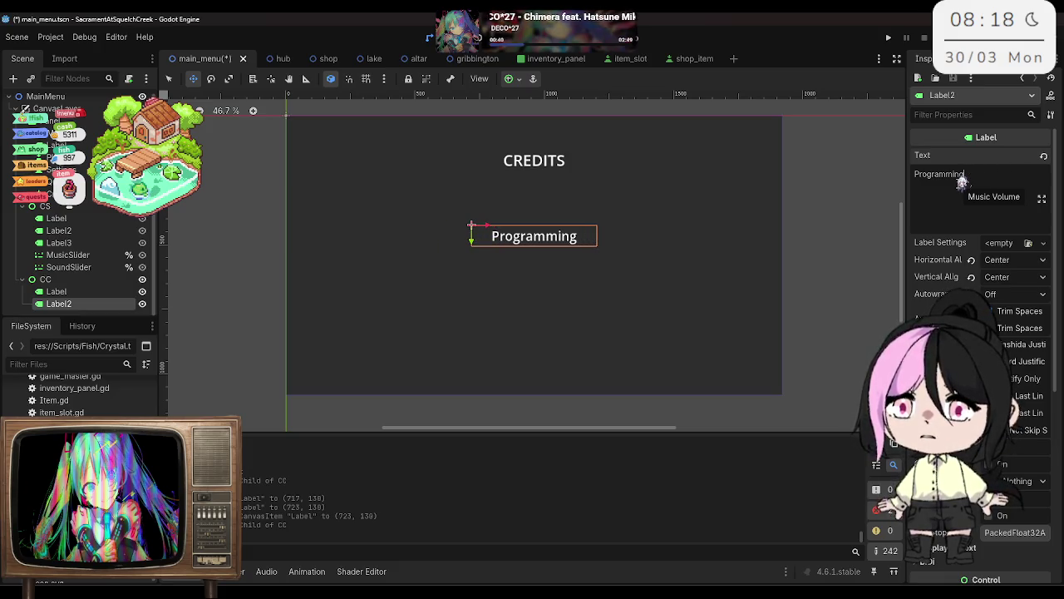
{"action": "key", "text": "Return"}
{"action": "type", "text": "Co"}
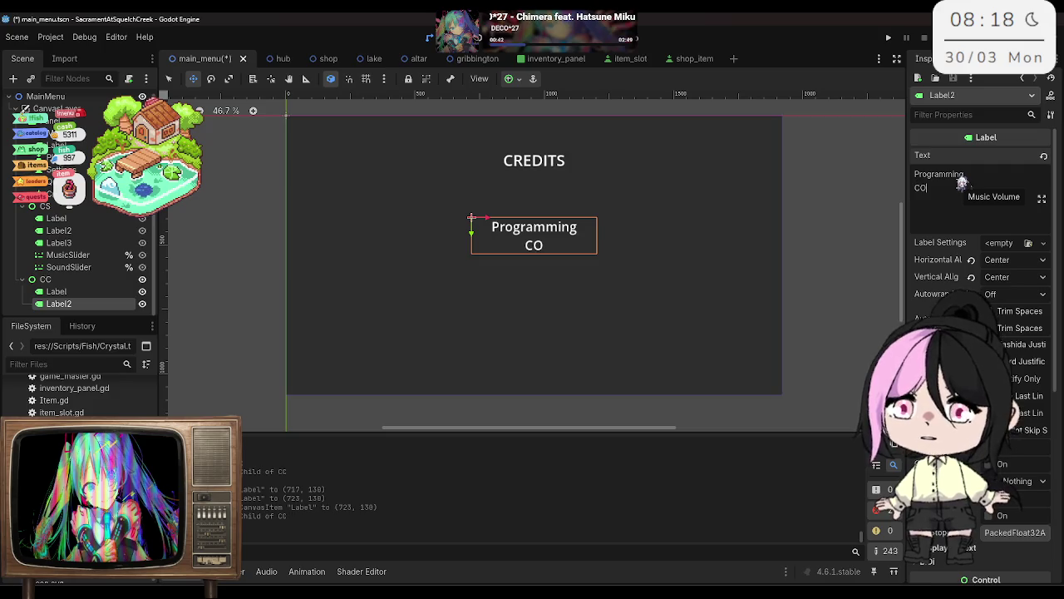
{"action": "type", "text": "ncept"}
{"action": "key", "text": "Return"}
{"action": "type", "text": "Development"}
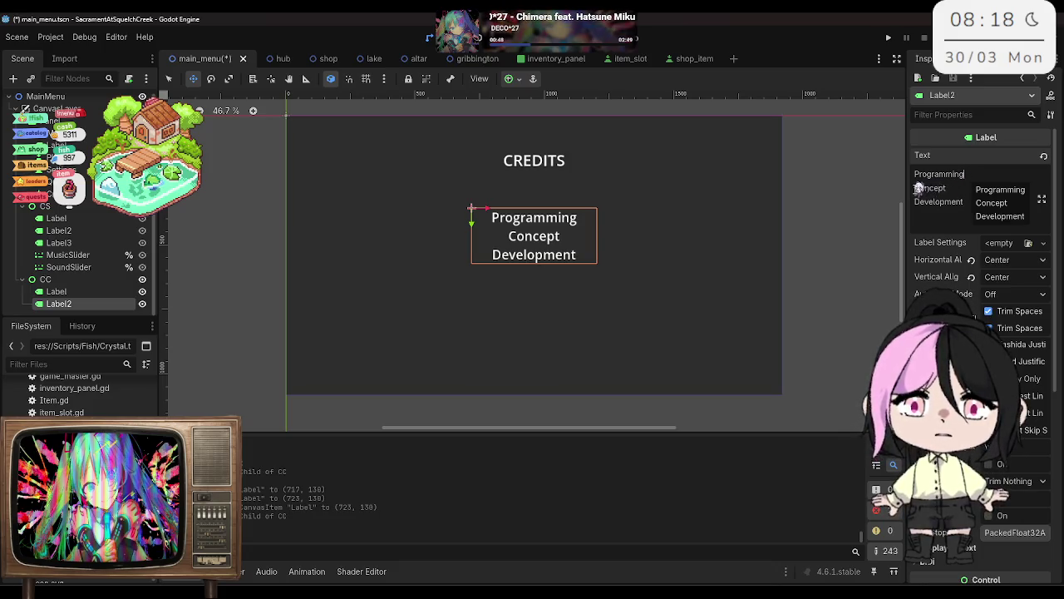
{"action": "left_click_drag", "start_coordinate": [919, 188], "coordinate": [914, 174]}
{"action": "key", "text": "BackSpace"}
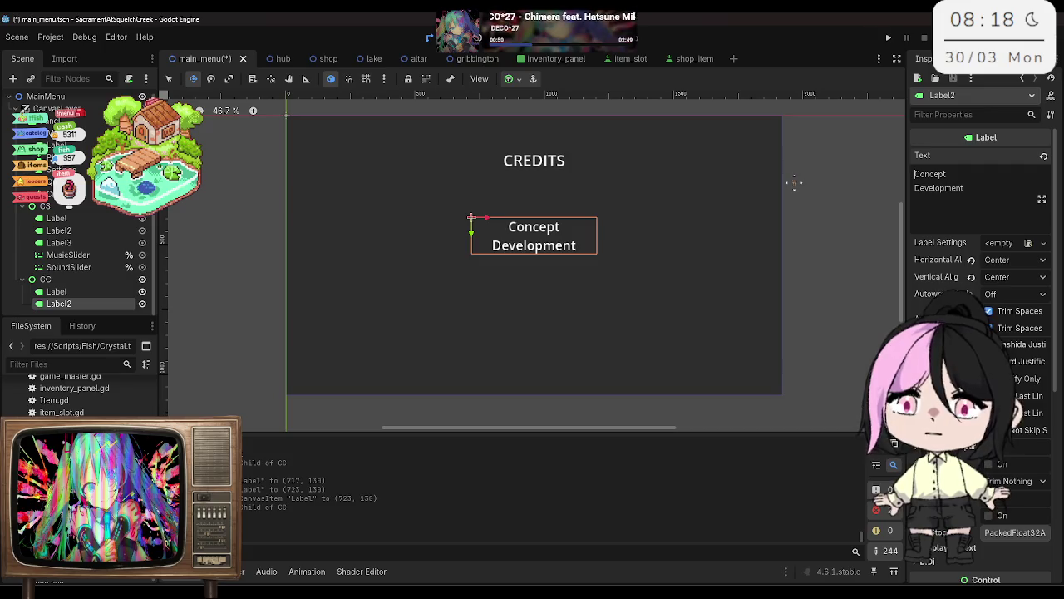
{"action": "key", "text": "ctrl+s"}
Step: Move the Concept Development label left, just below CREDITS
{"action": "left_click_drag", "start_coordinate": [486, 214], "coordinate": [384, 213]}
{"action": "key", "text": "ctrl+z"}
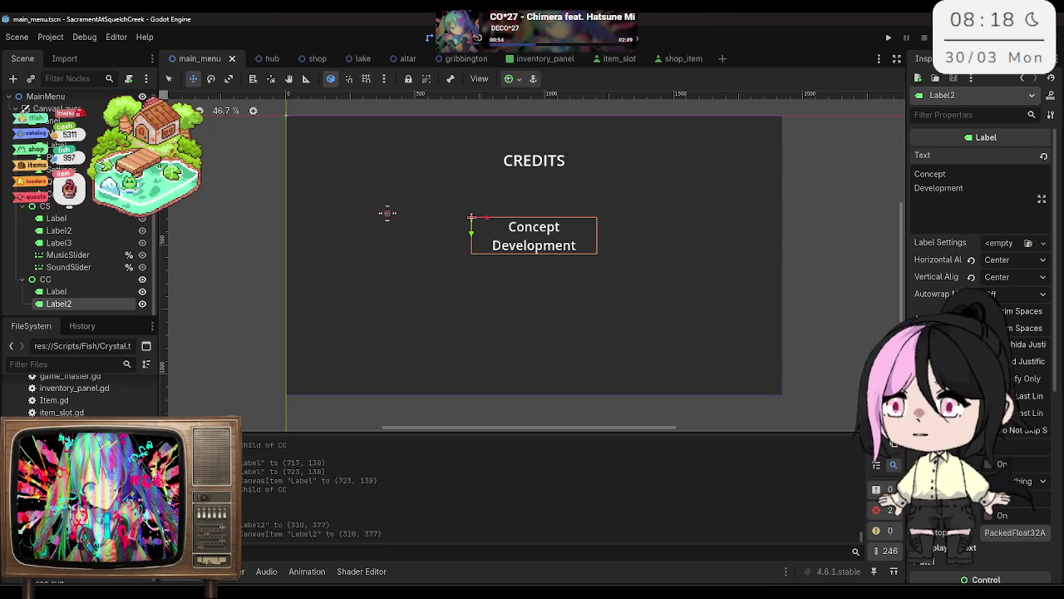
{"action": "mouse_move", "coordinate": [488, 208]}
{"action": "left_mouse_down"}
{"action": "mouse_move", "coordinate": [339, 219]}
{"action": "mouse_move", "coordinate": [333, 191]}
{"action": "mouse_move", "coordinate": [337, 222]}
{"action": "mouse_move", "coordinate": [336, 190]}
{"action": "left_mouse_up"}
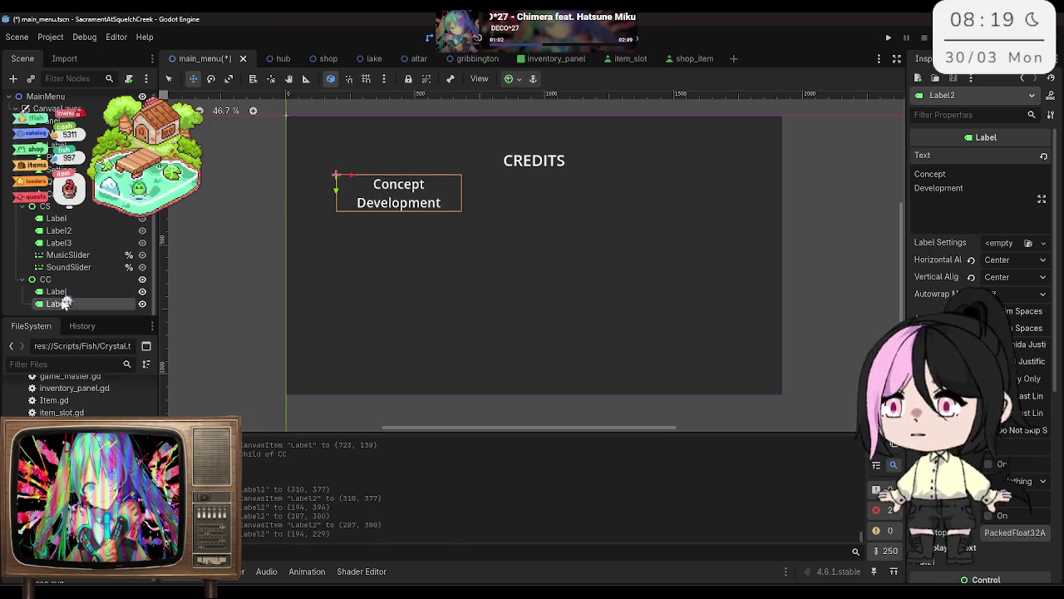
Step: Duplicate the heading into a label showing the contributor's name beneath Concept Development
{"action": "key", "text": "ctrl+d"}
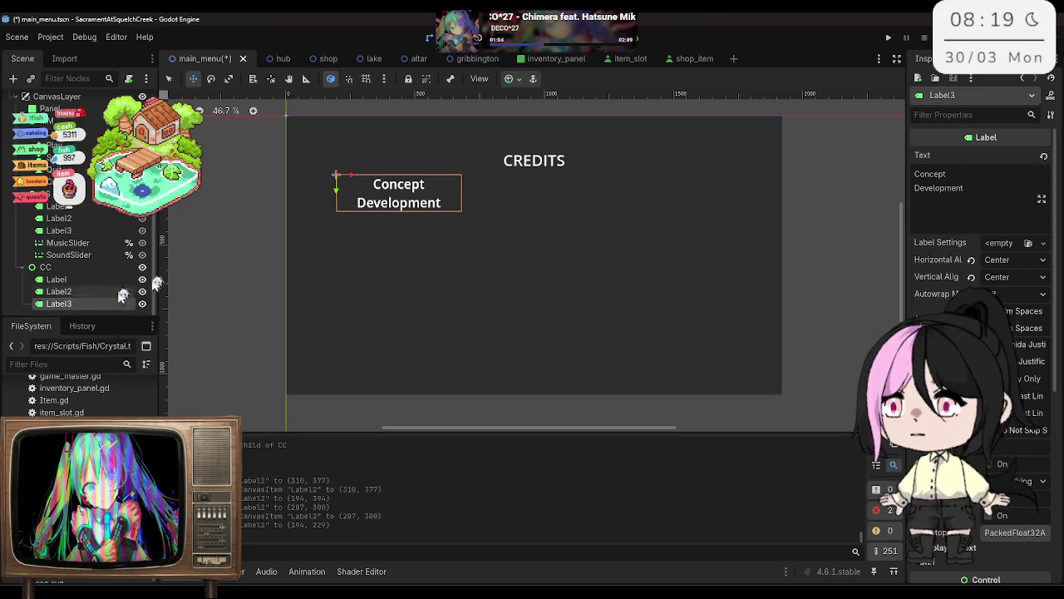
{"action": "left_click_drag", "start_coordinate": [336, 190], "coordinate": [336, 230]}
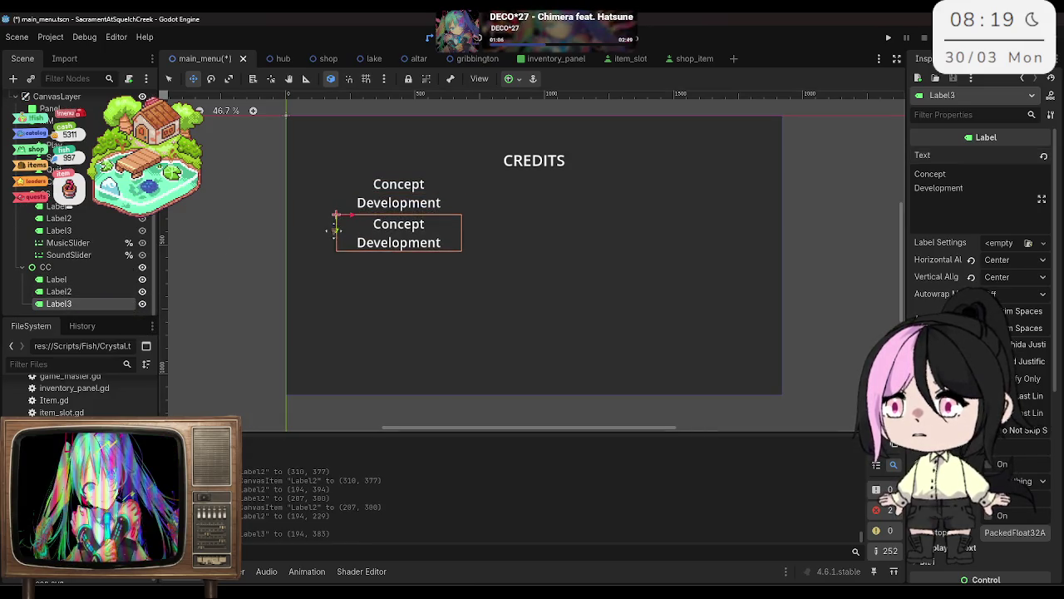
{"action": "left_click_drag", "start_coordinate": [1006, 179], "coordinate": [903, 168]}
{"action": "type", "text": "R"}
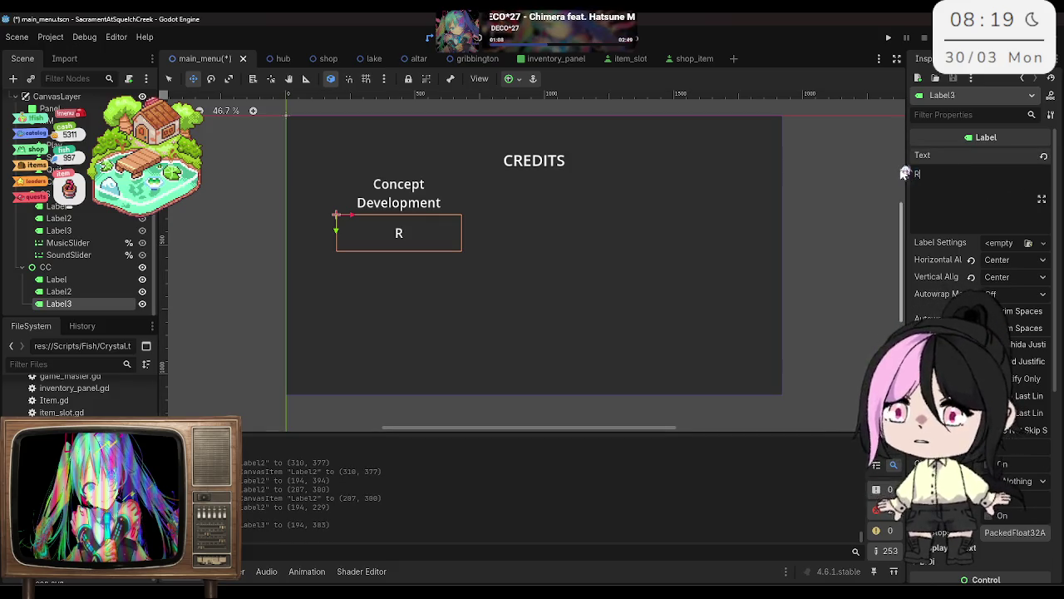
{"action": "type", "text": "owanSsVT"}
{"action": "key", "text": "ctrl+s"}
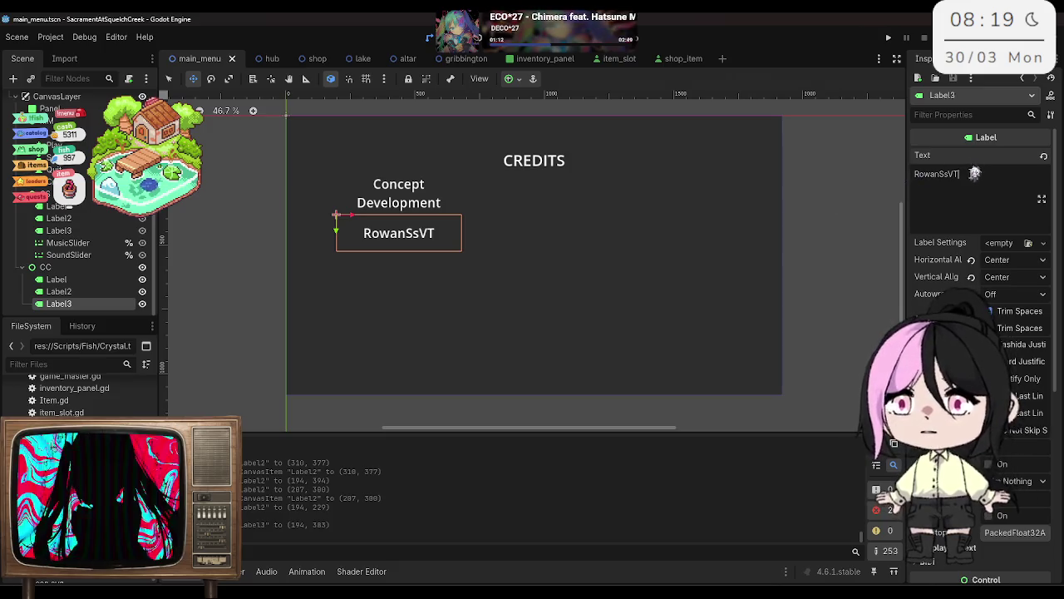
{"action": "left_click_drag", "start_coordinate": [336, 231], "coordinate": [336, 222]}
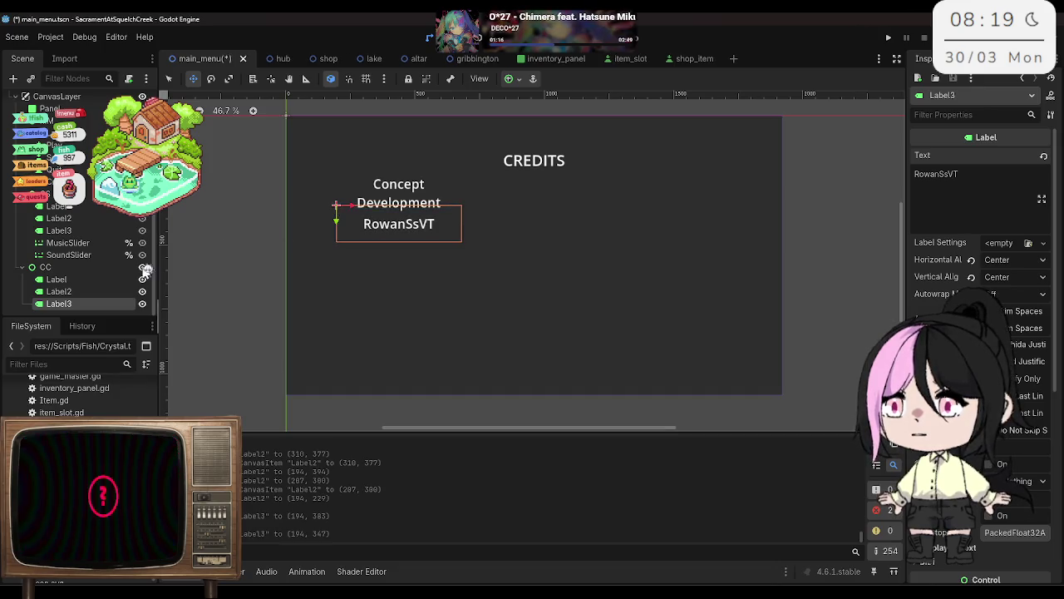
Step: Try an underscore underline on the Concept Development heading, remove it, and save
{"action": "left_click", "coordinate": [98, 293]}
{"action": "left_click", "coordinate": [990, 191]}
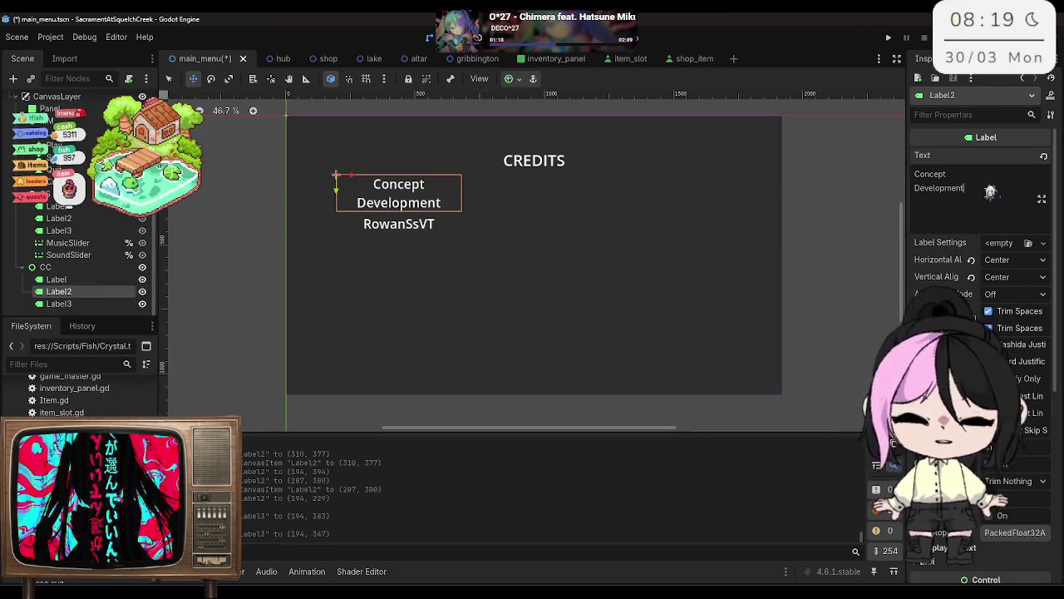
{"action": "key", "text": "Return"}
{"action": "type", "text": "__________"}
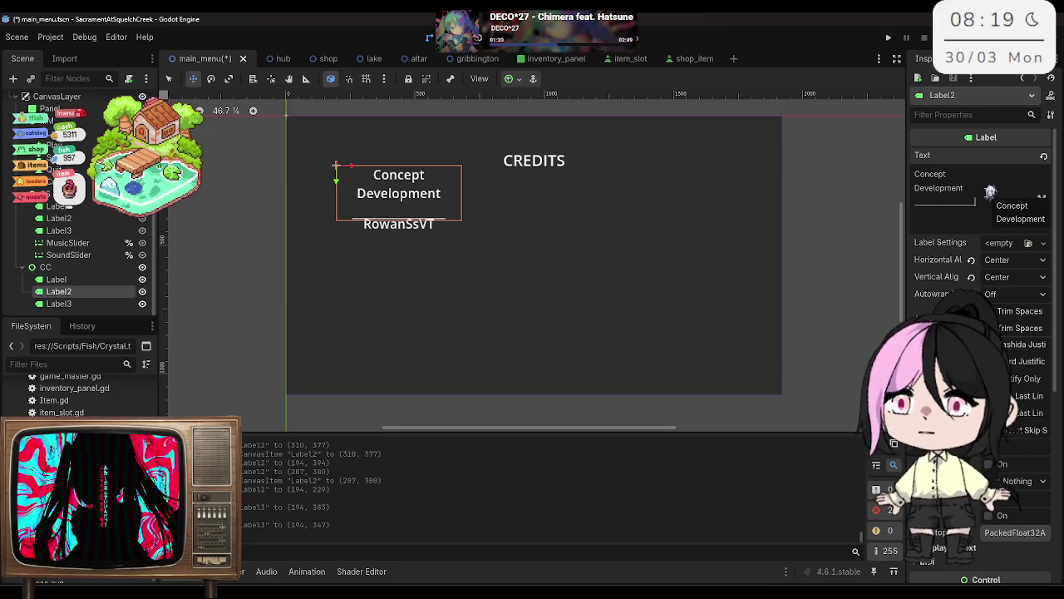
{"action": "key", "text": "shift+Home"}
{"action": "key", "text": "BackSpace"}
{"action": "key", "text": "BackSpace"}
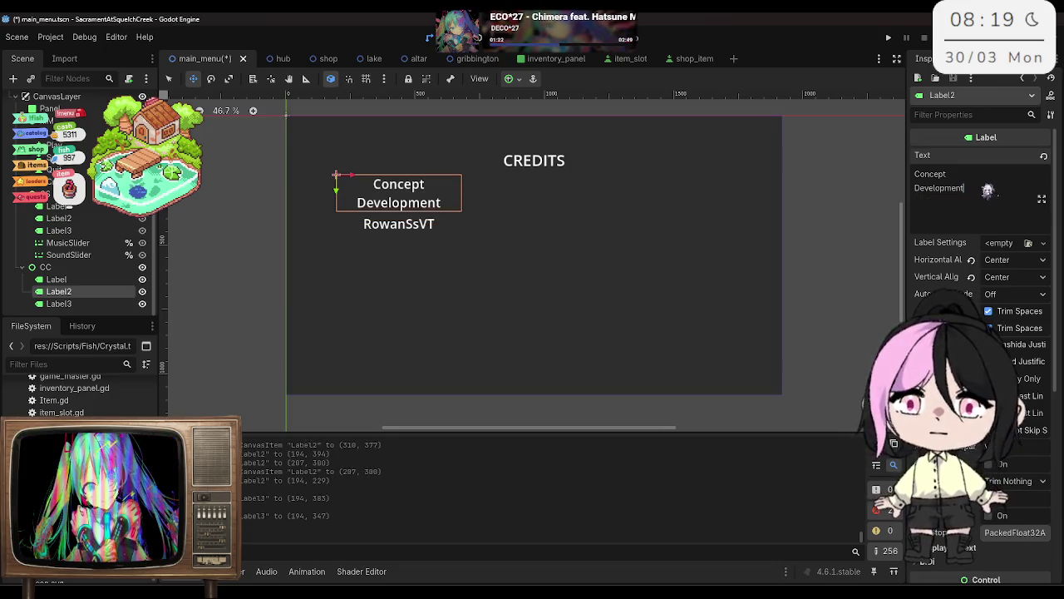
{"action": "key", "text": "ctrl+s"}
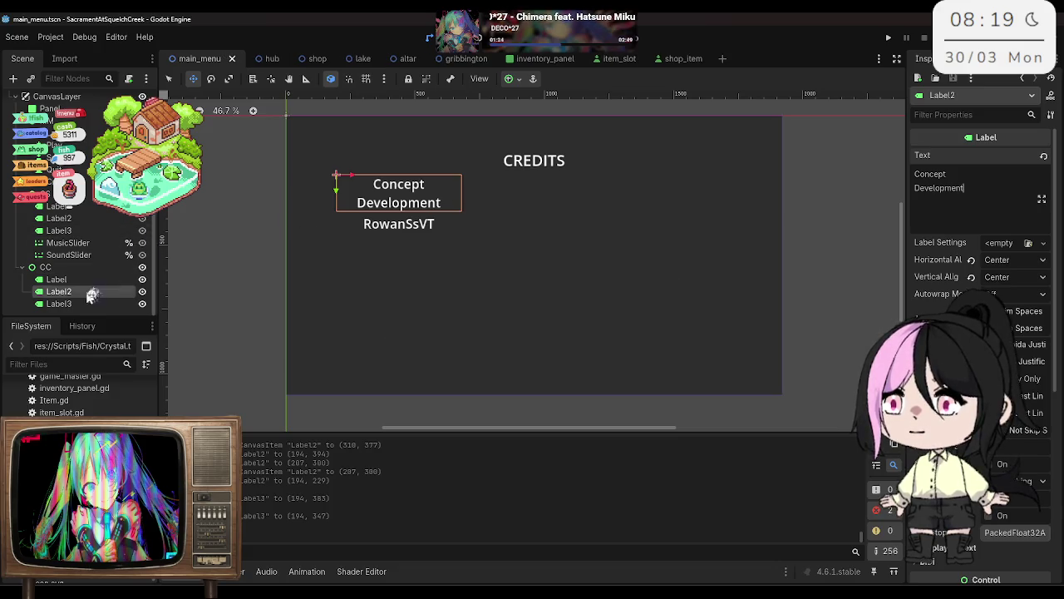
Step: Open the node options for the CC container
{"action": "left_click", "coordinate": [75, 303]}
{"action": "left_click", "coordinate": [74, 292]}
{"action": "right_click", "coordinate": [74, 292]}
{"action": "key", "text": "Escape"}
{"action": "left_click", "coordinate": [63, 267]}
{"action": "right_click", "coordinate": [63, 268]}
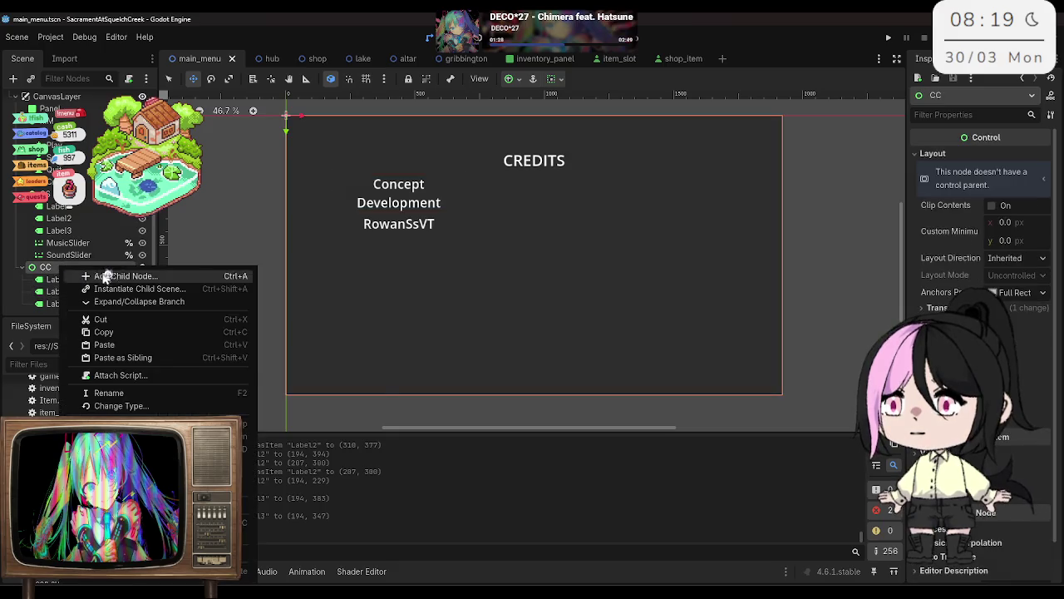
Step: Add a Line2D child node under CC and set its width to 100
{"action": "left_click", "coordinate": [108, 275]}
{"action": "type", "text": "line"}
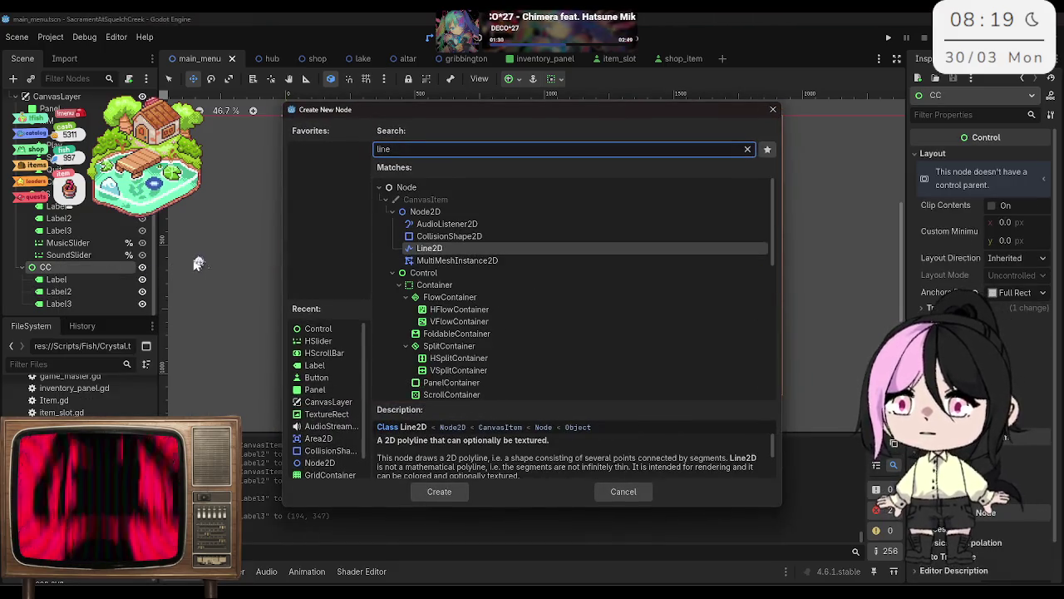
{"action": "scroll", "coordinate": [480, 223], "scroll_direction": "down", "scroll_amount": 2}
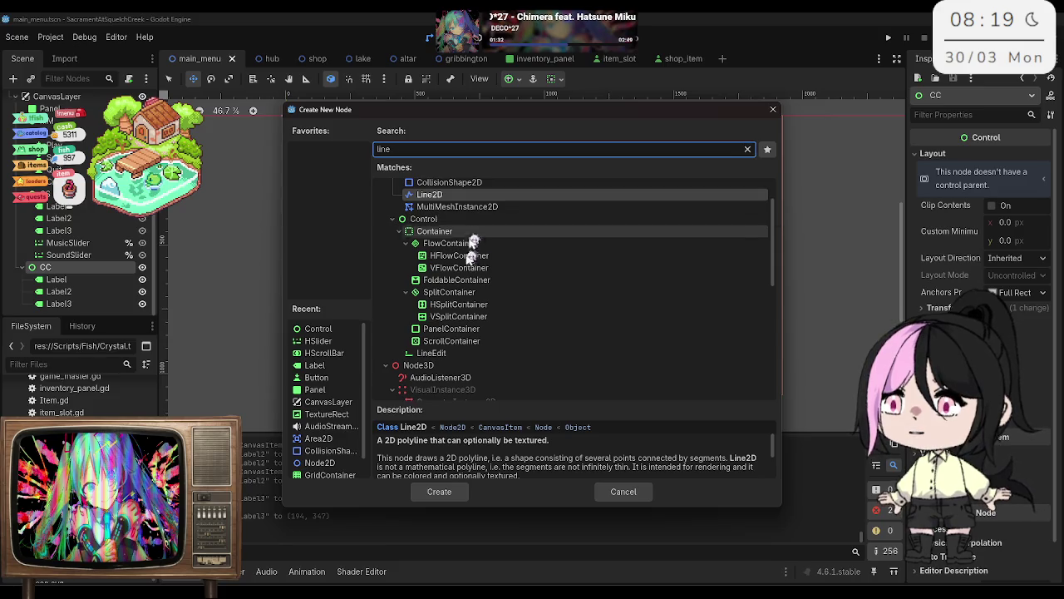
{"action": "scroll", "coordinate": [460, 236], "scroll_direction": "up", "scroll_amount": 1}
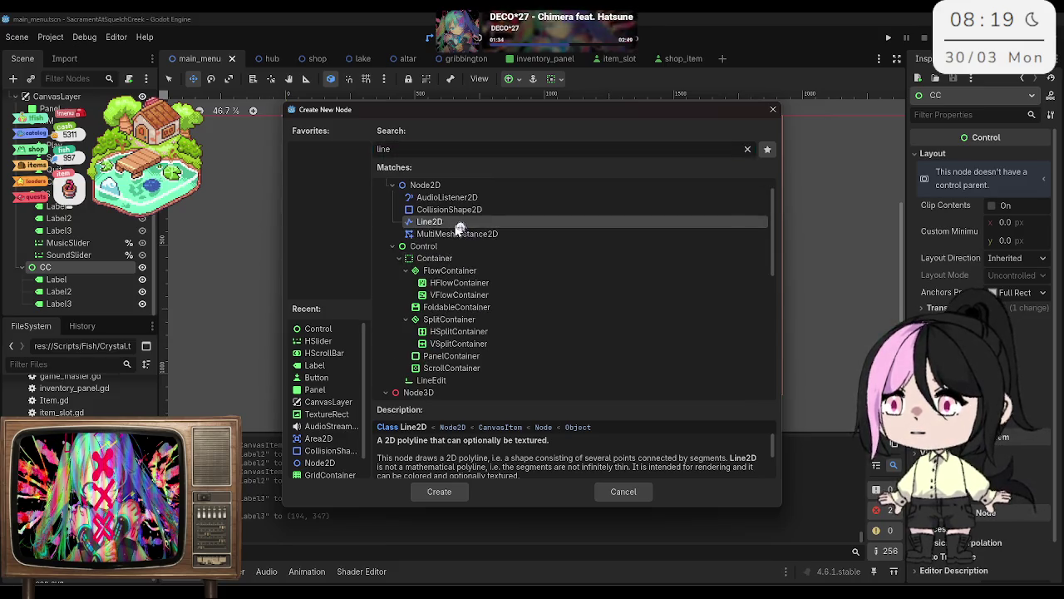
{"action": "double_click", "coordinate": [455, 222]}
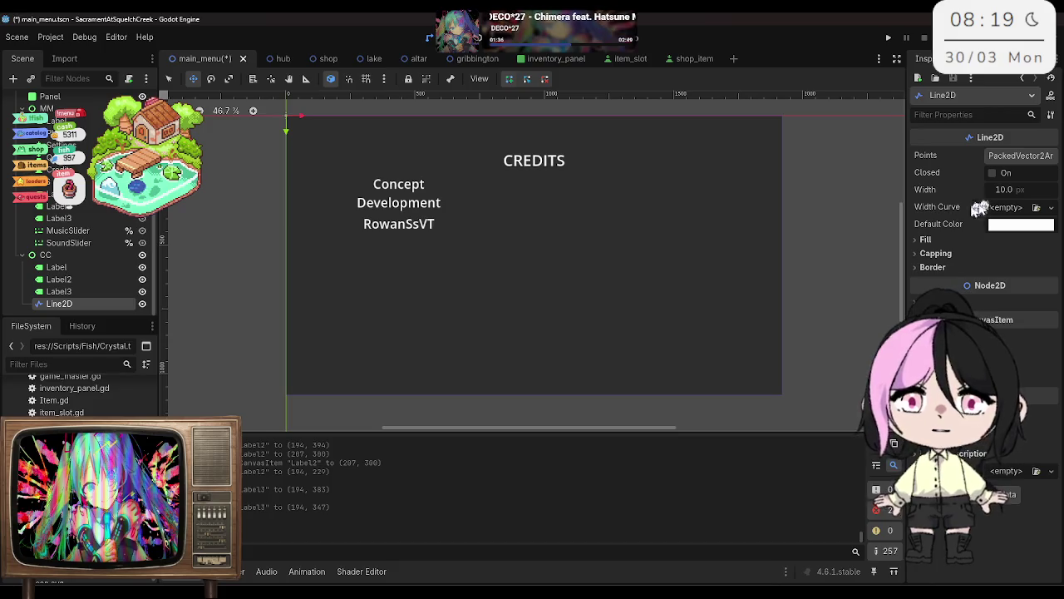
{"action": "left_click", "coordinate": [1022, 189]}
{"action": "type", "text": "100"}
{"action": "key", "text": "Return"}
Step: Move the line right on the canvas and give its Points array five entries
{"action": "left_click", "coordinate": [192, 79]}
{"action": "mouse_move", "coordinate": [301, 120]}
{"action": "left_mouse_down"}
{"action": "mouse_move", "coordinate": [396, 125]}
{"action": "mouse_move", "coordinate": [397, 232]}
{"action": "left_mouse_up"}
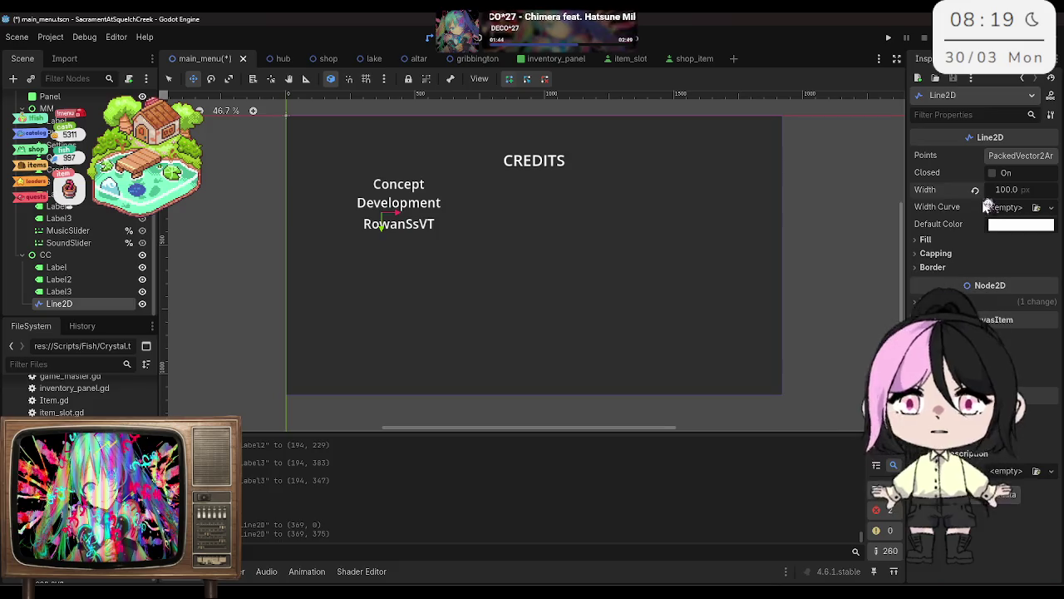
{"action": "left_click", "coordinate": [1018, 158]}
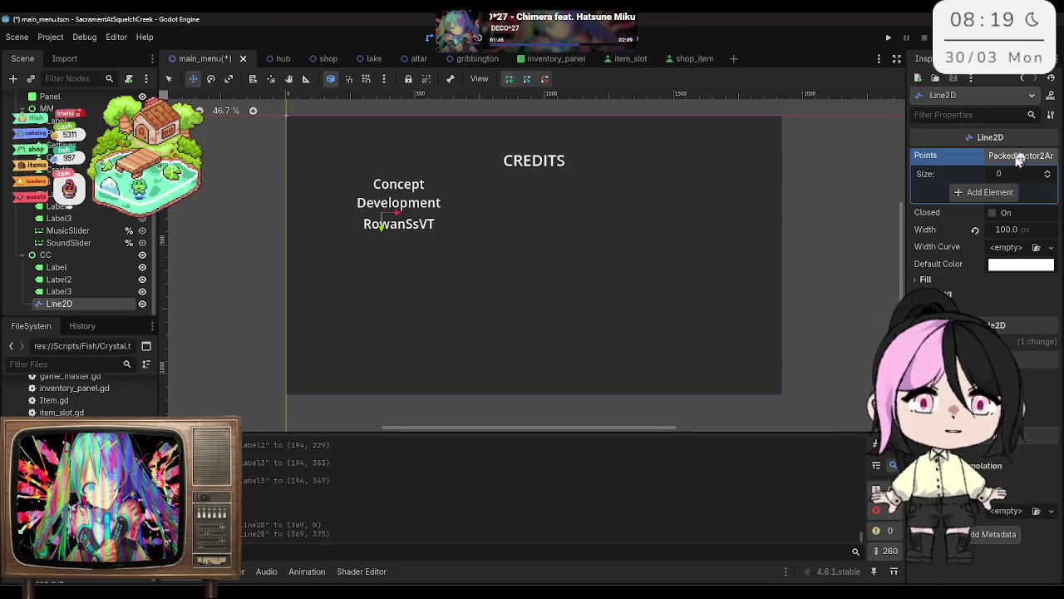
{"action": "left_click", "coordinate": [1020, 157]}
{"action": "left_click", "coordinate": [1021, 157]}
{"action": "left_click", "coordinate": [1024, 171]}
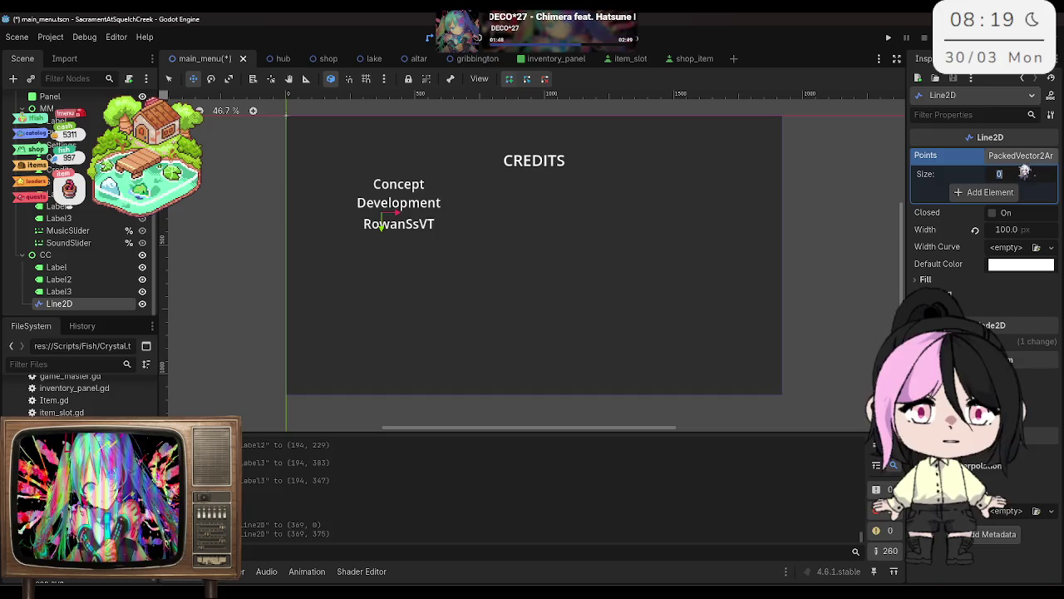
{"action": "type", "text": "5"}
{"action": "key", "text": "Return"}
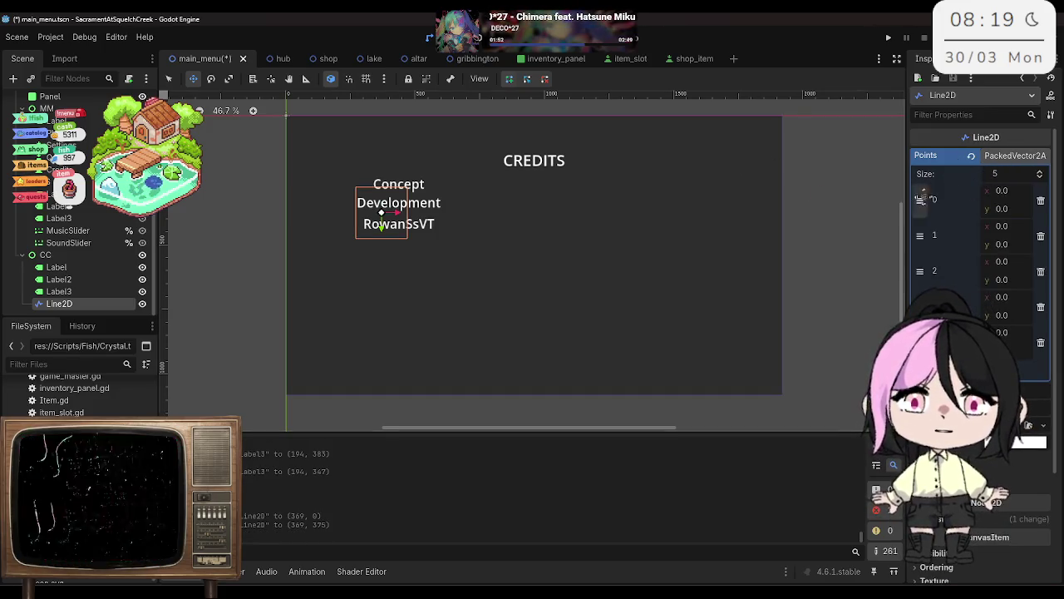
Step: Shift the line slightly left and set the third point's x to 10
{"action": "left_click_drag", "start_coordinate": [396, 208], "coordinate": [368, 212]}
{"action": "left_click", "coordinate": [1016, 191]}
{"action": "key", "text": "Return"}
{"action": "key", "text": "ctrl+z"}
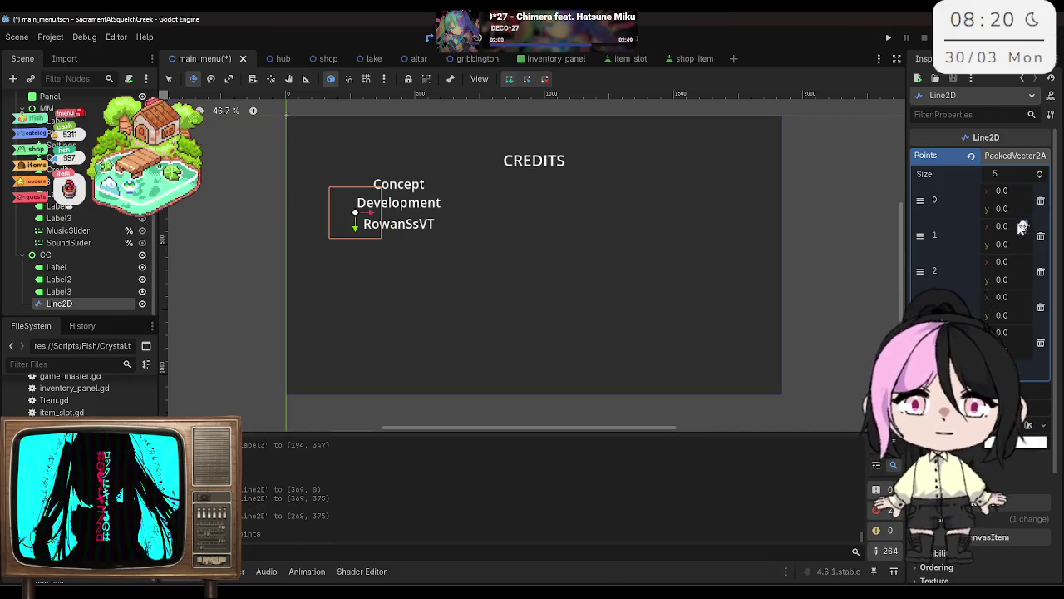
{"action": "type", "text": "50"}
{"action": "key", "text": "ctrl+shift+z"}
{"action": "key", "text": "ctrl+z"}
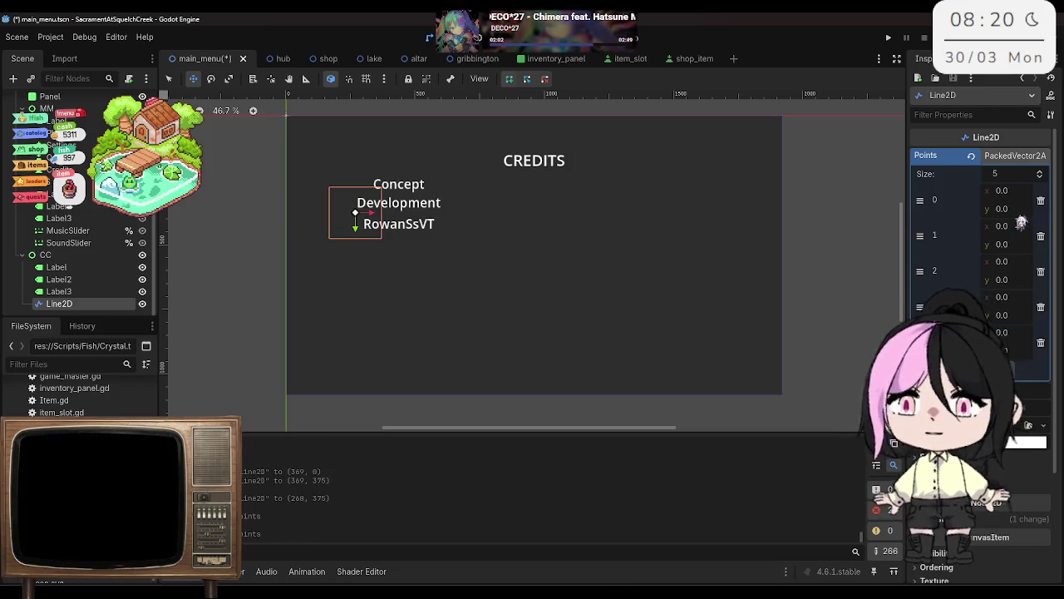
{"action": "left_click", "coordinate": [1016, 262]}
{"action": "type", "text": "10"}
{"action": "key", "text": "Return"}
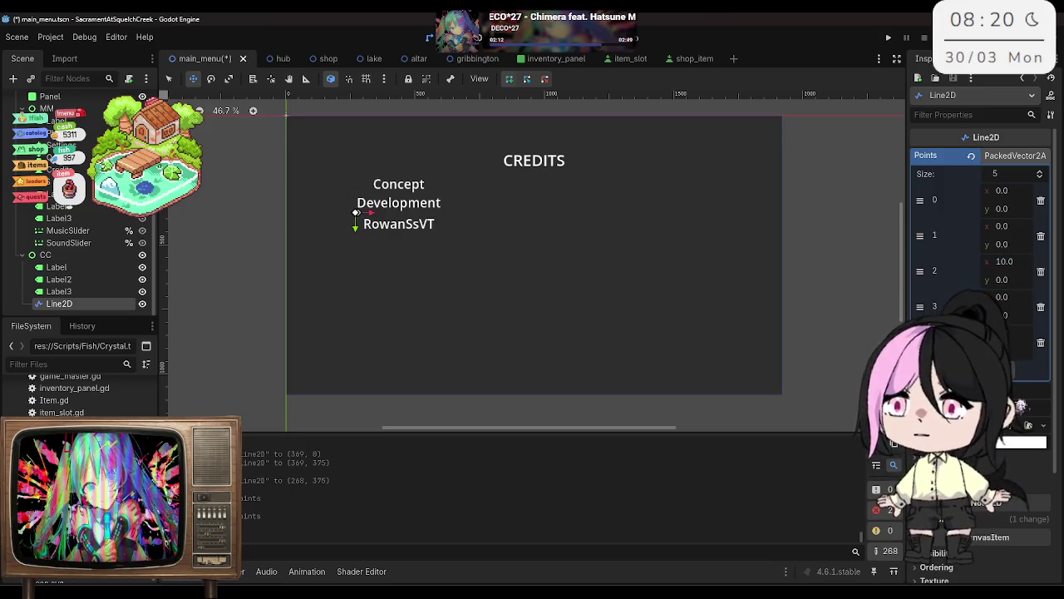
Step: Set the first two points' x to 5, then the third and first points' x to 100
{"action": "left_click", "coordinate": [1020, 190]}
{"action": "type", "text": "5"}
{"action": "key", "text": "Return"}
{"action": "left_click", "coordinate": [1019, 220]}
{"action": "type", "text": "5"}
{"action": "key", "text": "Return"}
{"action": "left_click", "coordinate": [1019, 261]}
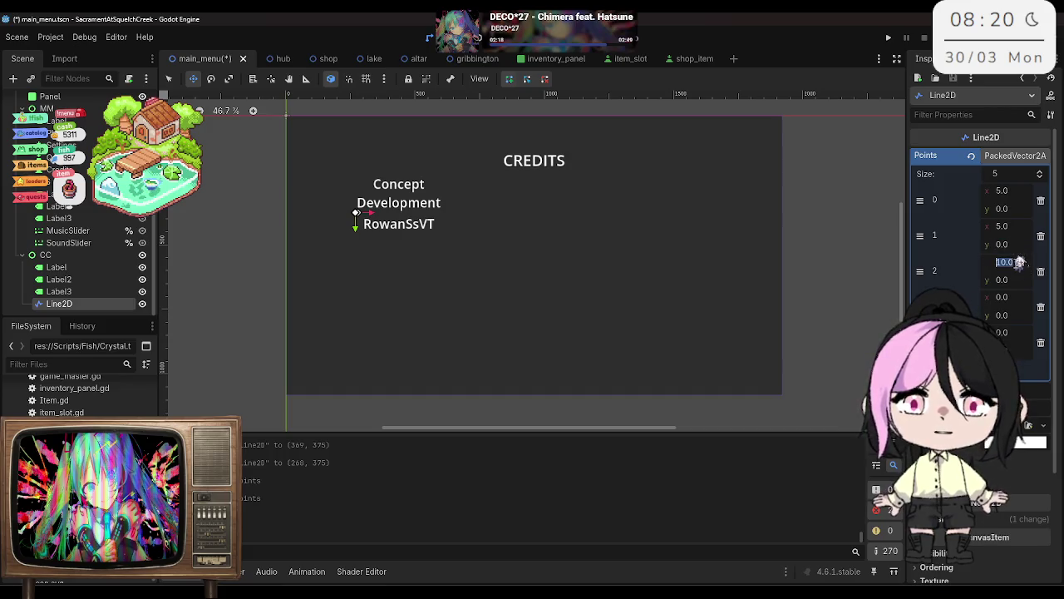
{"action": "type", "text": "100"}
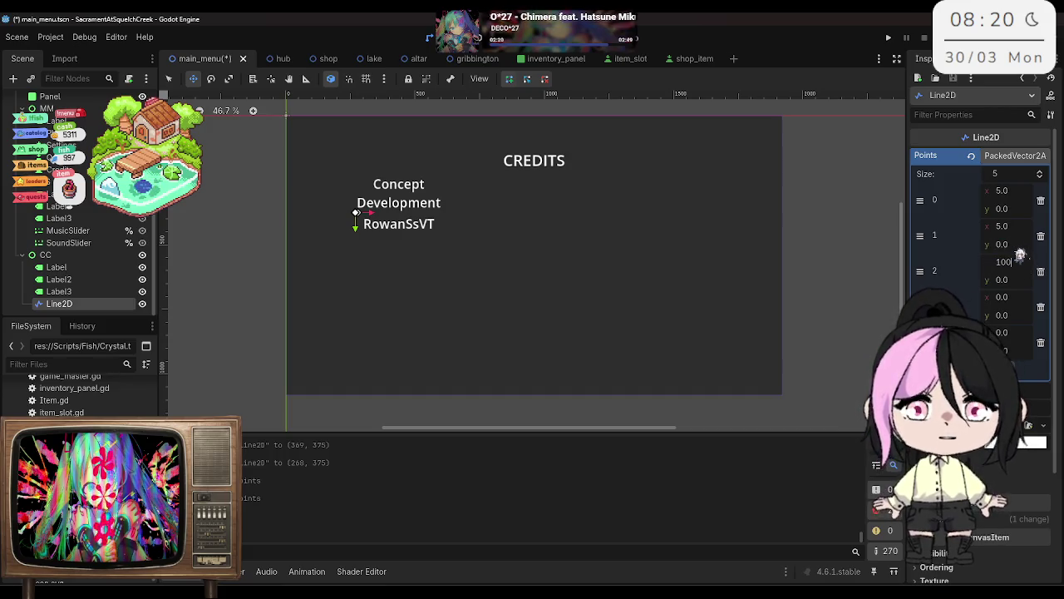
{"action": "key", "text": "Return"}
{"action": "left_click", "coordinate": [1006, 191]}
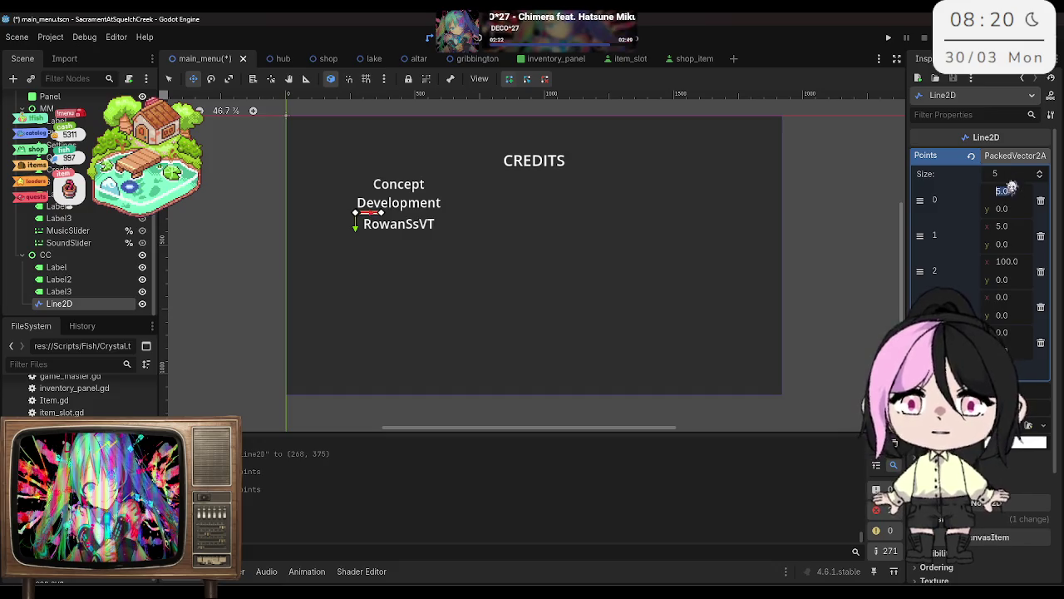
{"action": "type", "text": "100"}
{"action": "key", "text": "Return"}
Step: Set the second, fourth and fifth points' x to 100 and nudge the line under the heading
{"action": "left_click", "coordinate": [1017, 225]}
{"action": "type", "text": "00"}
{"action": "key", "text": "Return"}
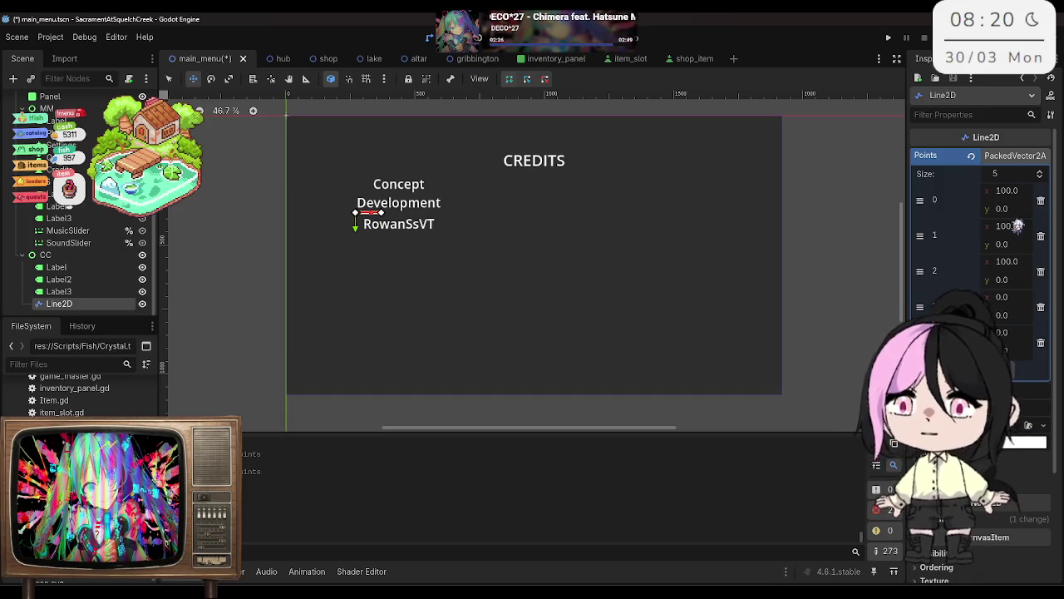
{"action": "left_click", "coordinate": [1016, 297]}
{"action": "type", "text": "00"}
{"action": "key", "text": "Return"}
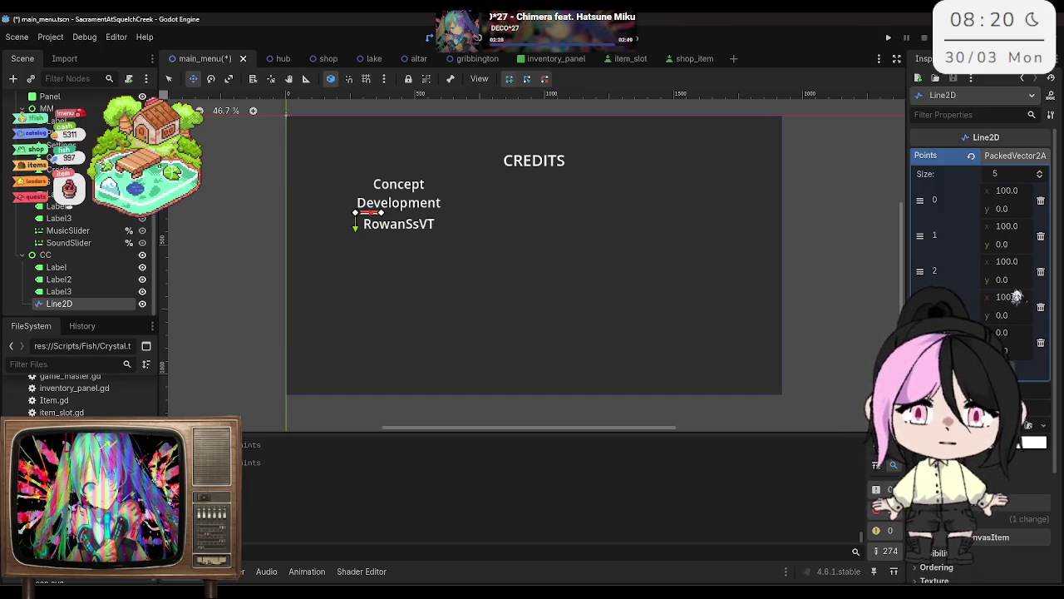
{"action": "left_click", "coordinate": [1005, 332]}
{"action": "type", "text": "100"}
{"action": "key", "text": "Return"}
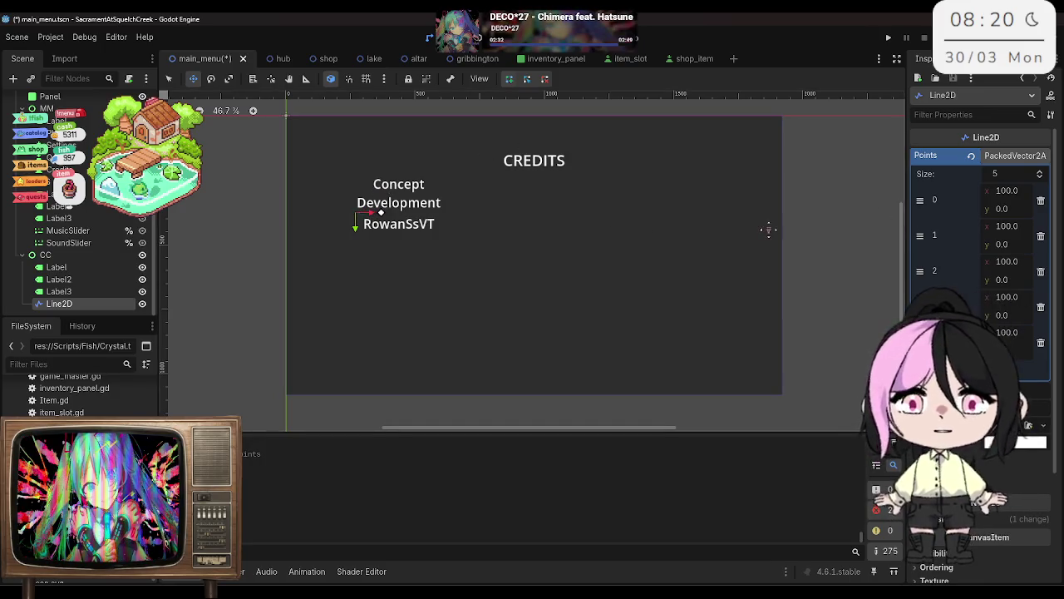
{"action": "mouse_move", "coordinate": [381, 214]}
{"action": "left_mouse_down"}
{"action": "mouse_move", "coordinate": [358, 214]}
{"action": "mouse_move", "coordinate": [395, 213]}
{"action": "left_mouse_up"}
{"action": "right_click", "coordinate": [66, 303]}
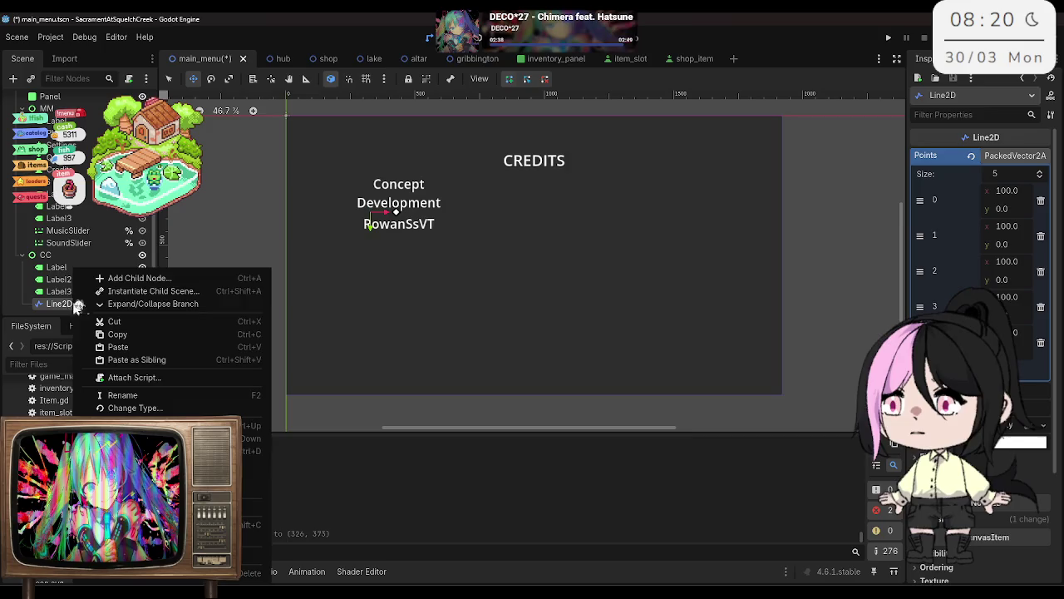
Step: Delete the Line2D node and select the creator's name label under Concept Development
{"action": "left_click", "coordinate": [254, 572]}
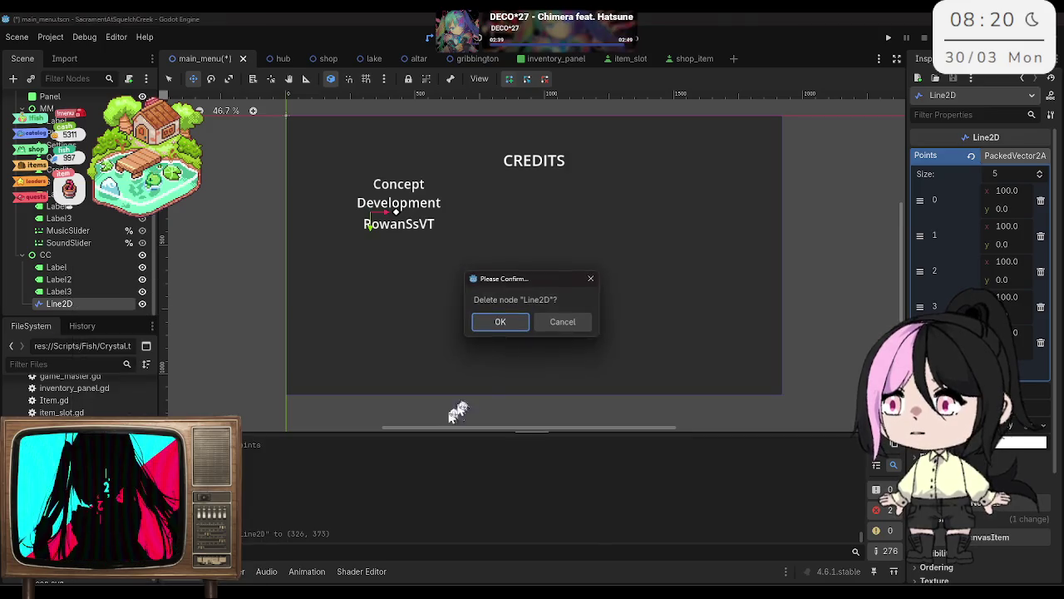
{"action": "left_click", "coordinate": [497, 323]}
{"action": "left_click", "coordinate": [76, 292]}
{"action": "left_click", "coordinate": [78, 303]}
{"action": "left_click", "coordinate": [79, 291]}
{"action": "left_click", "coordinate": [83, 280]}
{"action": "left_click", "coordinate": [79, 291]}
{"action": "left_click", "coordinate": [79, 303]}
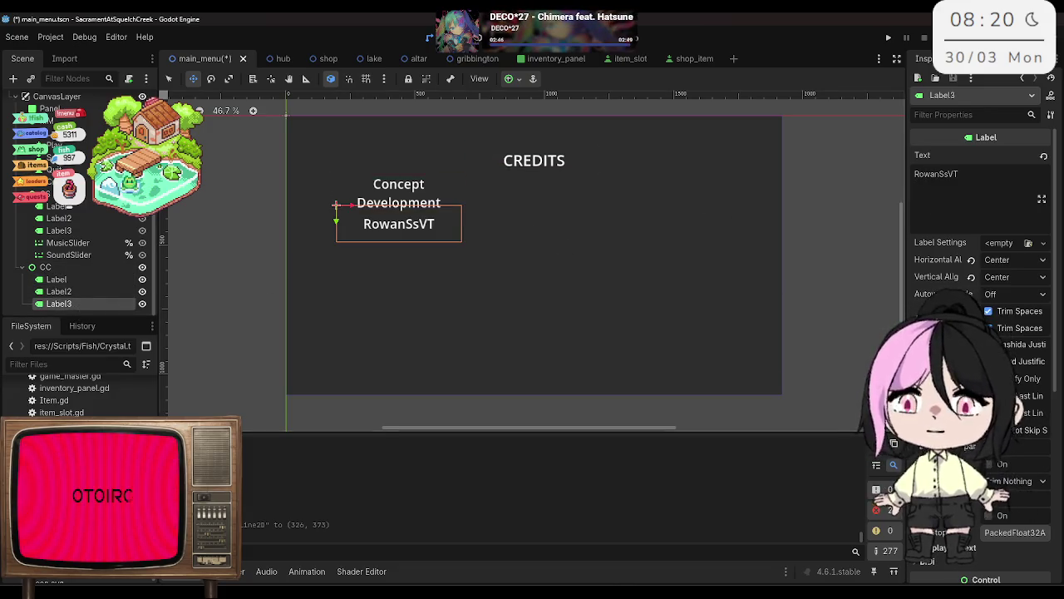
Step: Give the name label a pink Font Color theme override
{"action": "scroll", "coordinate": [981, 332], "scroll_direction": "down", "scroll_amount": 5}
{"action": "scroll", "coordinate": [1017, 508], "scroll_direction": "down", "scroll_amount": 2}
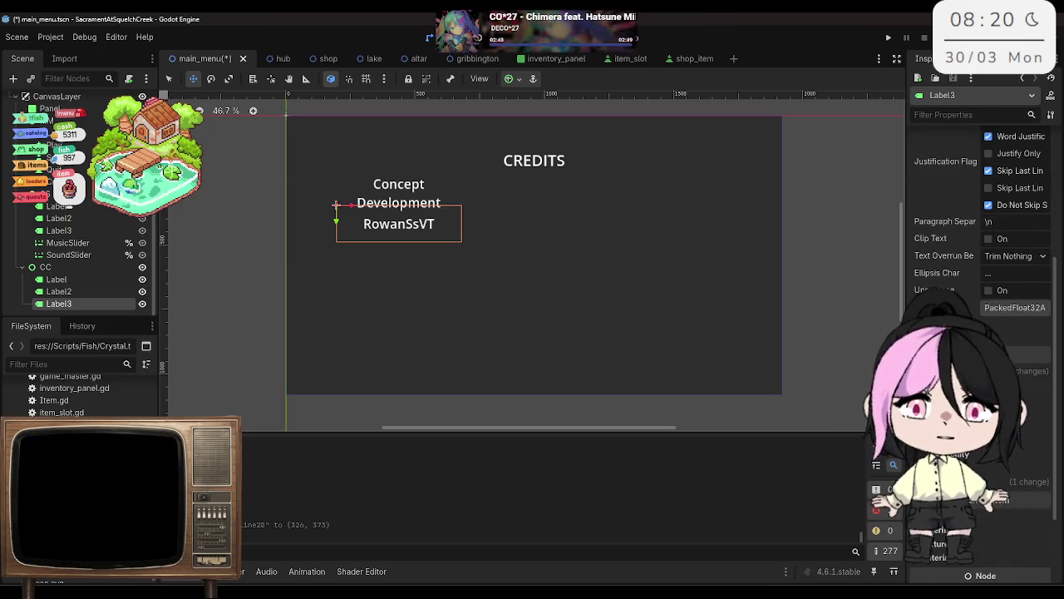
{"action": "left_click", "coordinate": [1017, 508]}
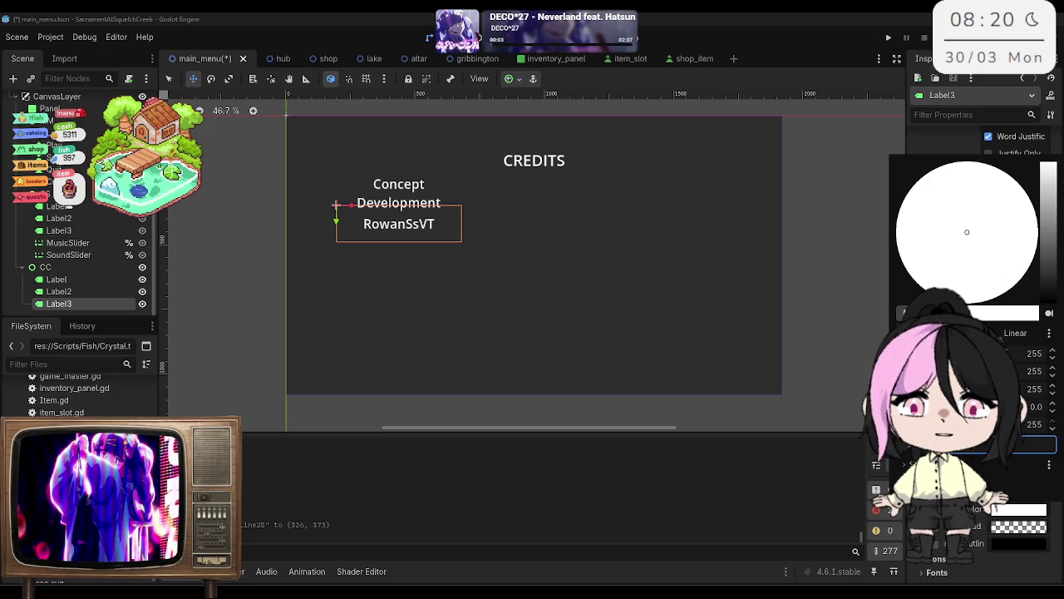
{"action": "left_click", "coordinate": [898, 213]}
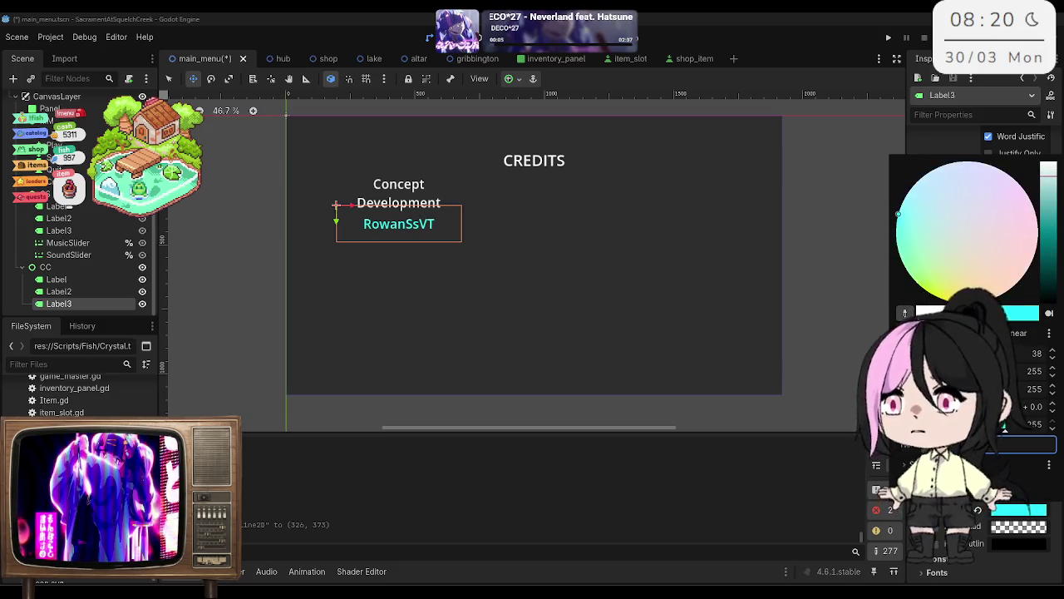
{"action": "left_click", "coordinate": [1009, 316]}
{"action": "left_click", "coordinate": [1026, 193]}
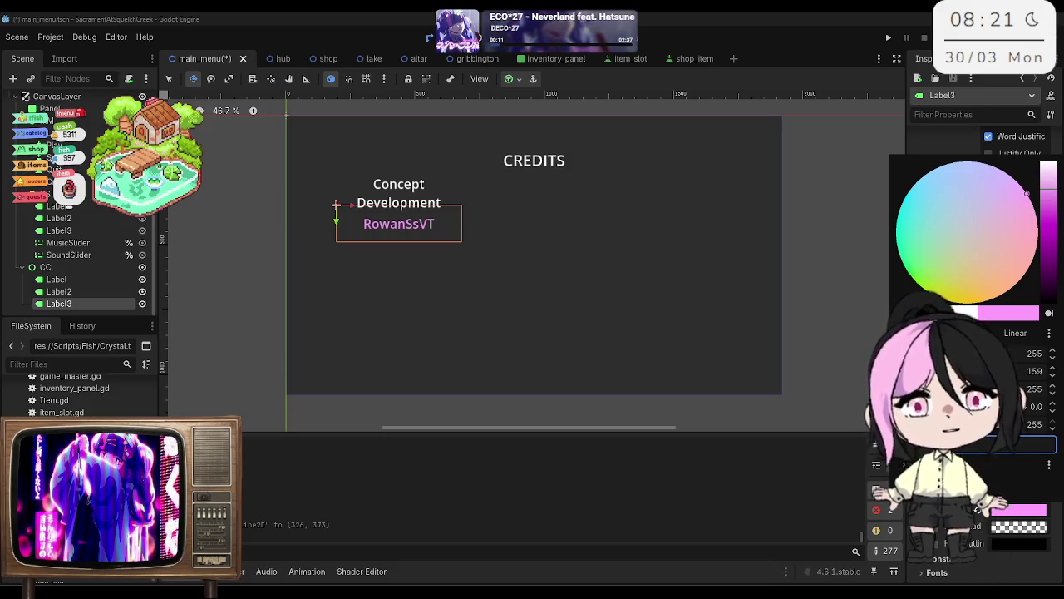
{"action": "key", "text": "Escape"}
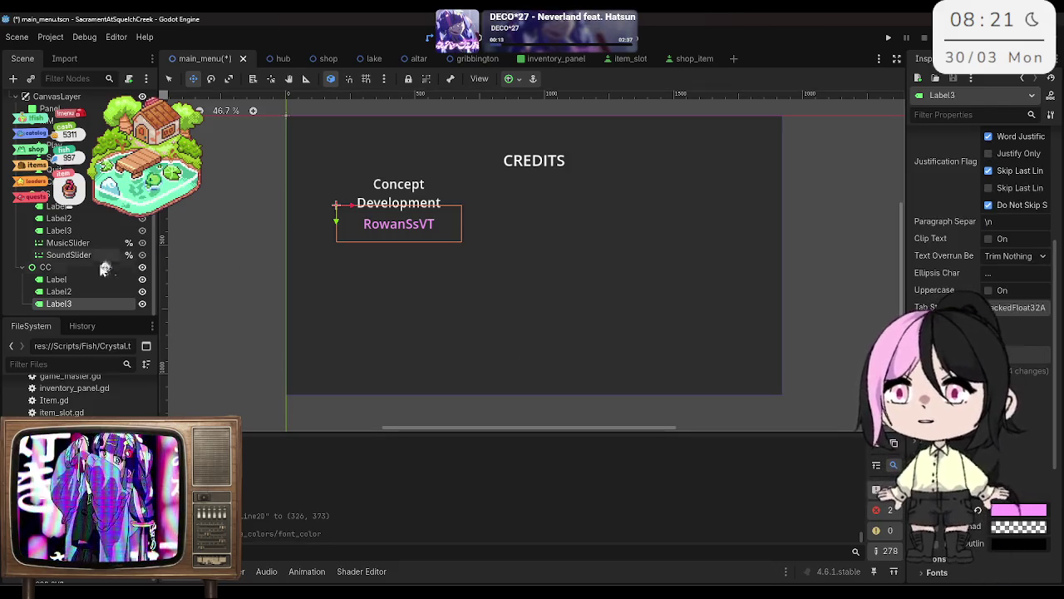
{"action": "left_click", "coordinate": [47, 267]}
Step: Nest the name label under the Concept Development heading and duplicate the block lower on the panel
{"action": "left_click", "coordinate": [86, 281]}
{"action": "left_click", "coordinate": [74, 291]}
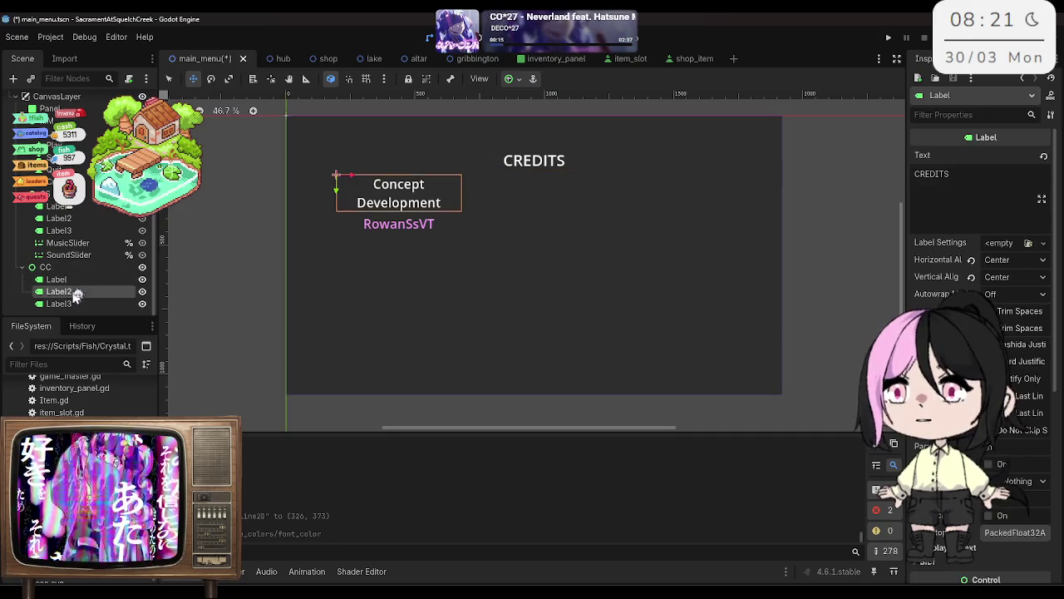
{"action": "left_click_drag", "start_coordinate": [74, 304], "coordinate": [77, 293]}
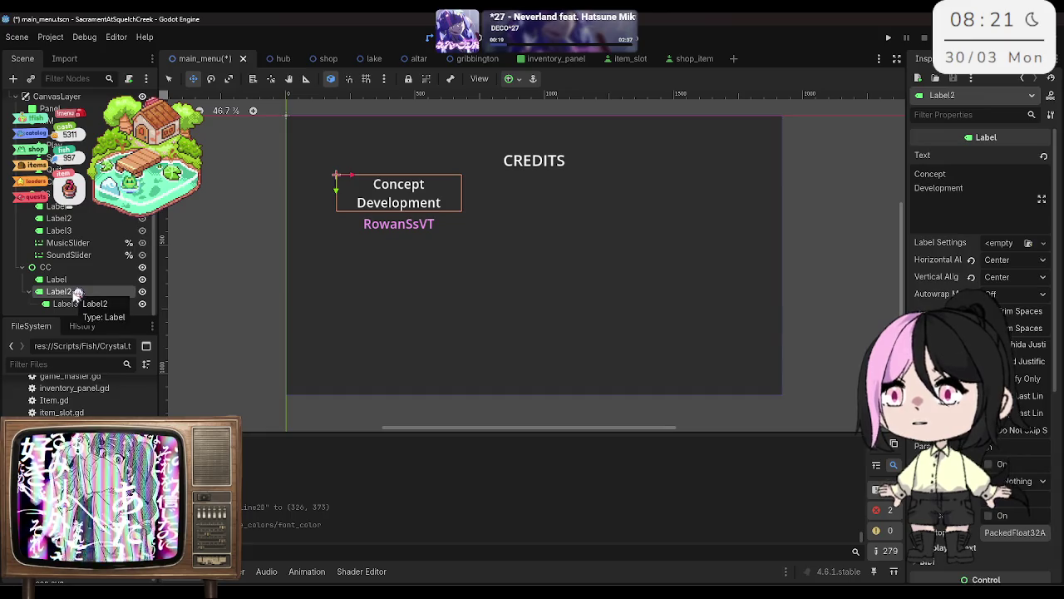
{"action": "key", "text": "ctrl+d"}
{"action": "left_click_drag", "start_coordinate": [328, 189], "coordinate": [327, 274]}
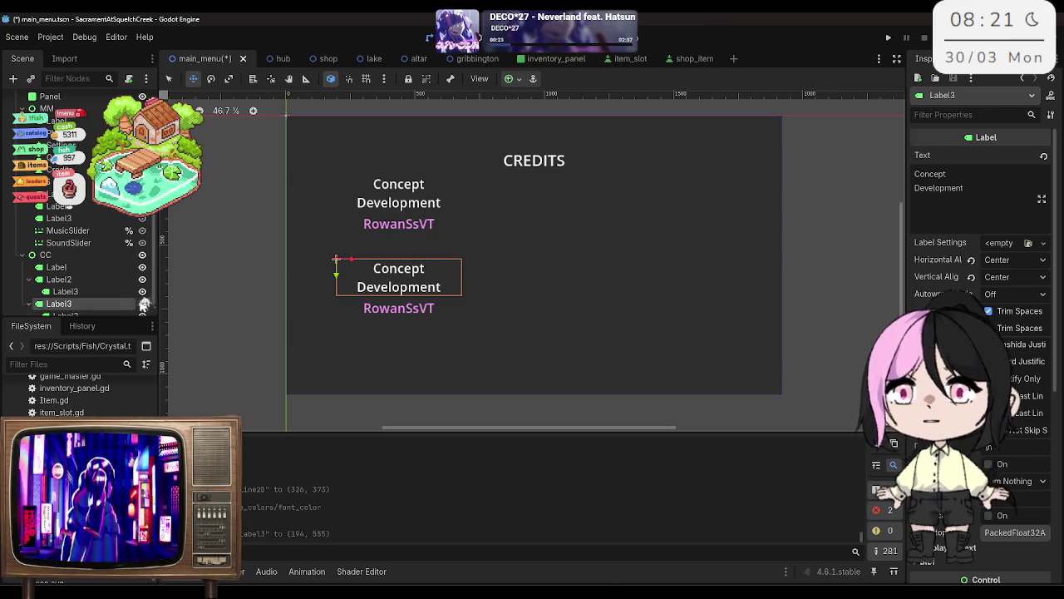
Step: Retitle the copied heading 'Art' and replace its name label text with the artist's name
{"action": "left_click", "coordinate": [966, 190]}
{"action": "left_click_drag", "start_coordinate": [942, 188], "coordinate": [904, 175]}
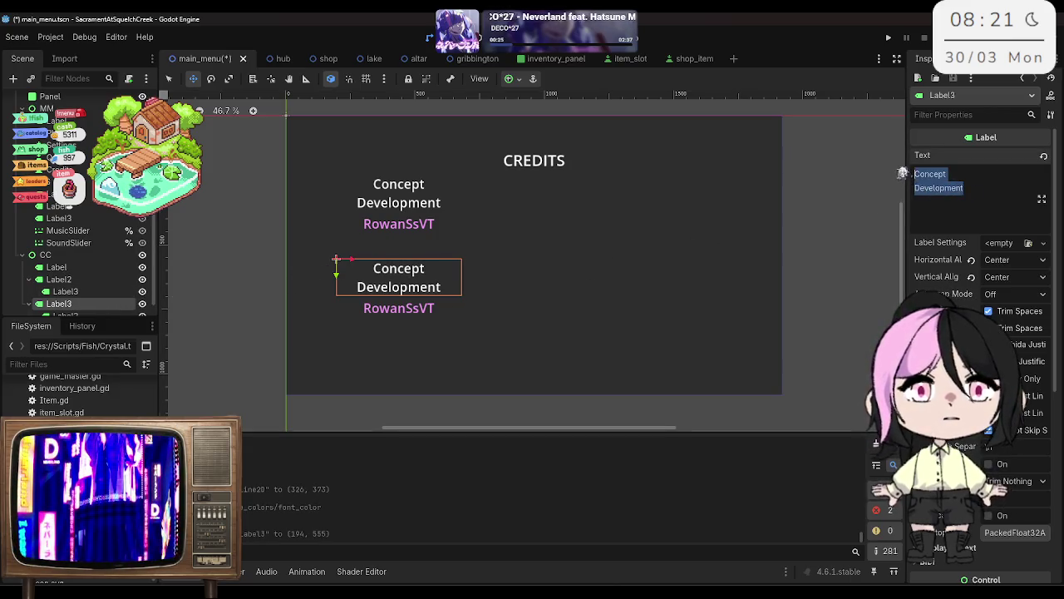
{"action": "type", "text": "Art"}
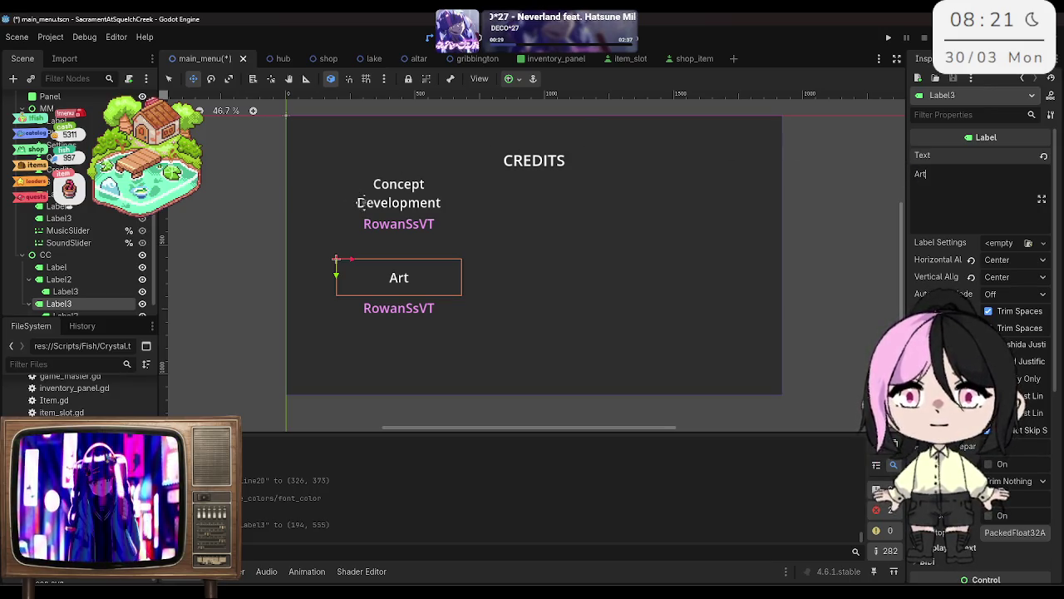
{"action": "left_click", "coordinate": [62, 315]}
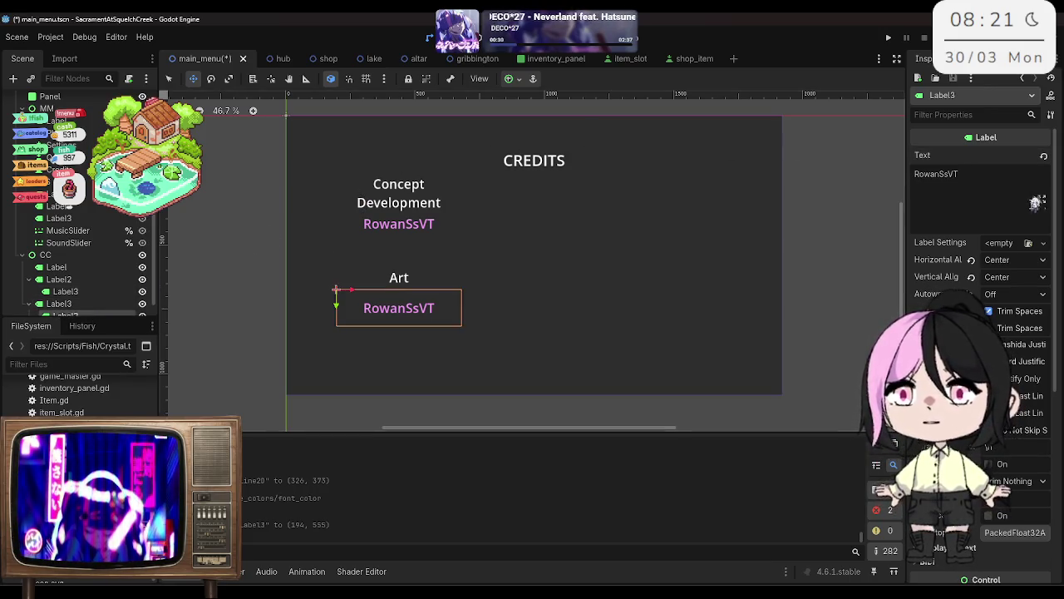
{"action": "double_click", "coordinate": [977, 182]}
{"action": "type", "text": "jin"}
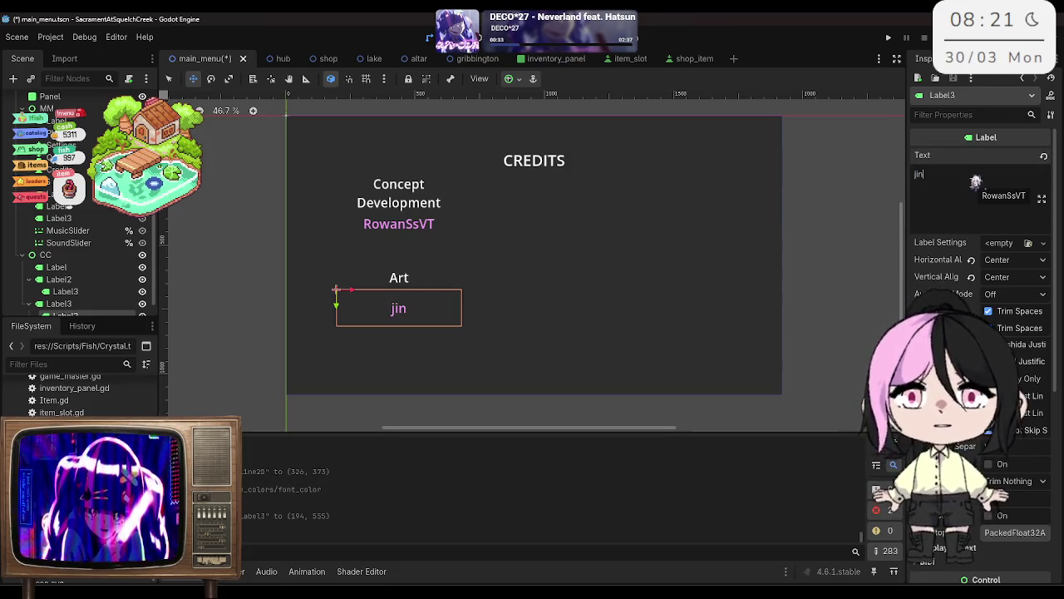
{"action": "type", "text": "0"}
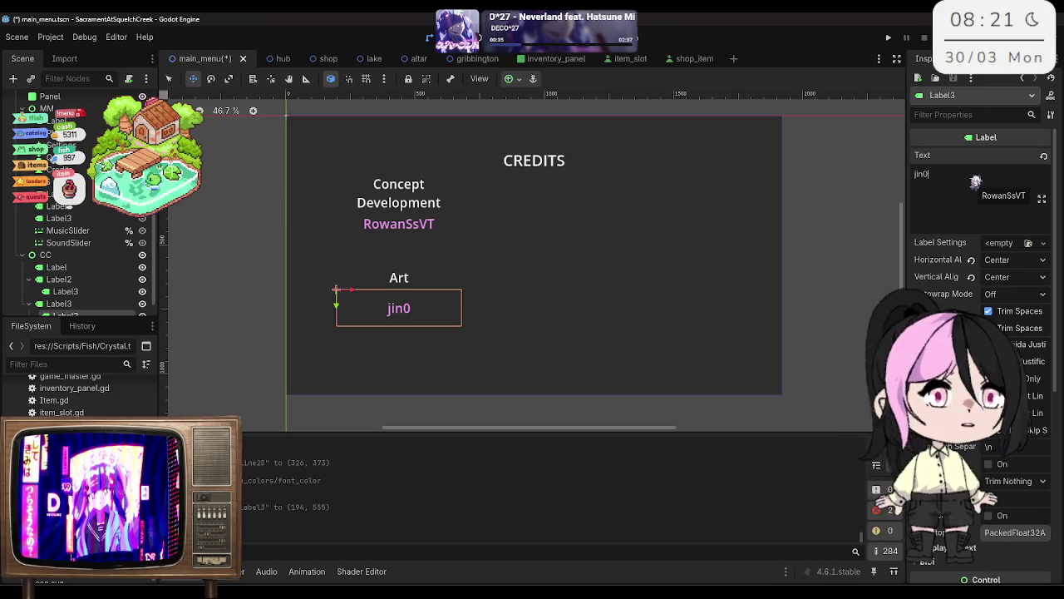
{"action": "key", "text": "BackSpace"}
{"action": "type", "text": "7o"}
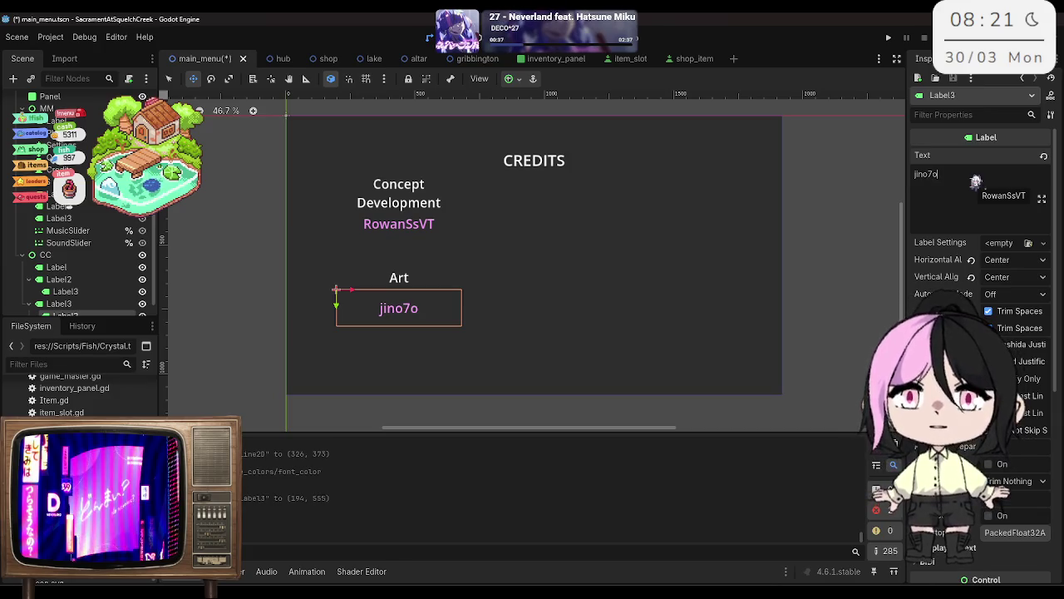
{"action": "type", "text": "_"}
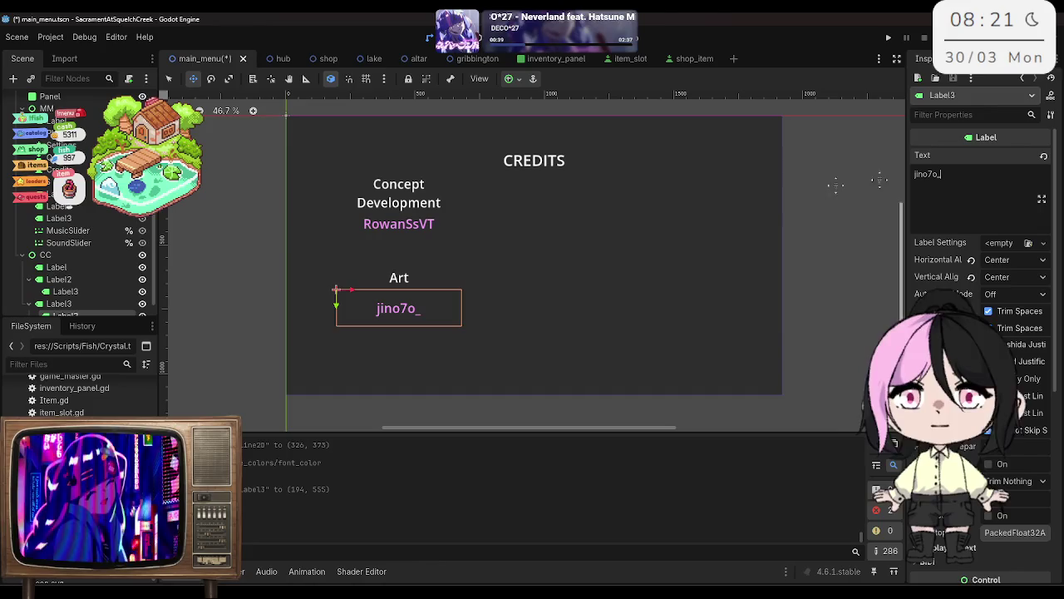
Step: Duplicate the Art heading together with its name label
{"action": "scroll", "coordinate": [91, 291], "scroll_direction": "down", "scroll_amount": 1}
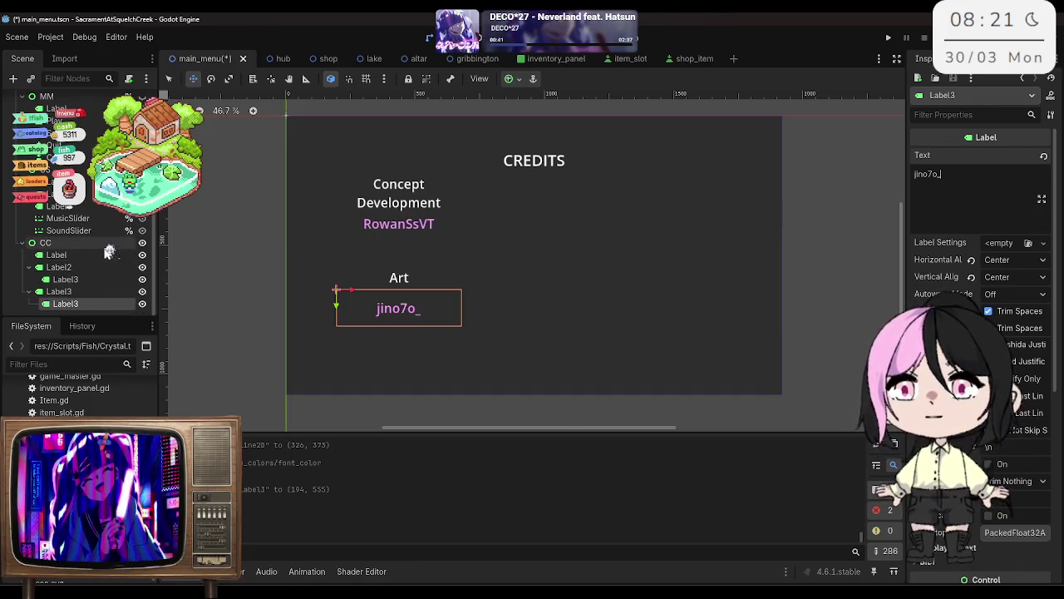
{"action": "left_click", "coordinate": [90, 292]}
{"action": "left_click", "coordinate": [89, 302]}
{"action": "left_click", "coordinate": [89, 291]}
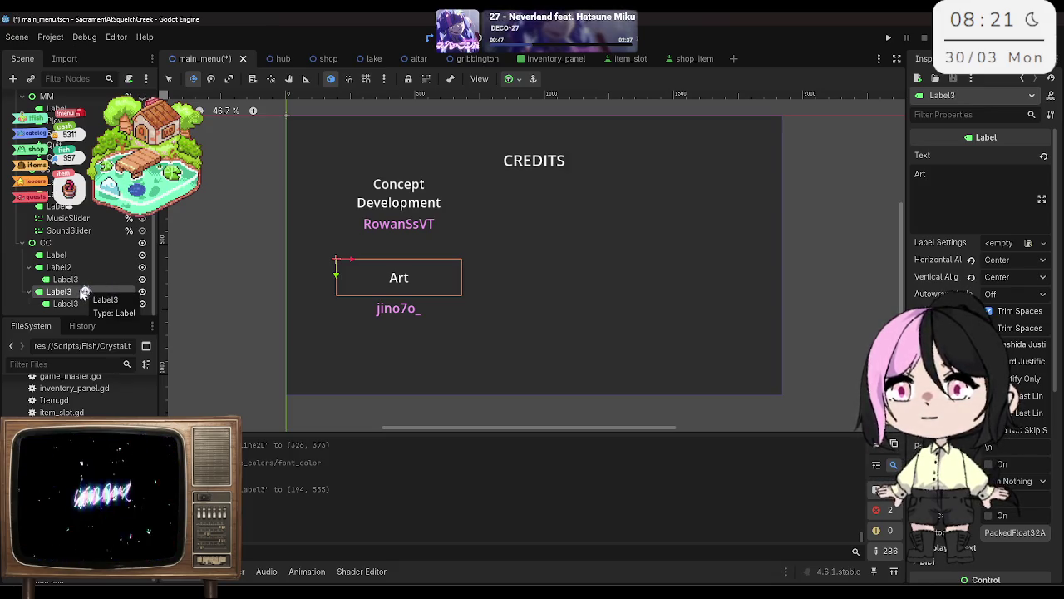
{"action": "key", "text": "ctrl+d"}
Step: Place the copied block right of Concept Development, retitle it 'Sound' and save the scene
{"action": "mouse_move", "coordinate": [359, 260]}
{"action": "left_mouse_down"}
{"action": "mouse_move", "coordinate": [587, 261]}
{"action": "mouse_move", "coordinate": [660, 245]}
{"action": "mouse_move", "coordinate": [641, 240]}
{"action": "left_mouse_up"}
{"action": "key", "text": "ctrl+z"}
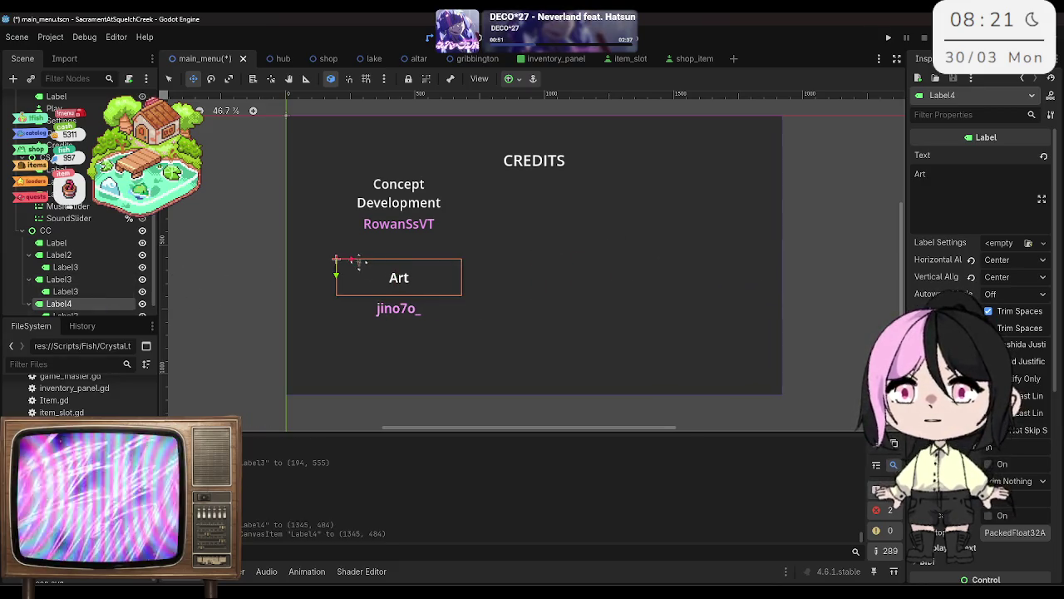
{"action": "mouse_move", "coordinate": [356, 260]}
{"action": "left_mouse_down"}
{"action": "mouse_move", "coordinate": [604, 260]}
{"action": "mouse_move", "coordinate": [604, 174]}
{"action": "left_mouse_up"}
{"action": "left_click", "coordinate": [943, 173]}
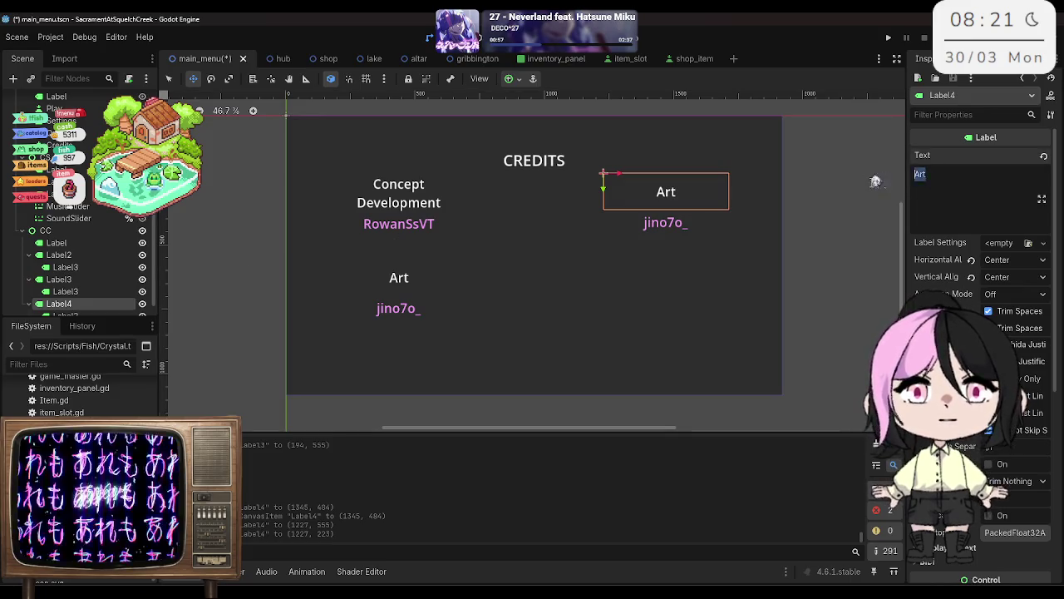
{"action": "key", "text": "BackSpace"}
{"action": "type", "text": "nd"}
{"action": "key", "text": "ctrl+s"}
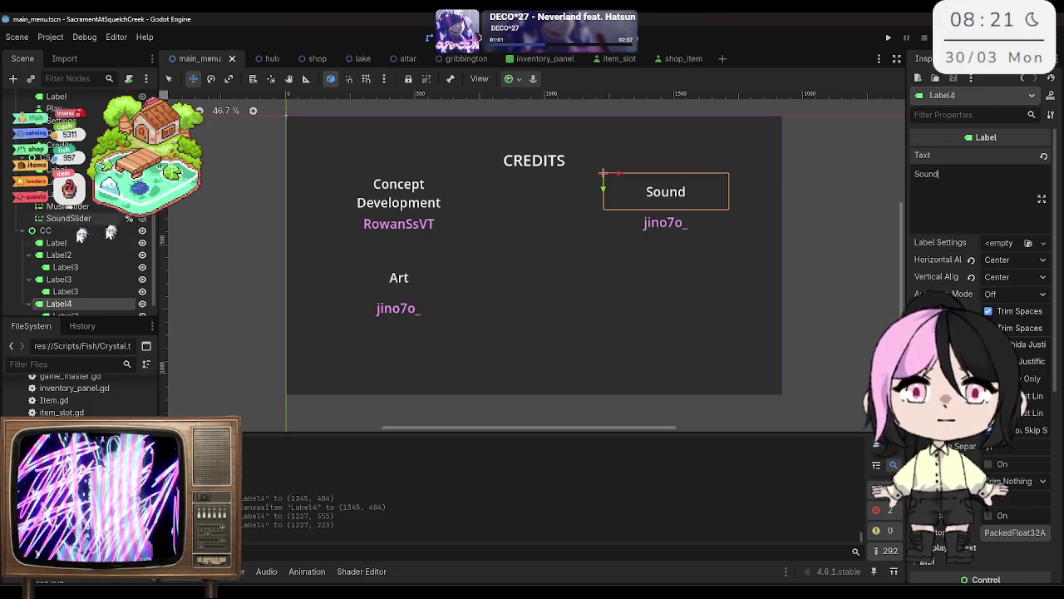
Step: Clear the copied name under Sound and paste the sound-effect attribution text
{"action": "left_click", "coordinate": [90, 316]}
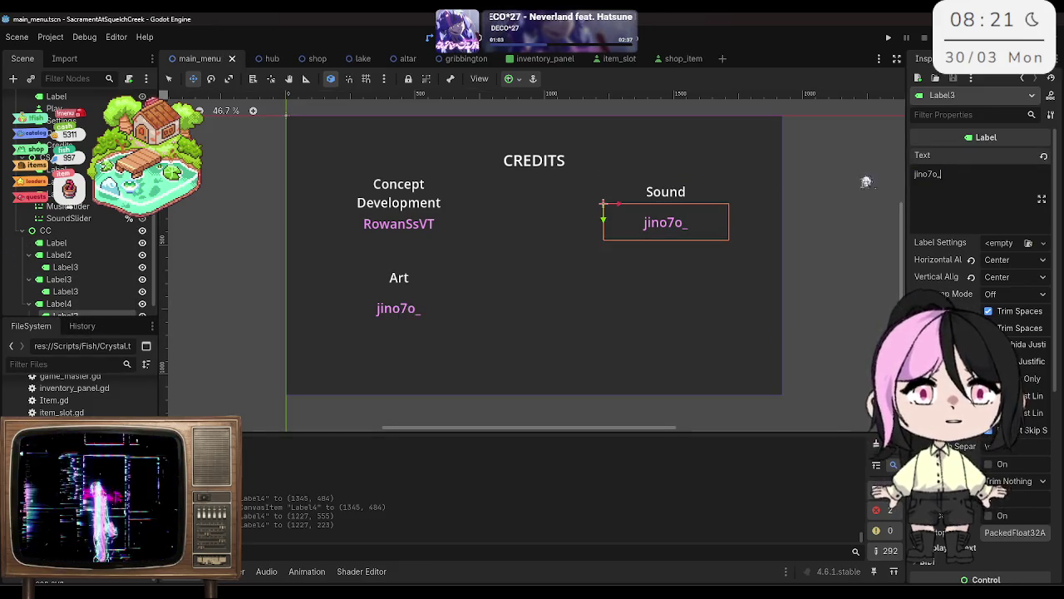
{"action": "double_click", "coordinate": [925, 174]}
{"action": "key", "text": "BackSpace"}
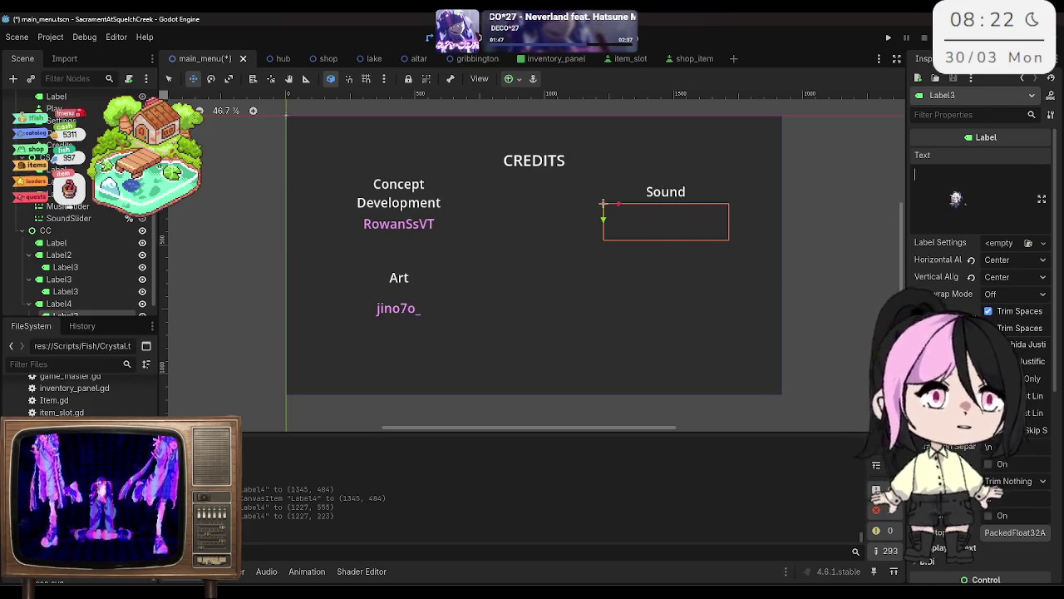
{"action": "key", "text": "ctrl+v"}
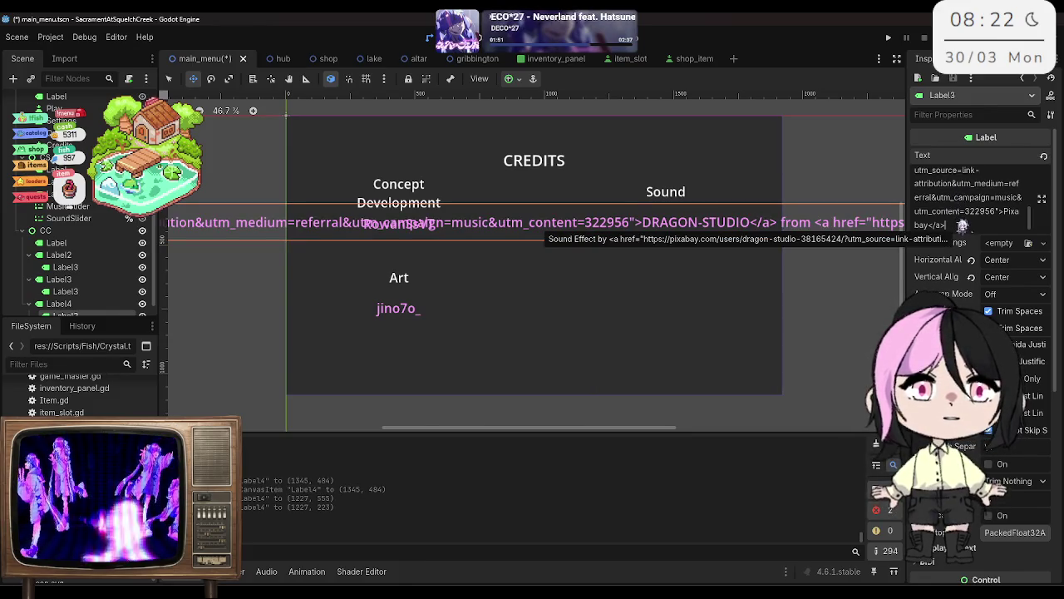
Step: Replace the pasted attribution with DRAGON-STUDIO
{"action": "key", "text": "ctrl+a"}
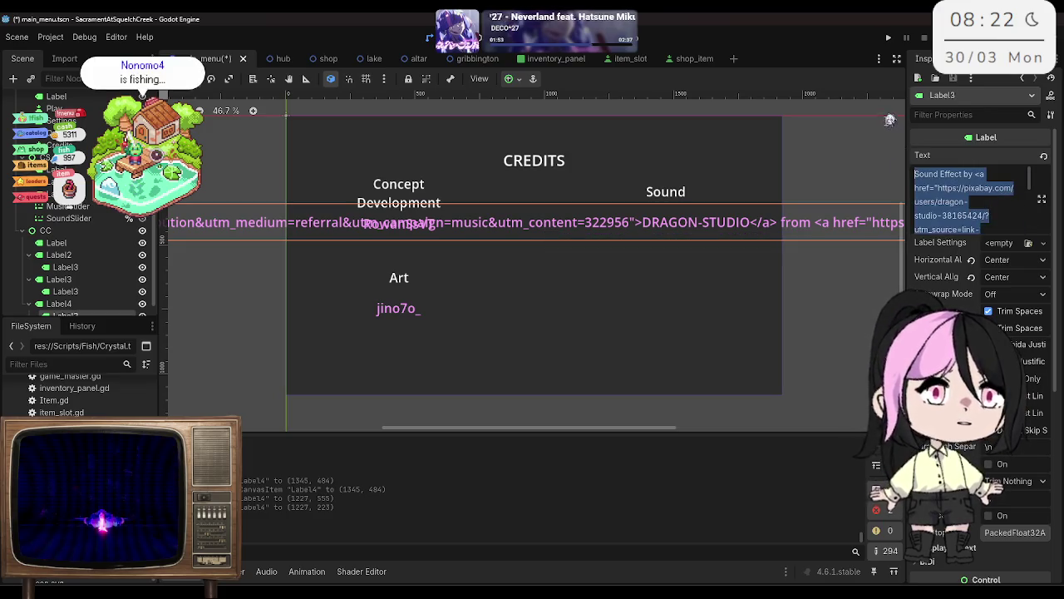
{"action": "key", "text": "BackSpace"}
{"action": "type", "text": "DRAGON"}
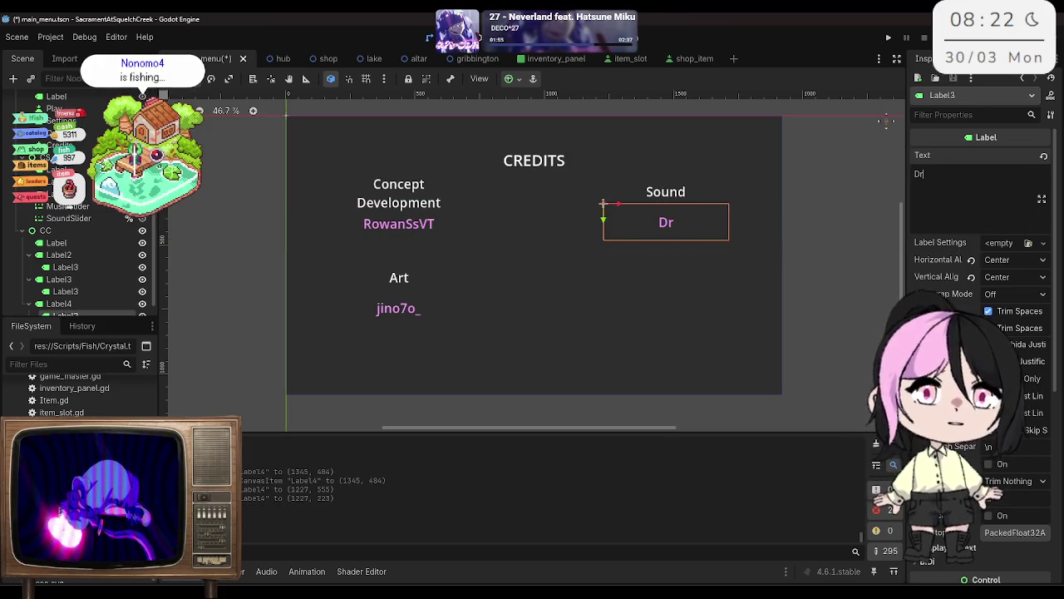
{"action": "type", "text": "-STUDIO"}
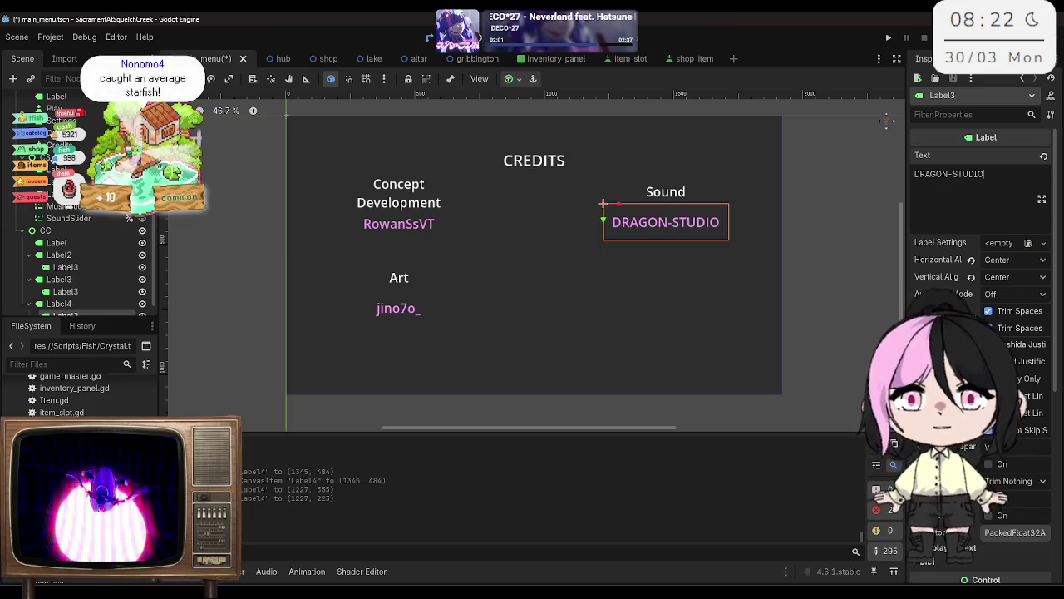
Step: Add 'PIXABAY' as a second line of the Sound heading text
{"action": "left_click", "coordinate": [58, 303]}
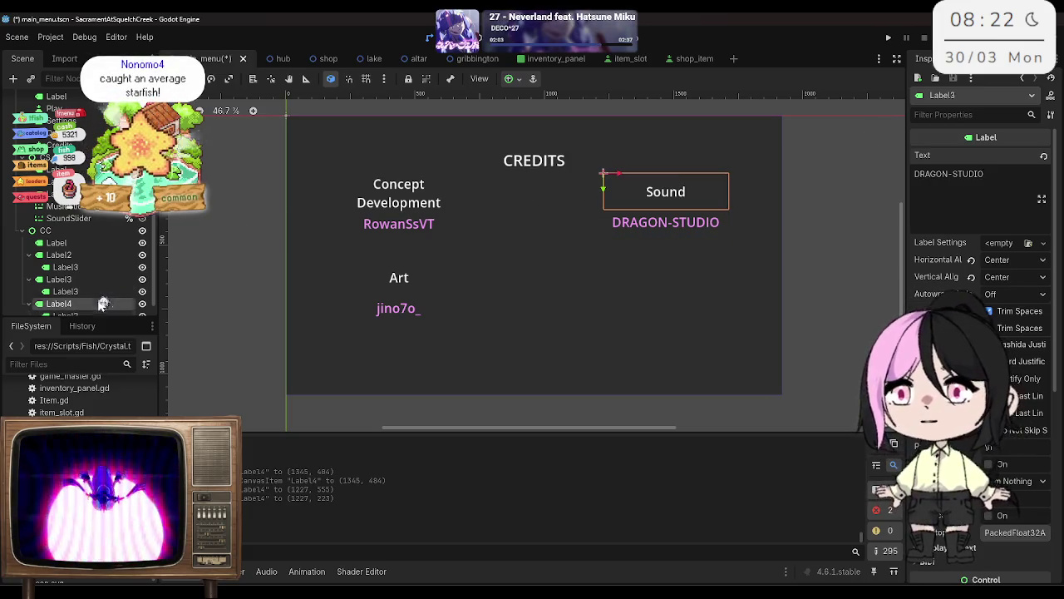
{"action": "left_click", "coordinate": [966, 194]}
{"action": "key", "text": "Return"}
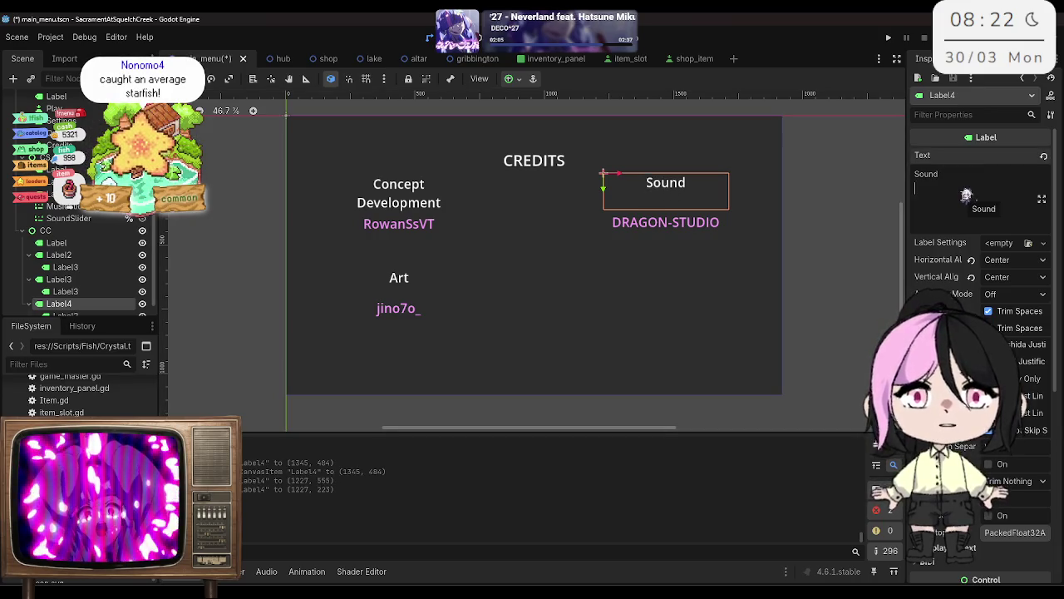
{"action": "type", "text": "PlXABAY"}
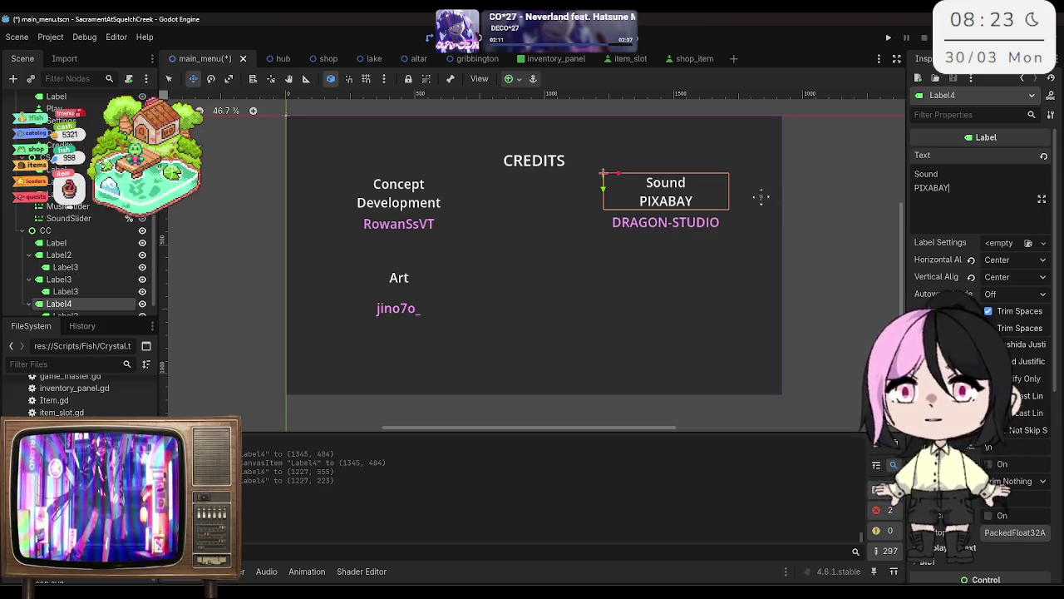
{"action": "scroll", "coordinate": [96, 306], "scroll_direction": "down", "scroll_amount": 1}
{"action": "left_click", "coordinate": [95, 305]}
{"action": "left_click", "coordinate": [1010, 181]}
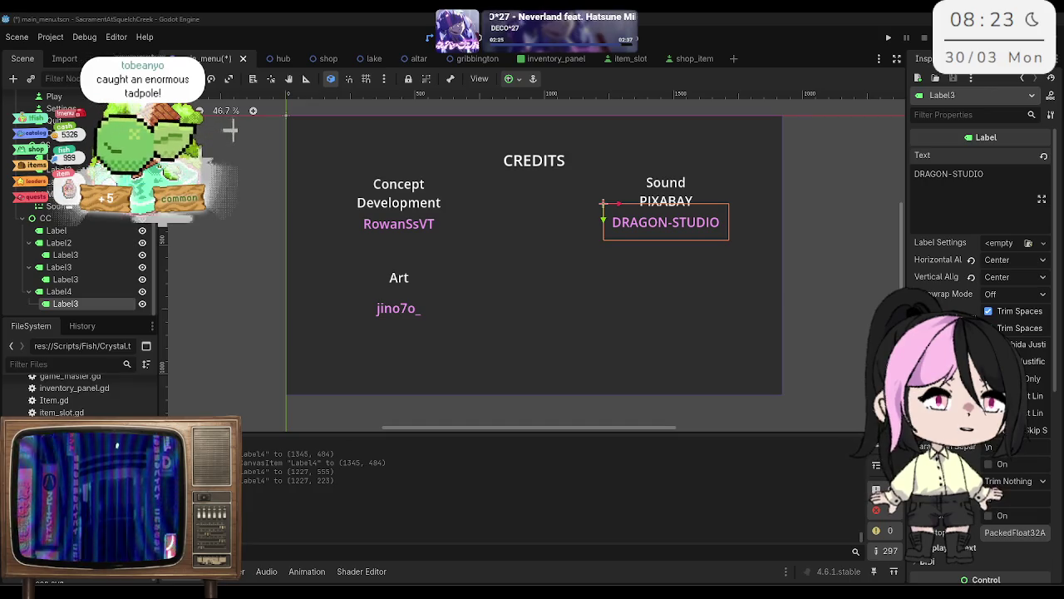
{"action": "left_click", "coordinate": [1028, 187]}
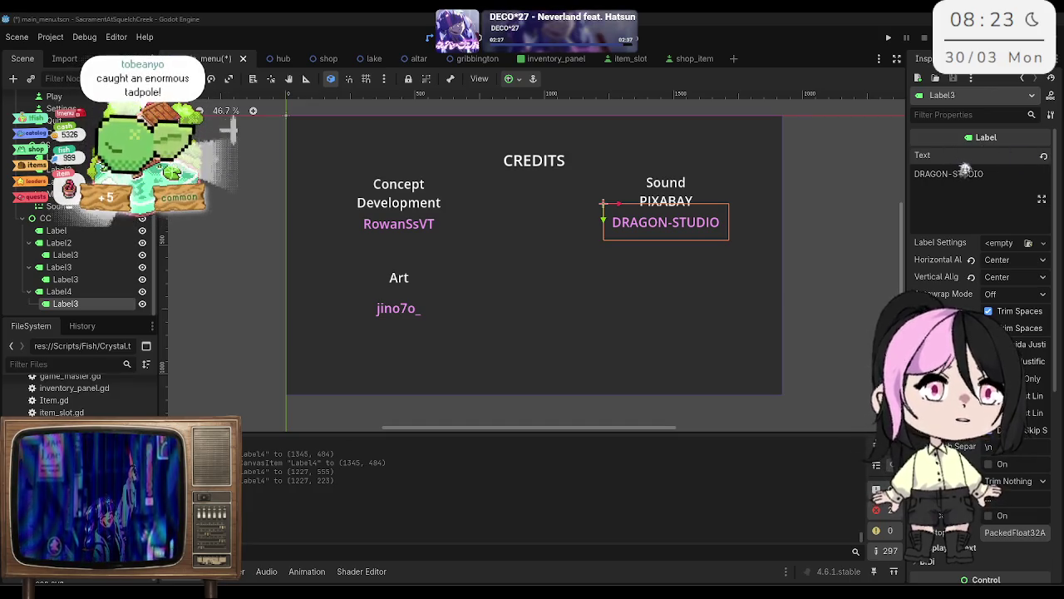
Step: Add another creator's handle, freesound_community and SoundReality on separate lines below DRAGON-STUDIO
{"action": "key", "text": "Return"}
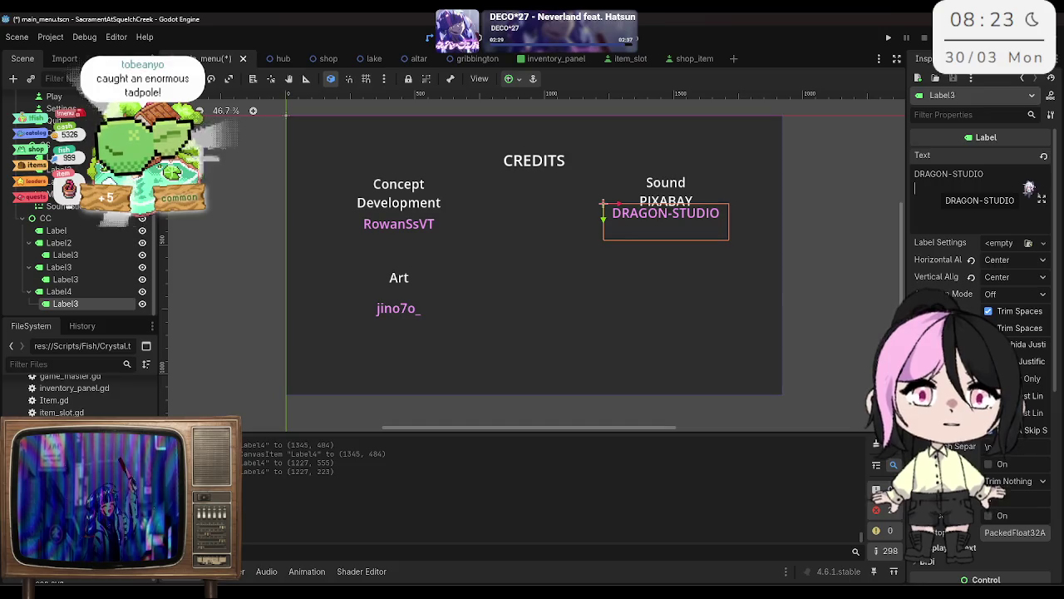
{"action": "type", "text": "spinopel"}
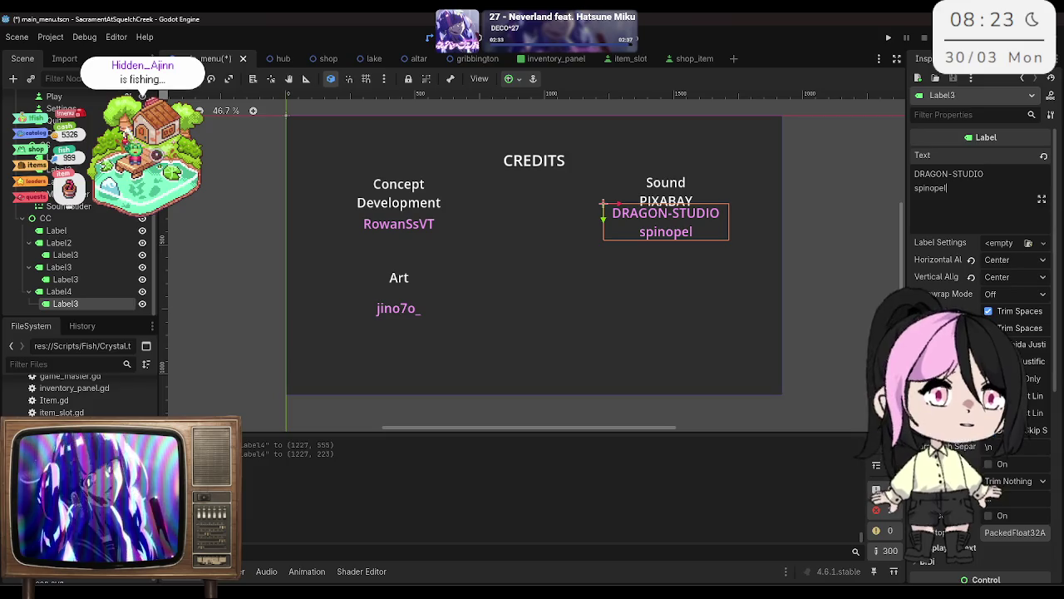
{"action": "key", "text": "Return"}
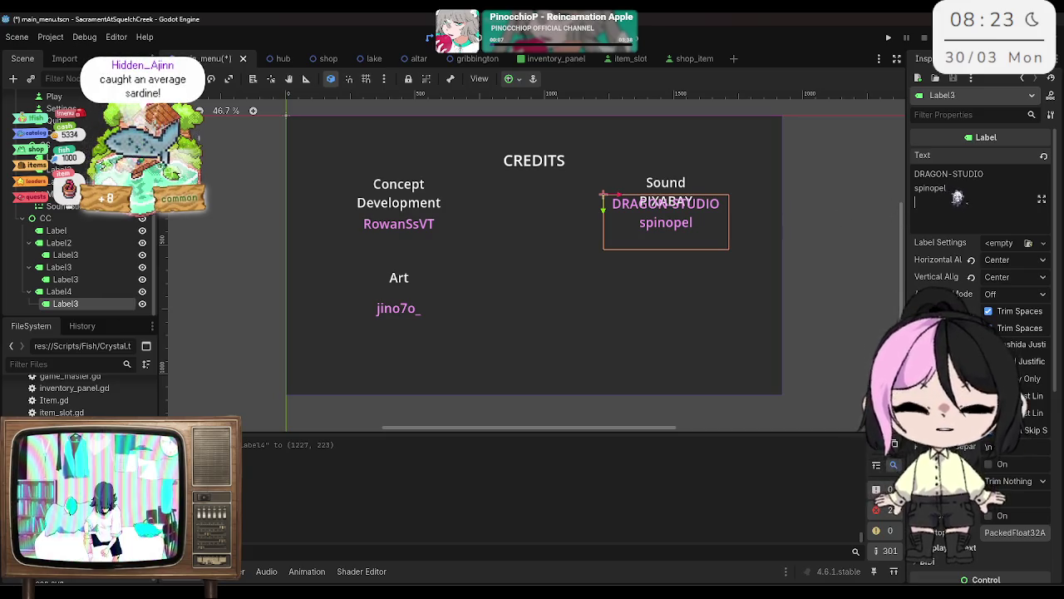
{"action": "key", "text": "Return"}
{"action": "type", "text": "freesound_co"}
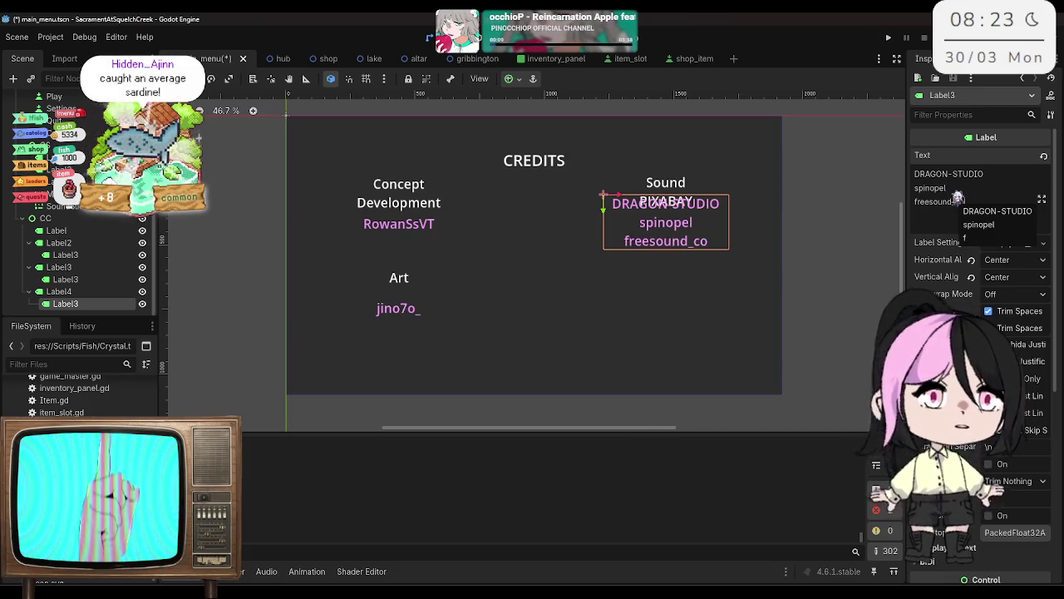
{"action": "type", "text": "mmunity"}
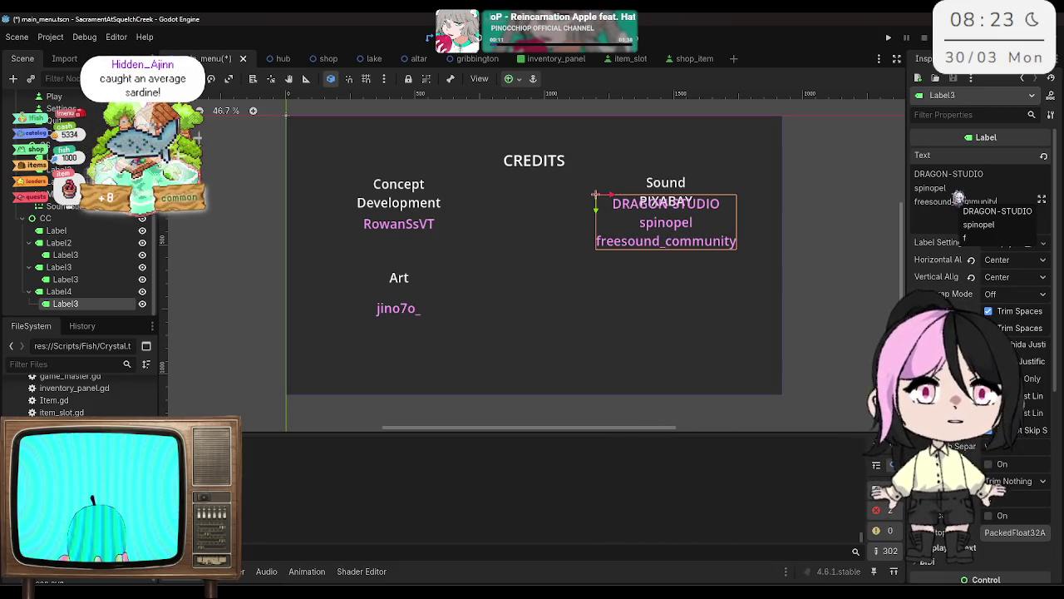
{"action": "key", "text": "Return"}
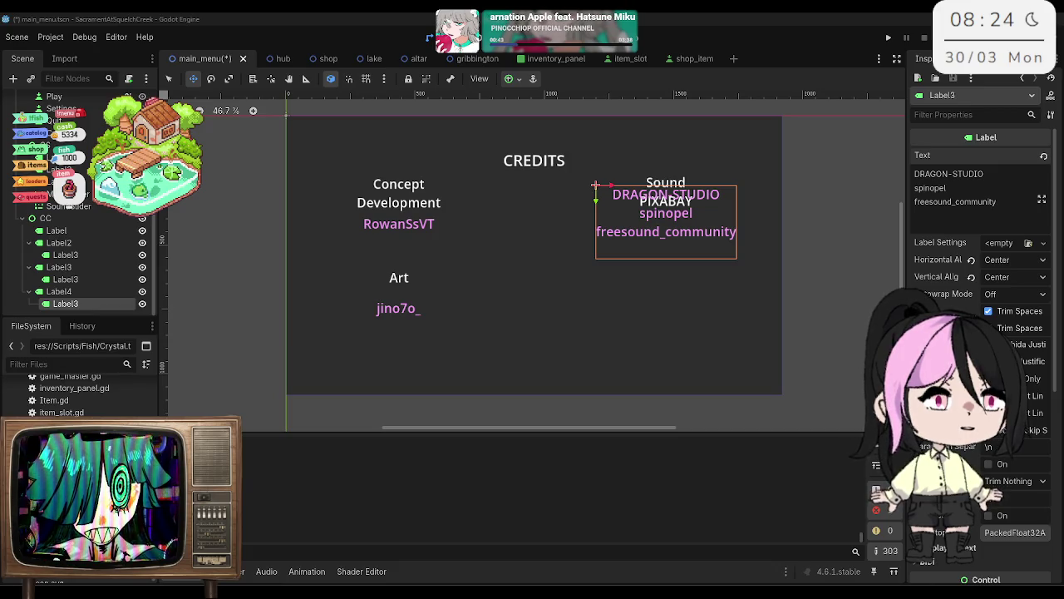
{"action": "left_click", "coordinate": [948, 213]}
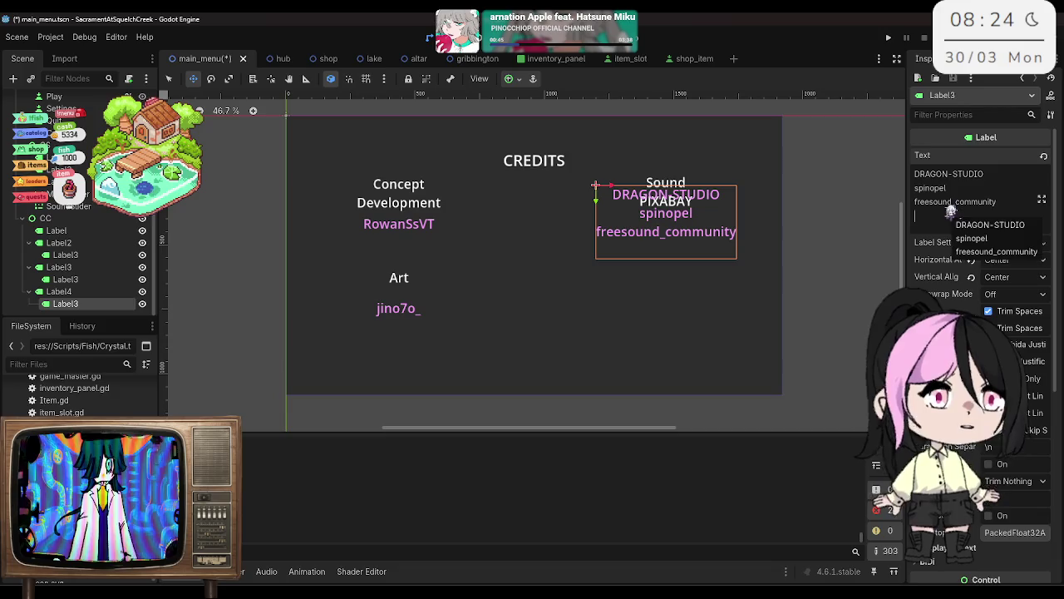
{"action": "type", "text": "SoundReality"}
{"action": "key", "text": "Return"}
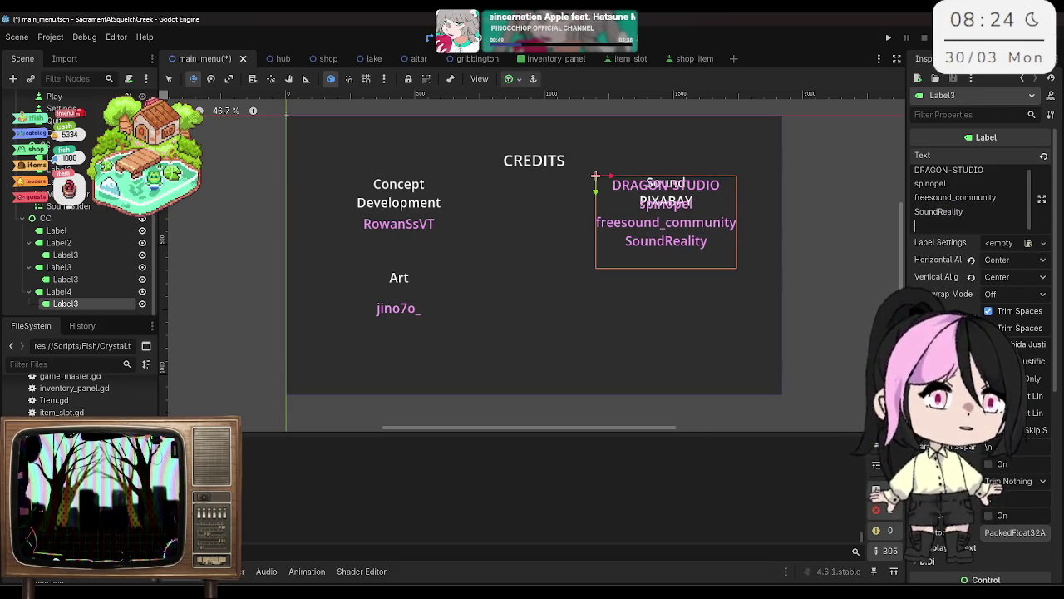
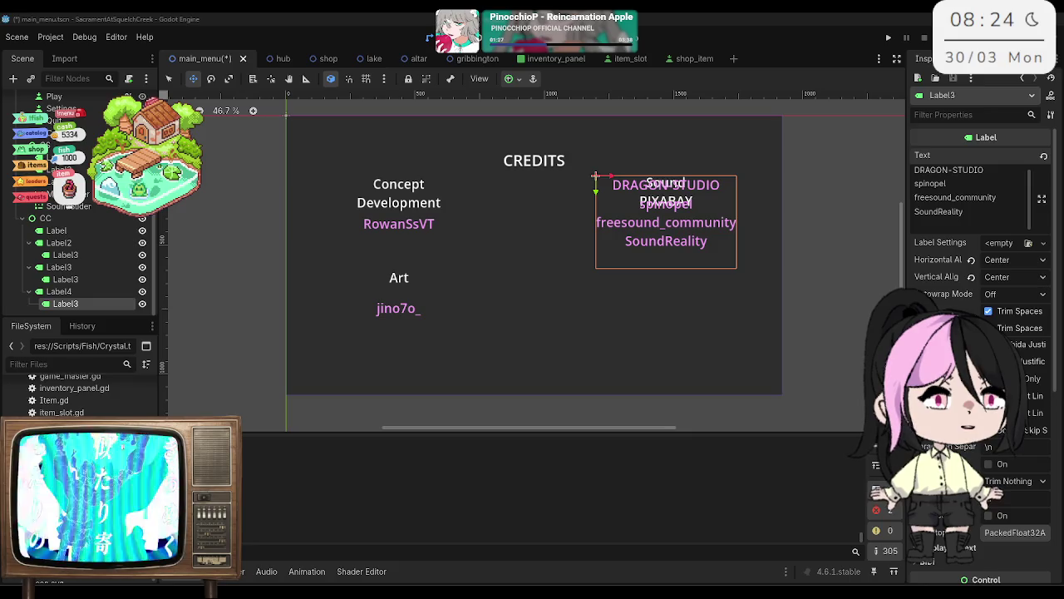
Step: Append three contributor names, each on its own line, to the end of Label3's Sound credits text
{"action": "left_click", "coordinate": [991, 221]}
{"action": "type", "text": "Oxid"}
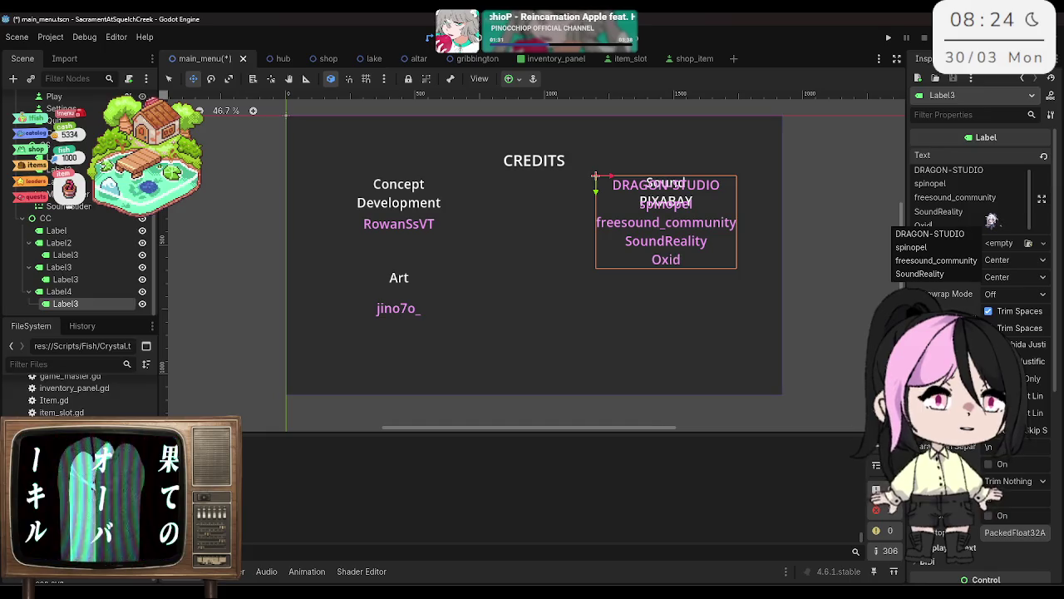
{"action": "type", "text": "Videos"}
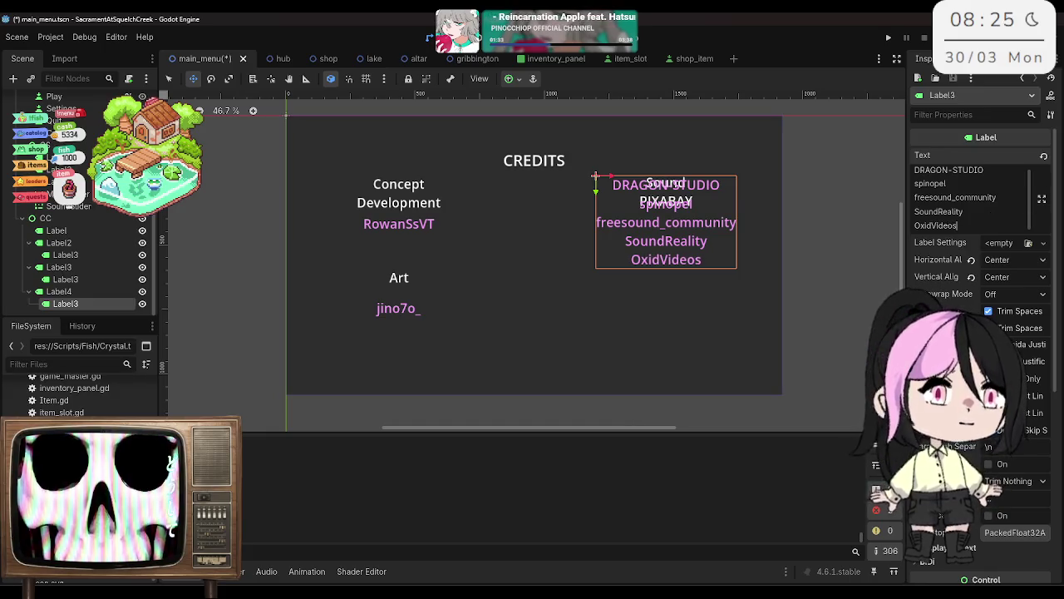
{"action": "key", "text": "Return"}
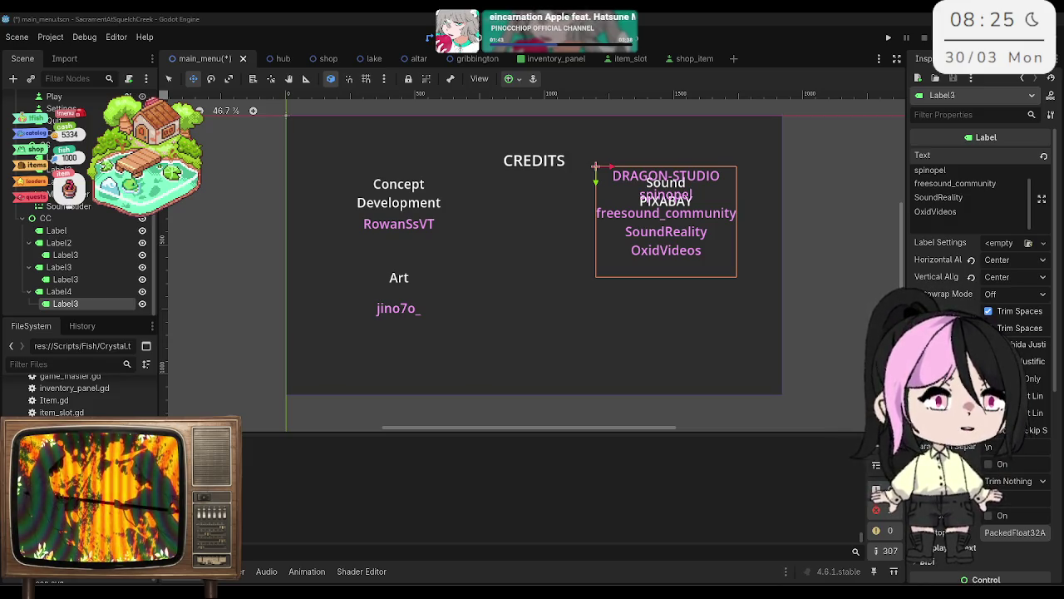
{"action": "left_click", "coordinate": [962, 214]}
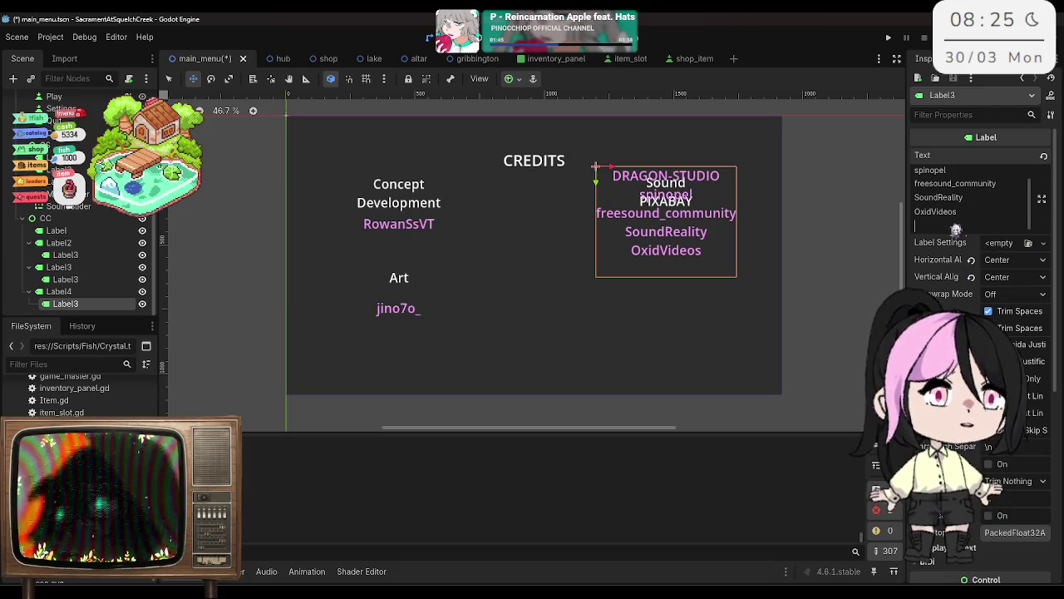
{"action": "key", "text": "Return"}
{"action": "type", "text": "Ribha"}
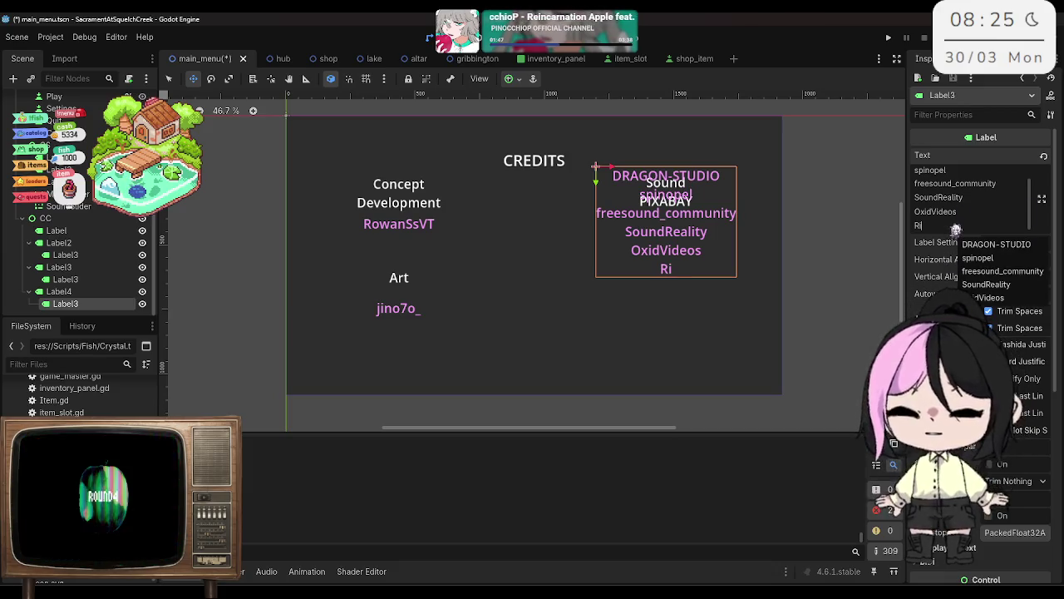
{"action": "type", "text": "v"}
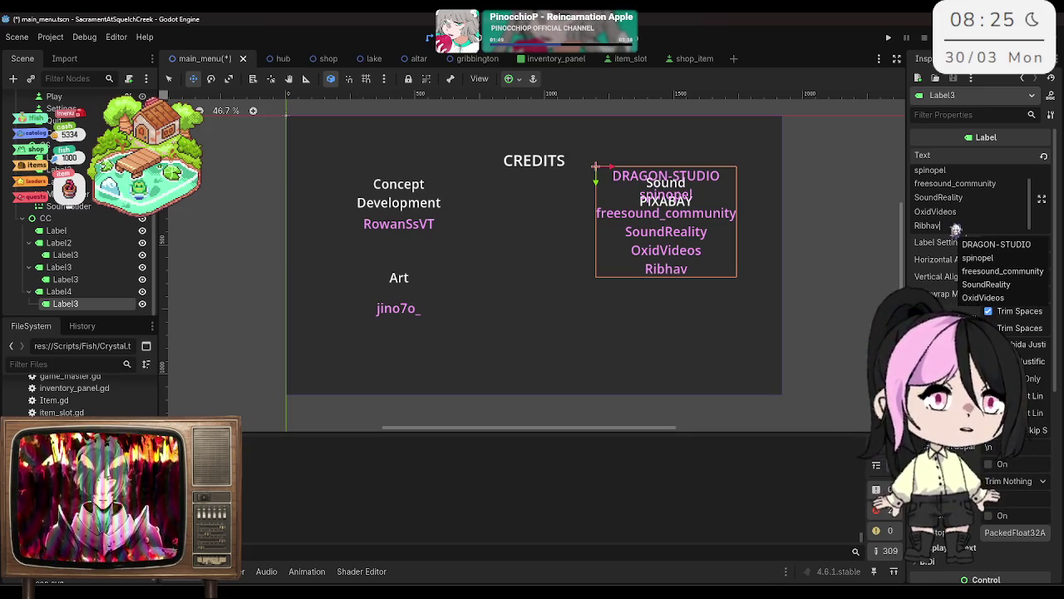
{"action": "type", "text": "Agrawal"}
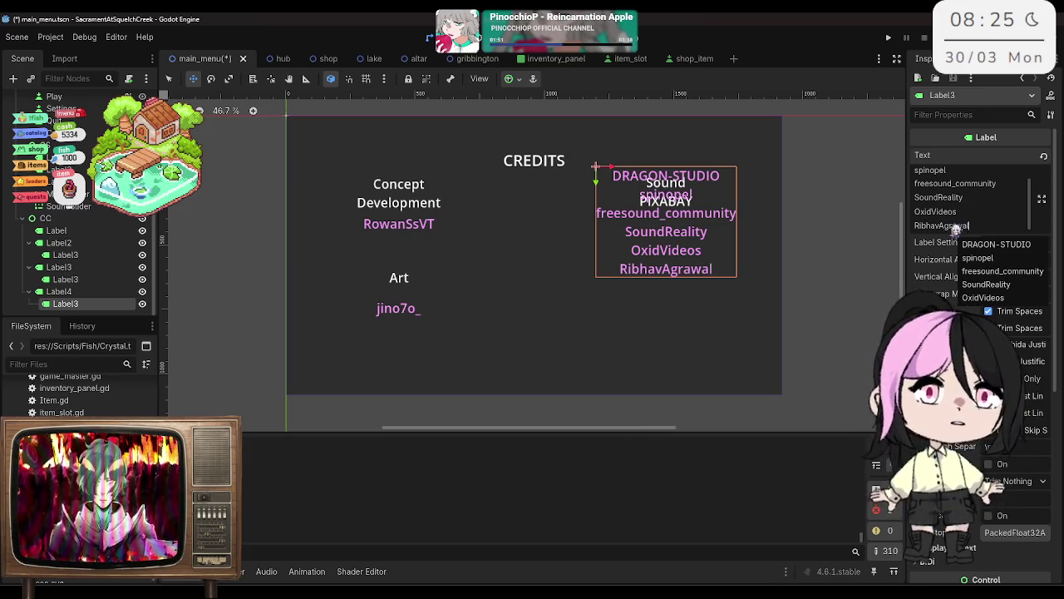
{"action": "key", "text": "Return"}
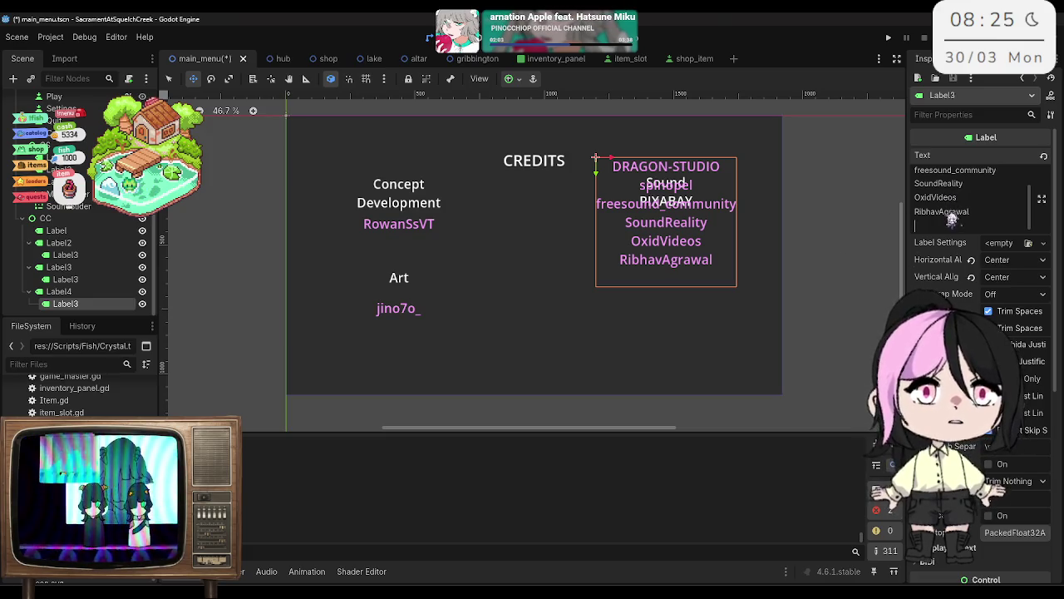
{"action": "type", "text": "Nes"}
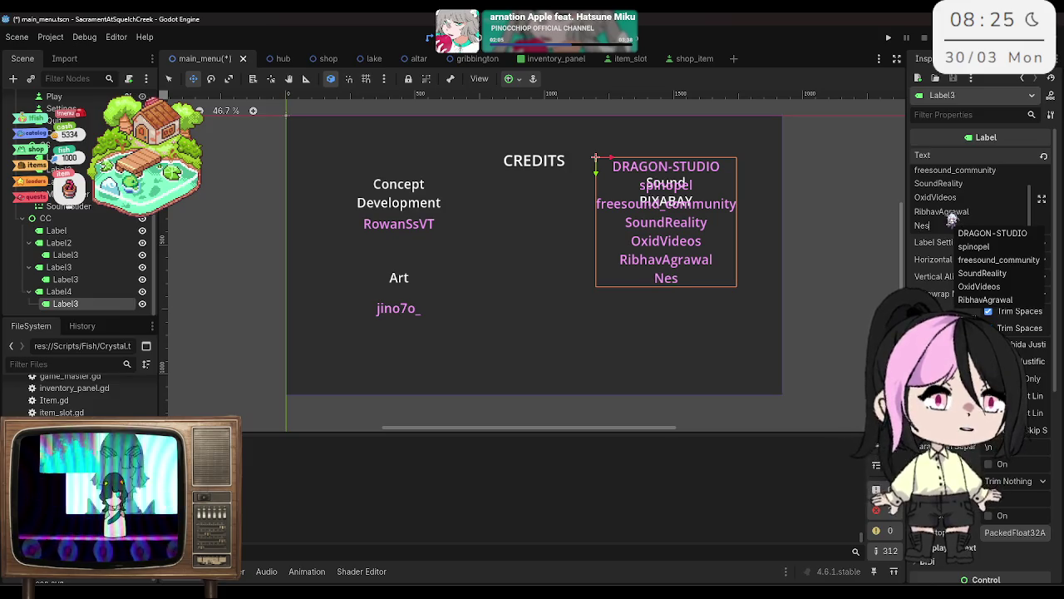
{"action": "type", "text": "rality"}
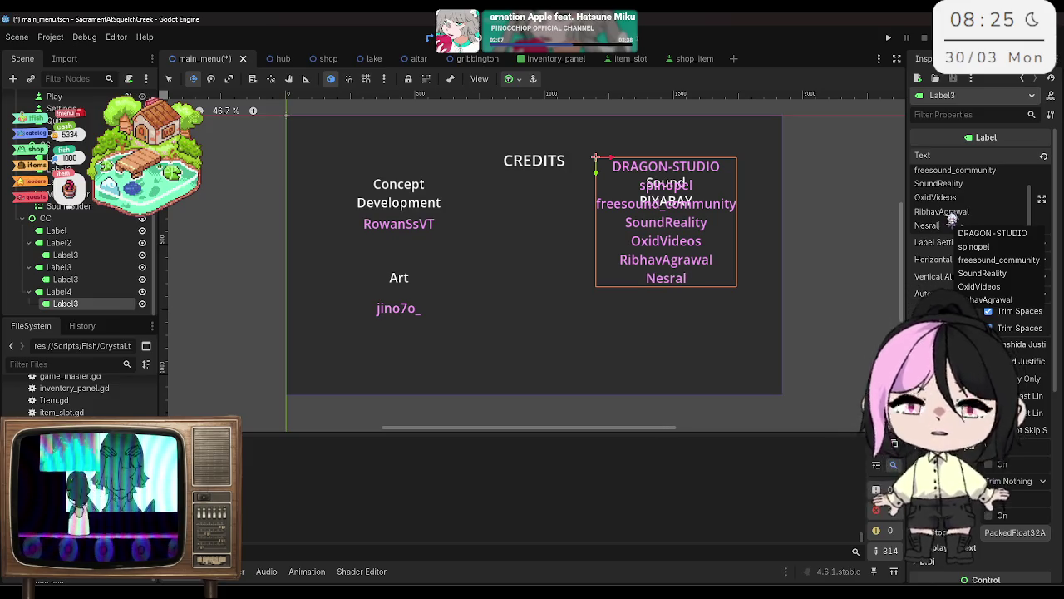
{"action": "key", "text": "Return"}
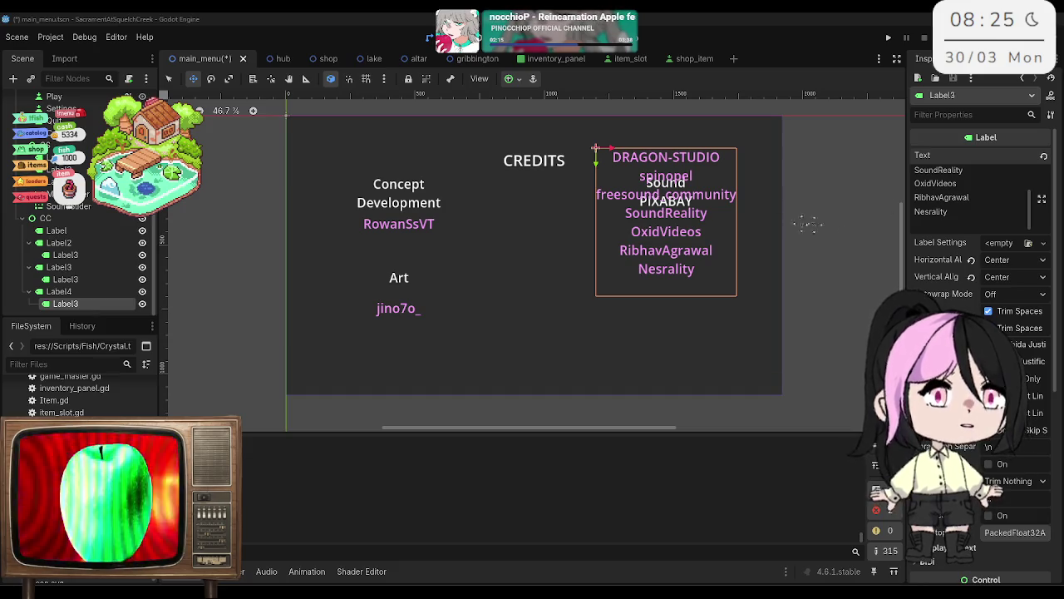
Step: Add three more contributor names on new lines, then drag the list below the PIXABAY heading
{"action": "type", "text": "WelbornWorks"}
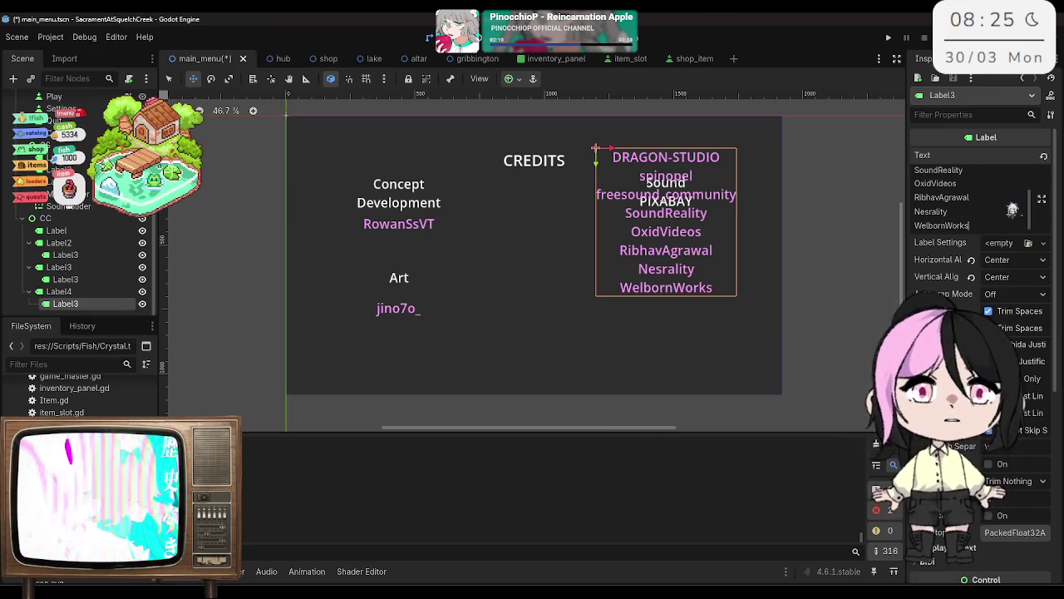
{"action": "key", "text": "Return"}
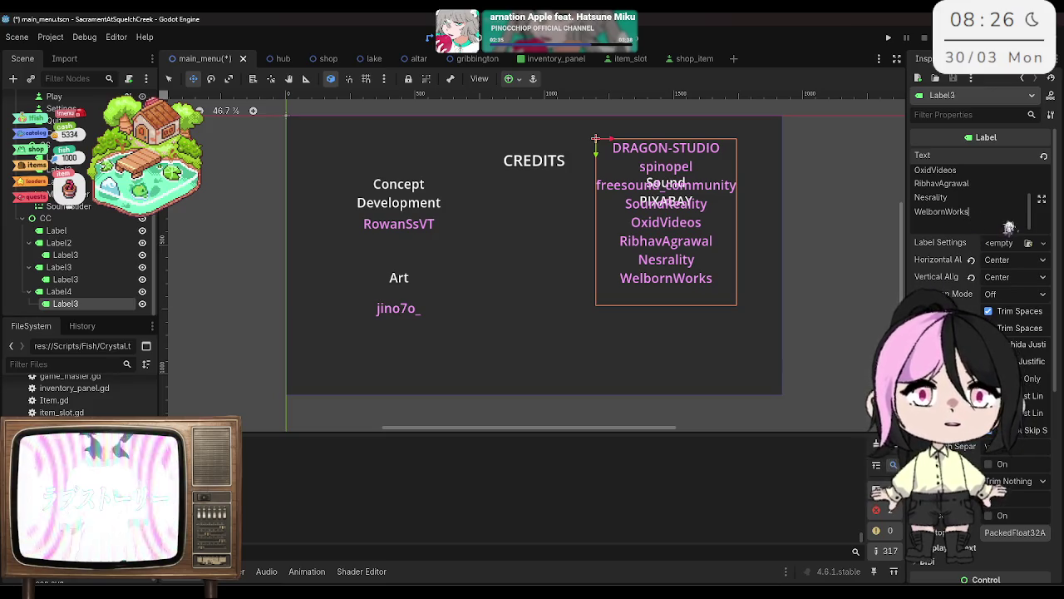
{"action": "key", "text": "Return"}
{"action": "type", "text": "DST"}
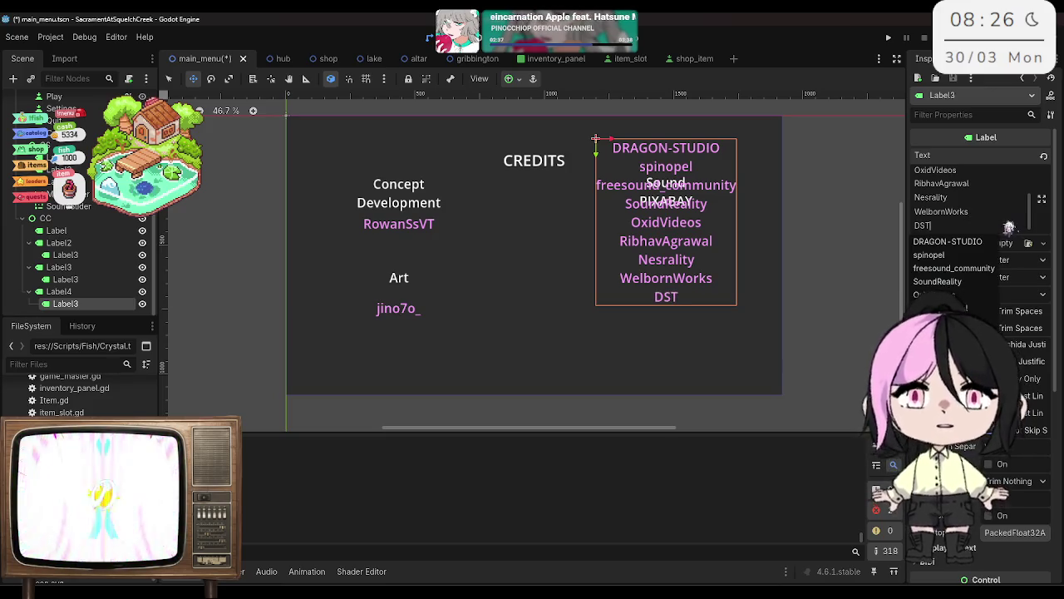
{"action": "type", "text": "echnician"}
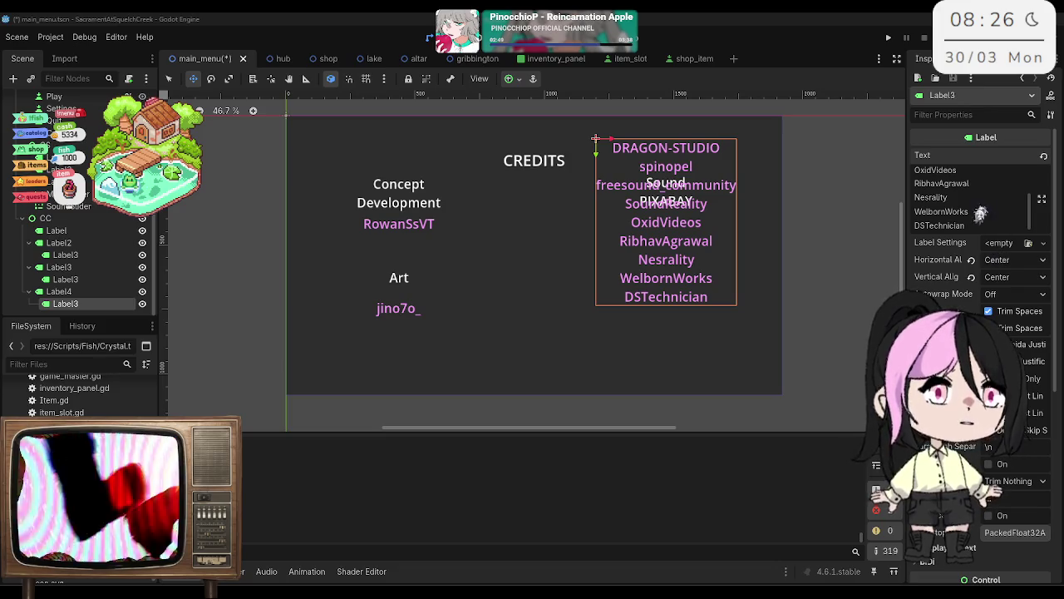
{"action": "scroll", "coordinate": [965, 241], "scroll_direction": "down", "scroll_amount": 5}
{"action": "scroll", "coordinate": [948, 263], "scroll_direction": "up", "scroll_amount": 5}
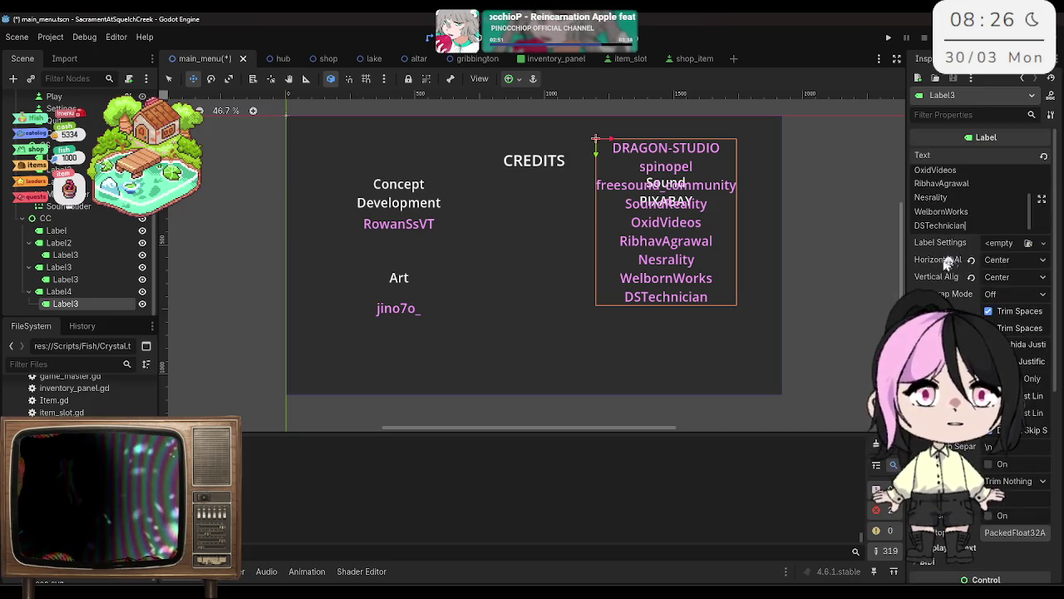
{"action": "key", "text": "Return"}
{"action": "type", "text": "everything_is_dead"}
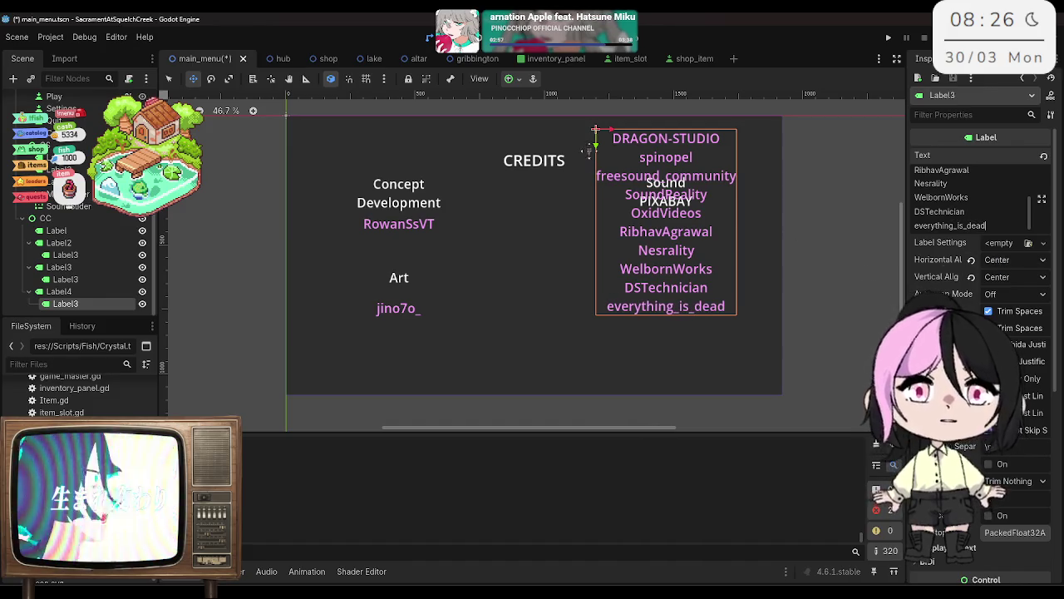
{"action": "left_click_drag", "start_coordinate": [596, 141], "coordinate": [599, 219]}
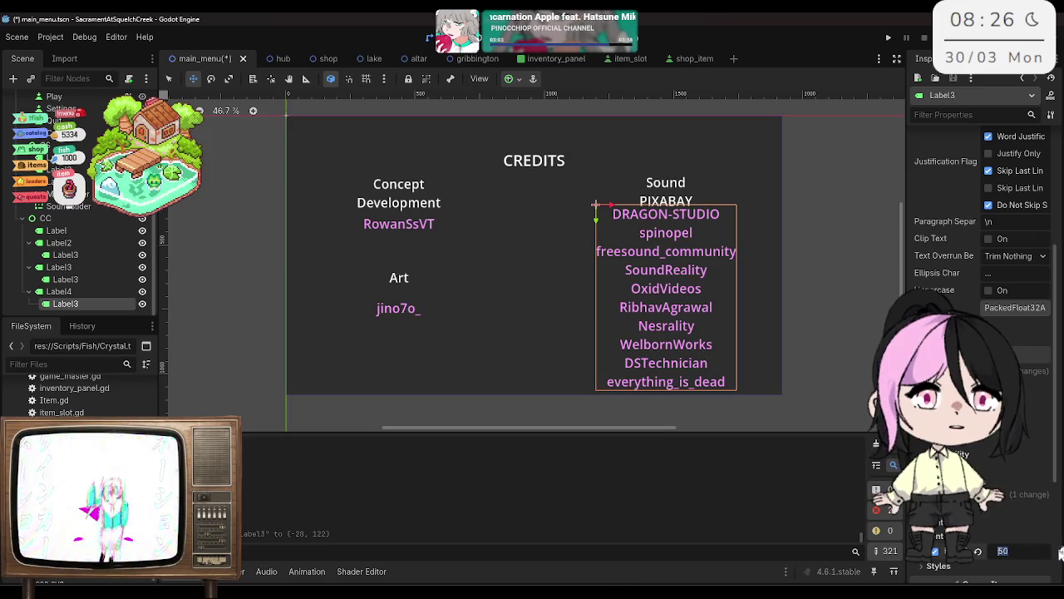
{"action": "type", "text": "45"}
Step: Apply a 45 px font size to the credits list, nudge it upward, and save the scene
{"action": "key", "text": "Return"}
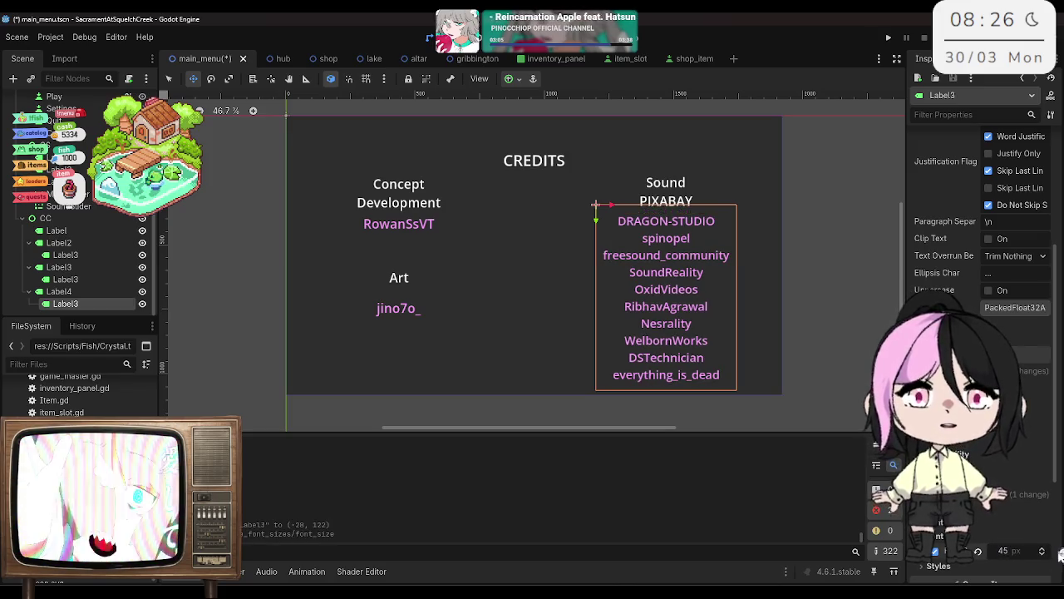
{"action": "left_click_drag", "start_coordinate": [592, 223], "coordinate": [593, 220]}
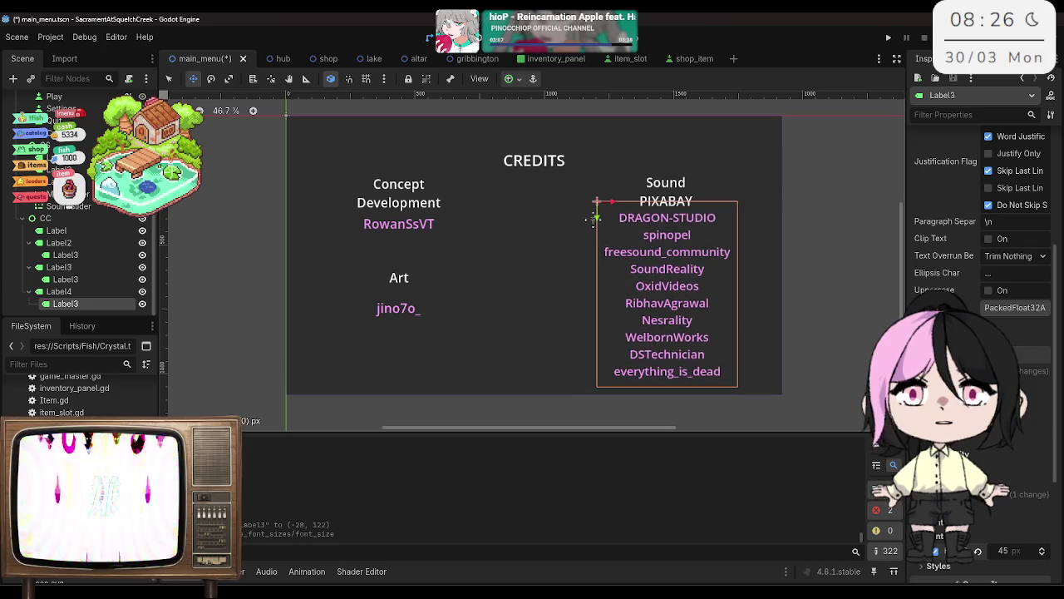
{"action": "key", "text": "ctrl+z"}
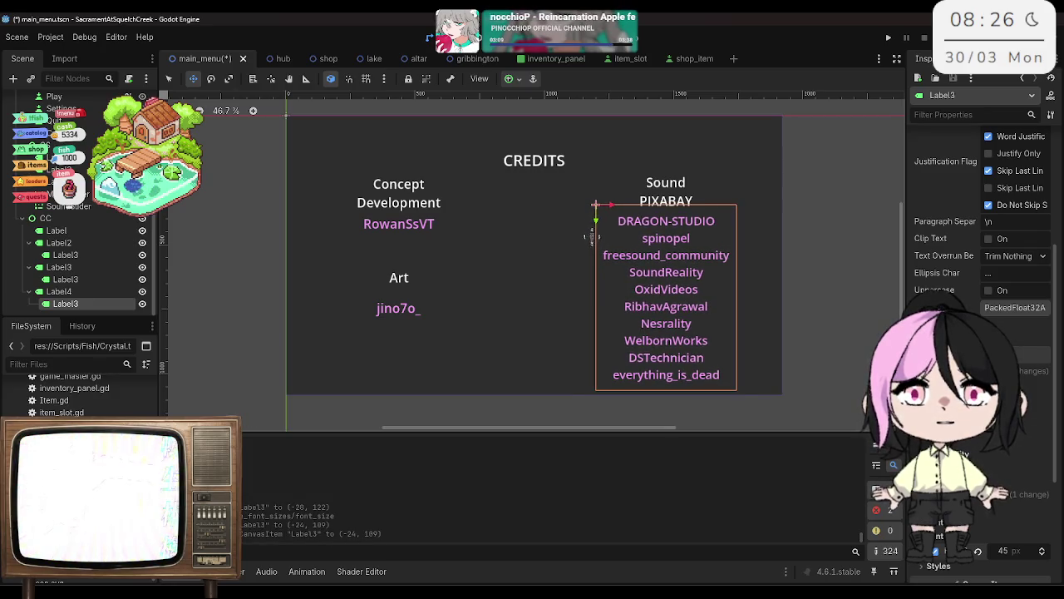
{"action": "key", "text": "ctrl+shift+z"}
{"action": "key", "text": "ctrl+s"}
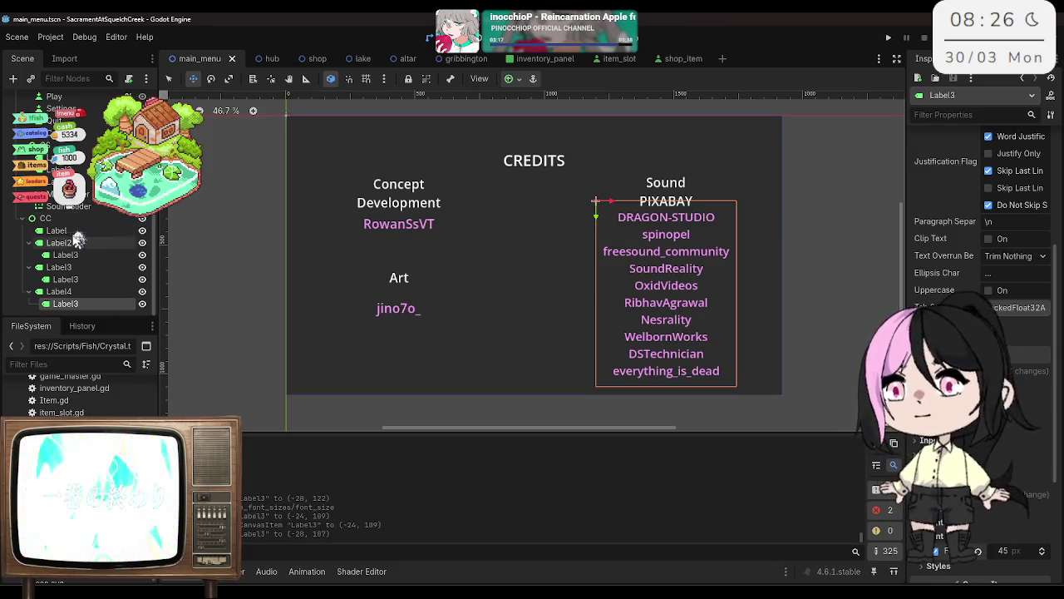
Step: Add a Button child node under the CC container
{"action": "left_click", "coordinate": [45, 218]}
{"action": "right_click", "coordinate": [83, 220]}
{"action": "left_click", "coordinate": [108, 228]}
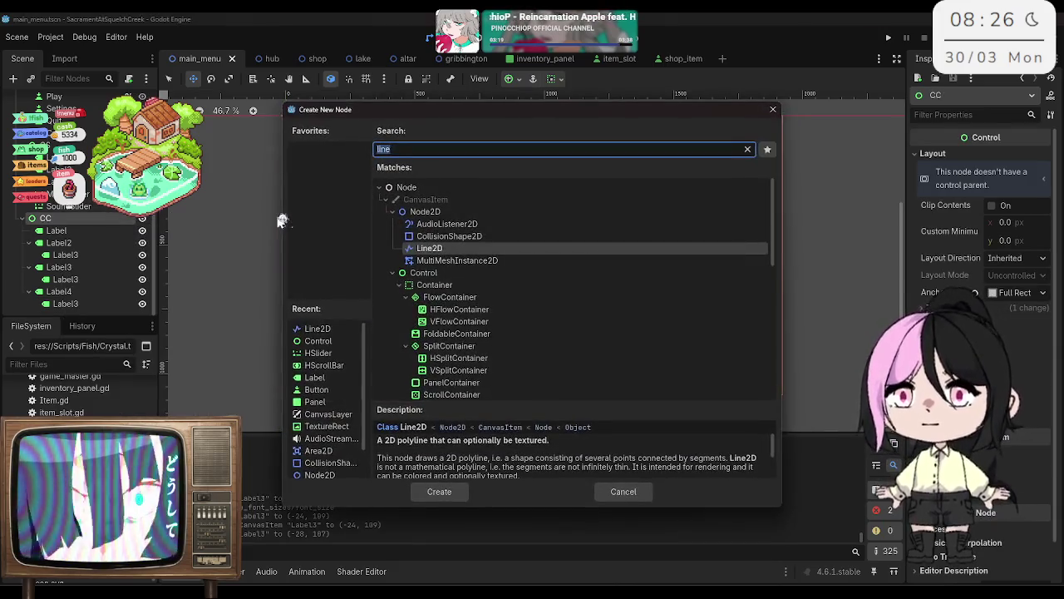
{"action": "type", "text": "Button"}
{"action": "key", "text": "Return"}
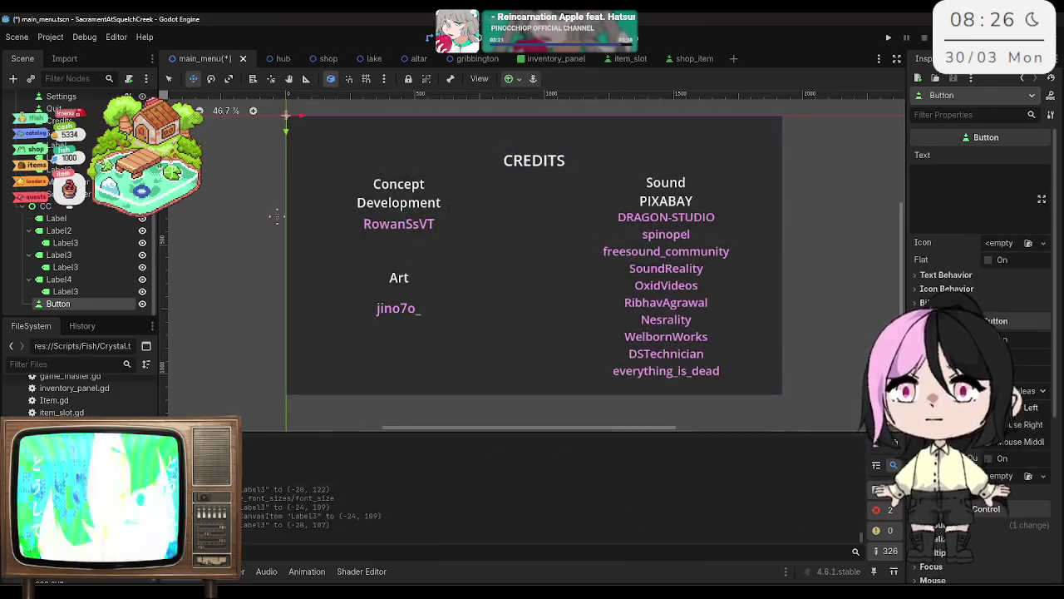
Step: Set the button's text to RETURN with a 30 px font size override
{"action": "left_click", "coordinate": [936, 190]}
{"action": "type", "text": "RETURN"}
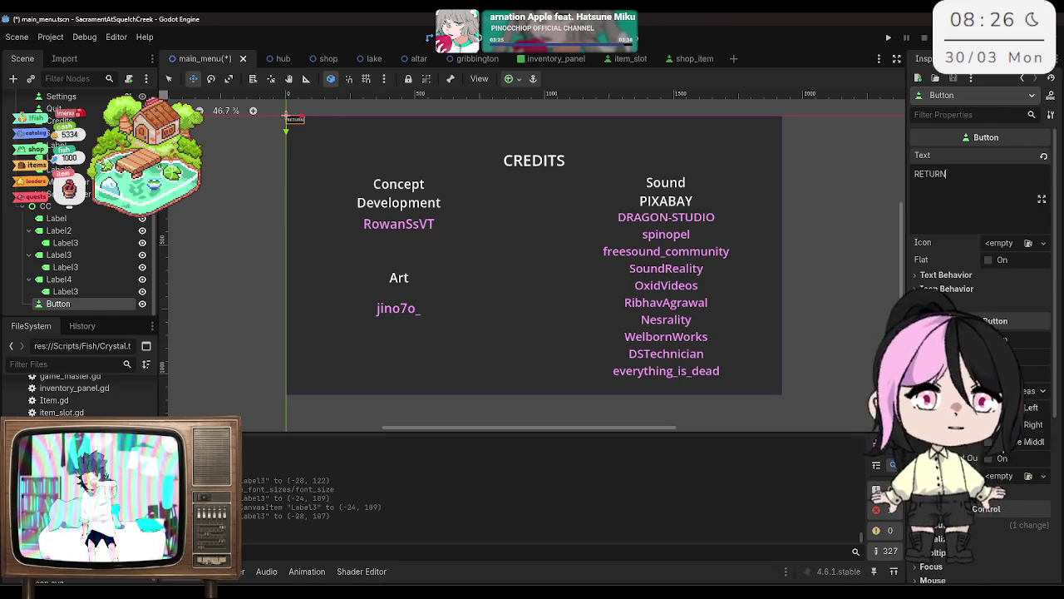
{"action": "scroll", "coordinate": [1039, 274], "scroll_direction": "down", "scroll_amount": 5}
{"action": "left_click", "coordinate": [965, 467]}
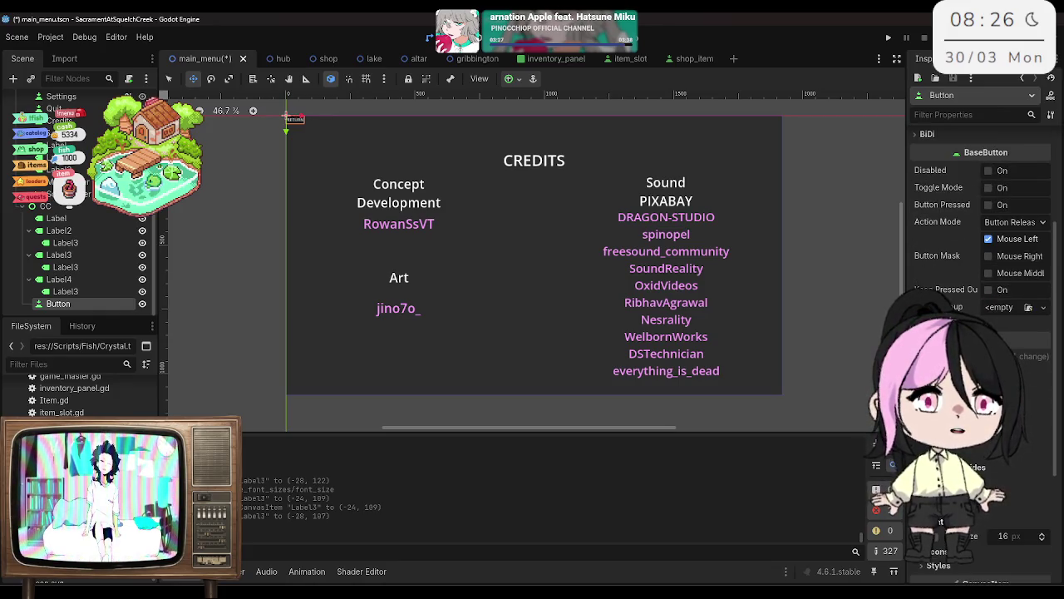
{"action": "type", "text": "30"}
{"action": "key", "text": "Return"}
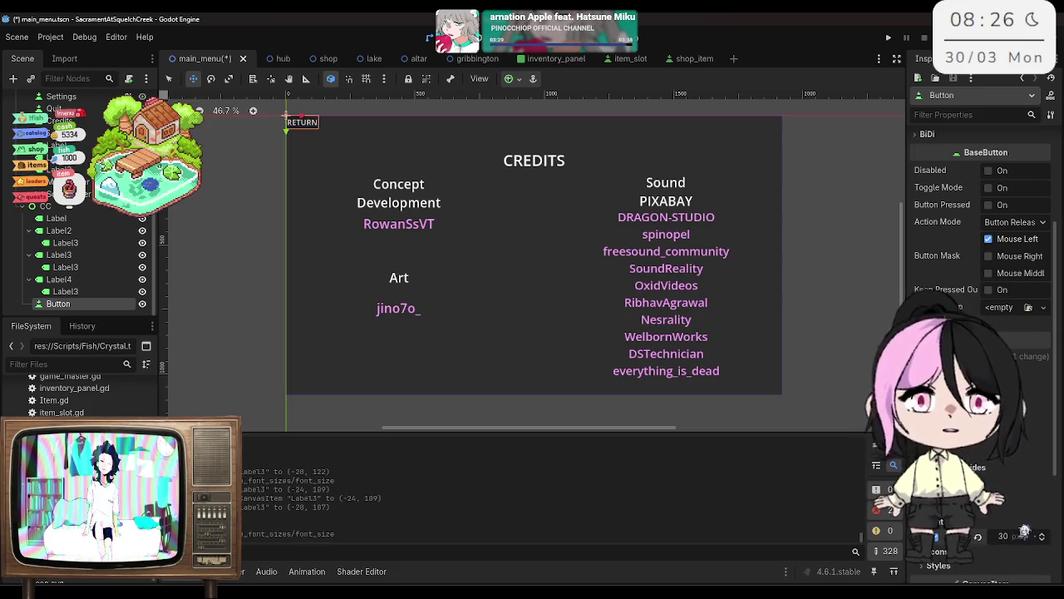
Step: Move the RETURN button into the panel's top-left corner and save the scene
{"action": "mouse_move", "coordinate": [285, 123]}
{"action": "left_mouse_down"}
{"action": "mouse_move", "coordinate": [287, 135]}
{"action": "mouse_move", "coordinate": [306, 133]}
{"action": "left_mouse_up"}
{"action": "key", "text": "ctrl+s"}
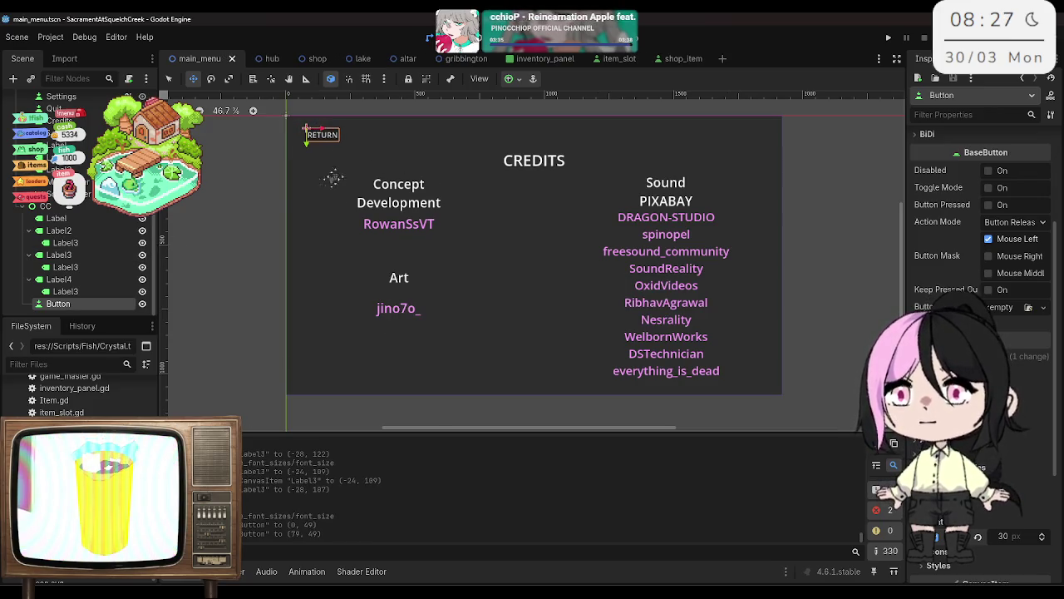
{"action": "right_click", "coordinate": [80, 305]}
Step: Rename the Button node to ReturnButton and save the scene
{"action": "left_click", "coordinate": [155, 394]}
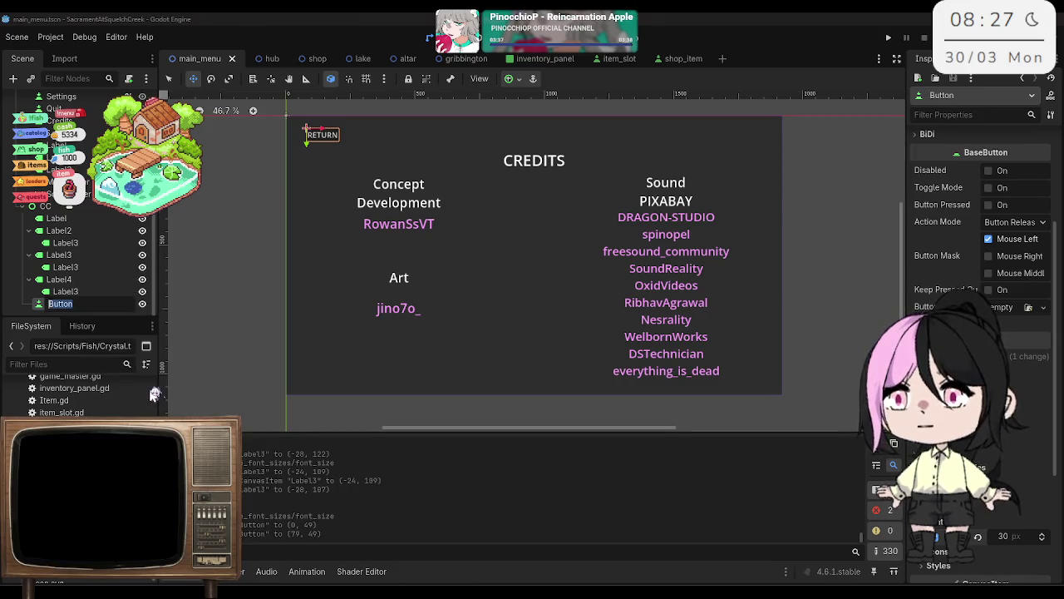
{"action": "type", "text": "ReturnButt"}
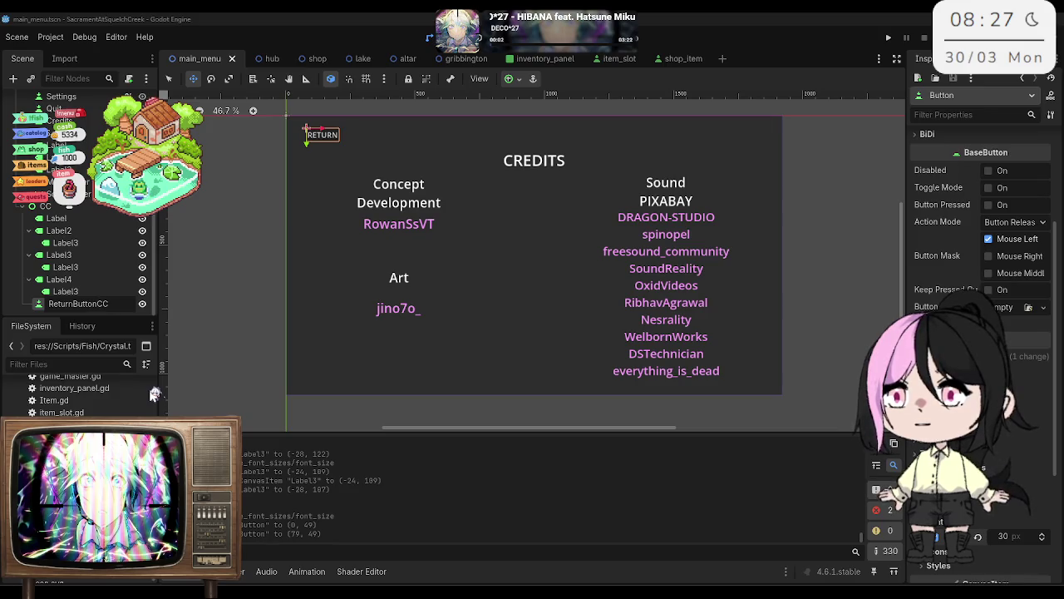
{"action": "key", "text": "Return"}
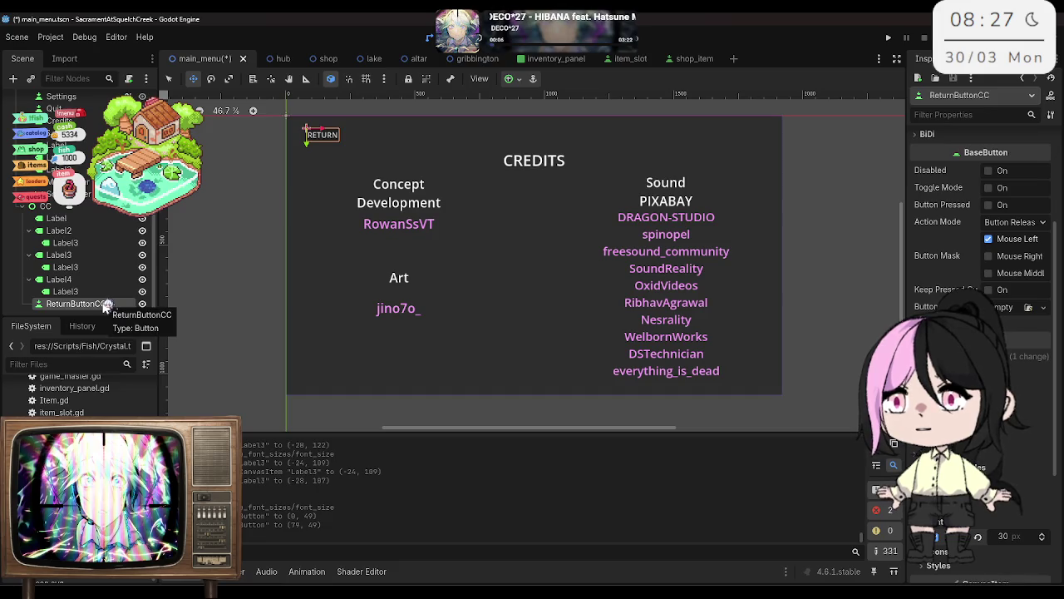
{"action": "right_click", "coordinate": [109, 305]}
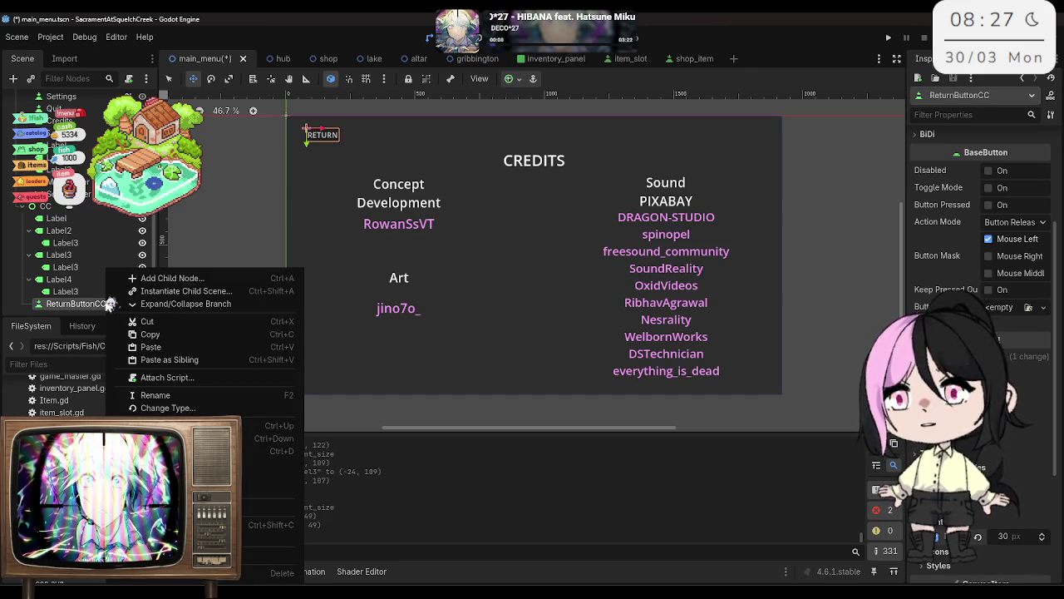
{"action": "left_click", "coordinate": [156, 395]}
{"action": "left_click", "coordinate": [122, 303]}
{"action": "key", "text": "BackSpace"}
{"action": "key", "text": "BackSpace"}
{"action": "key", "text": "Return"}
{"action": "key", "text": "ctrl+s"}
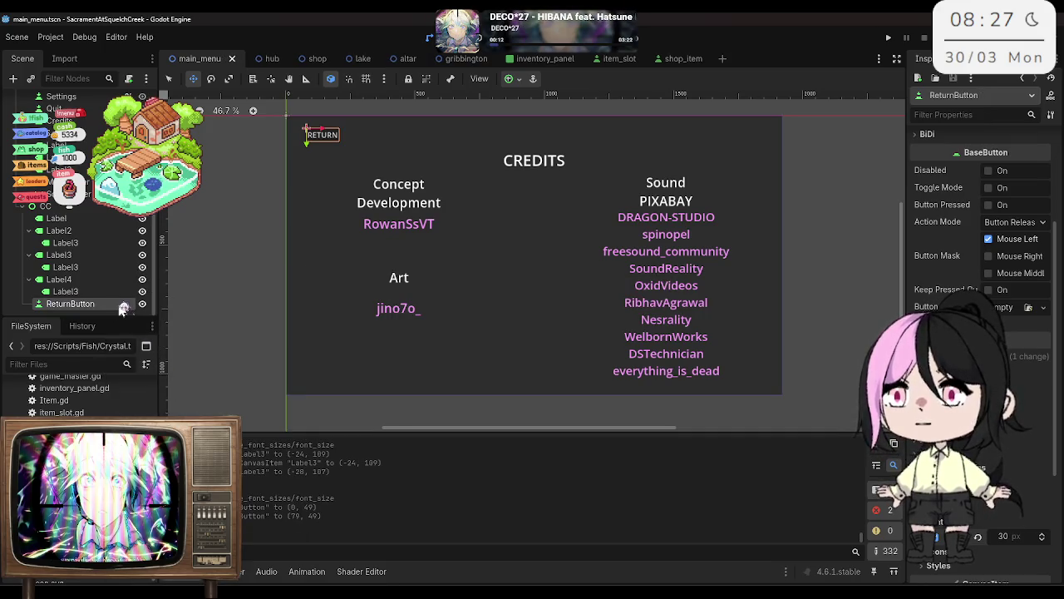
Step: Make ReturnButton accessible as a unique name, then check the CanvasLayer and MM nodes
{"action": "right_click", "coordinate": [122, 303]}
{"action": "left_click", "coordinate": [191, 538]}
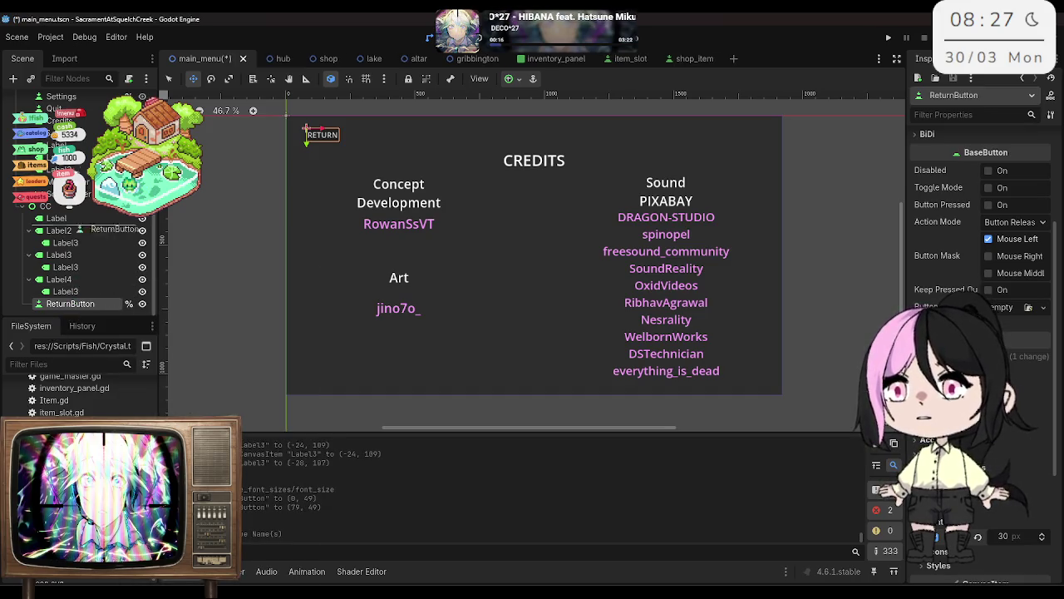
{"action": "scroll", "coordinate": [71, 249], "scroll_direction": "up", "scroll_amount": 5}
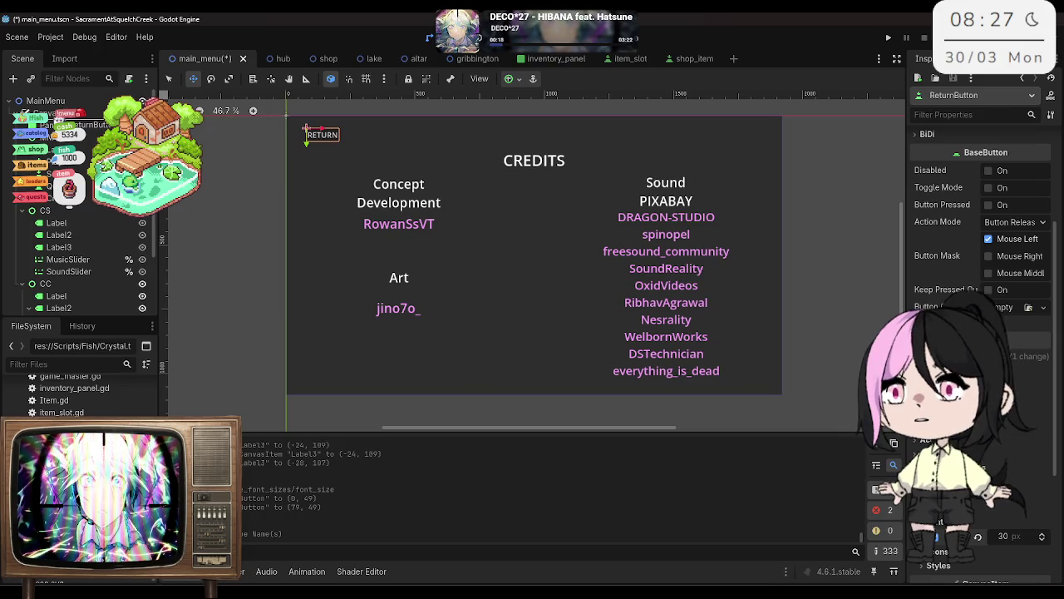
{"action": "left_click", "coordinate": [62, 113]}
{"action": "left_click", "coordinate": [83, 137]}
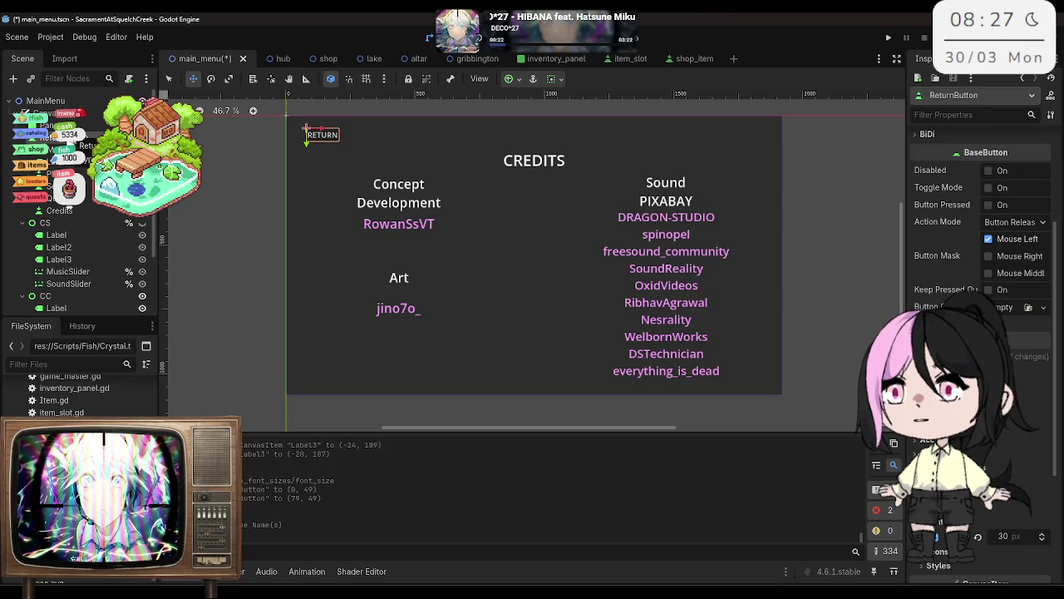
{"action": "left_click", "coordinate": [54, 149]}
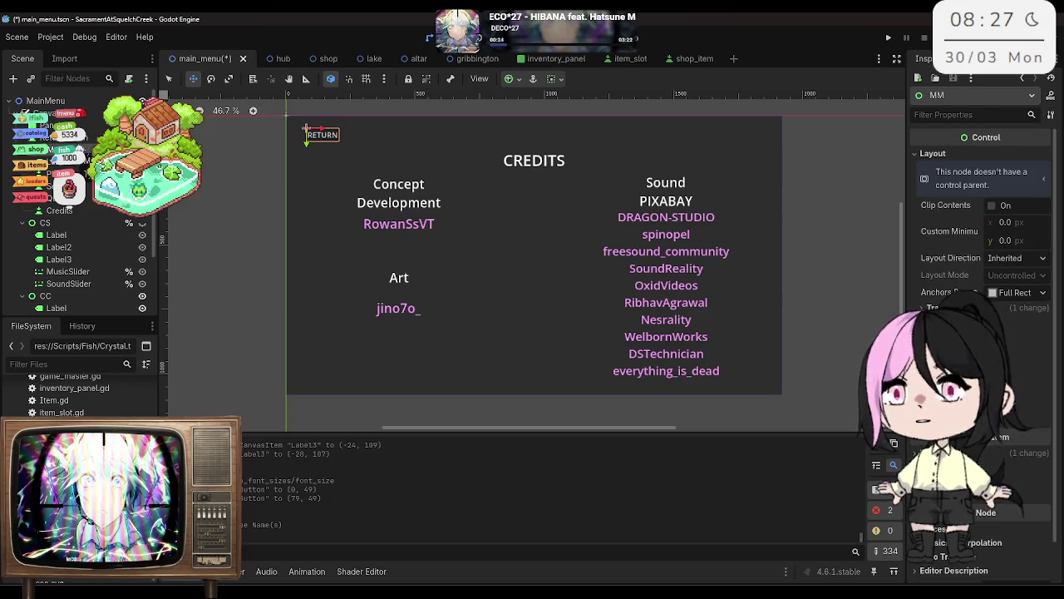
{"action": "left_click", "coordinate": [75, 139]}
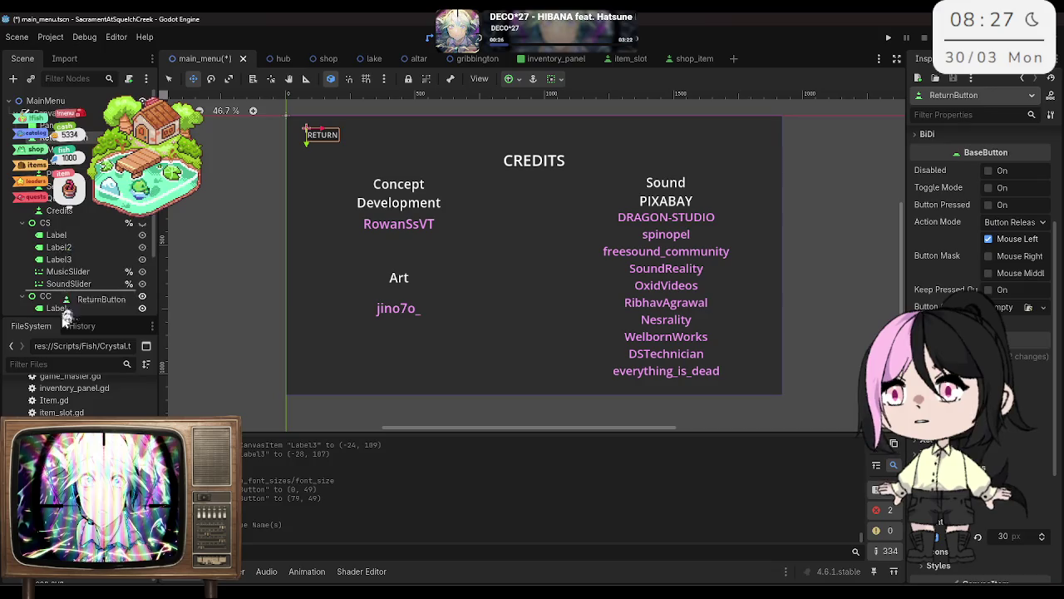
Step: Save the main menu scene and hide ReturnButton on the canvas
{"action": "scroll", "coordinate": [75, 208], "scroll_direction": "down", "scroll_amount": 3}
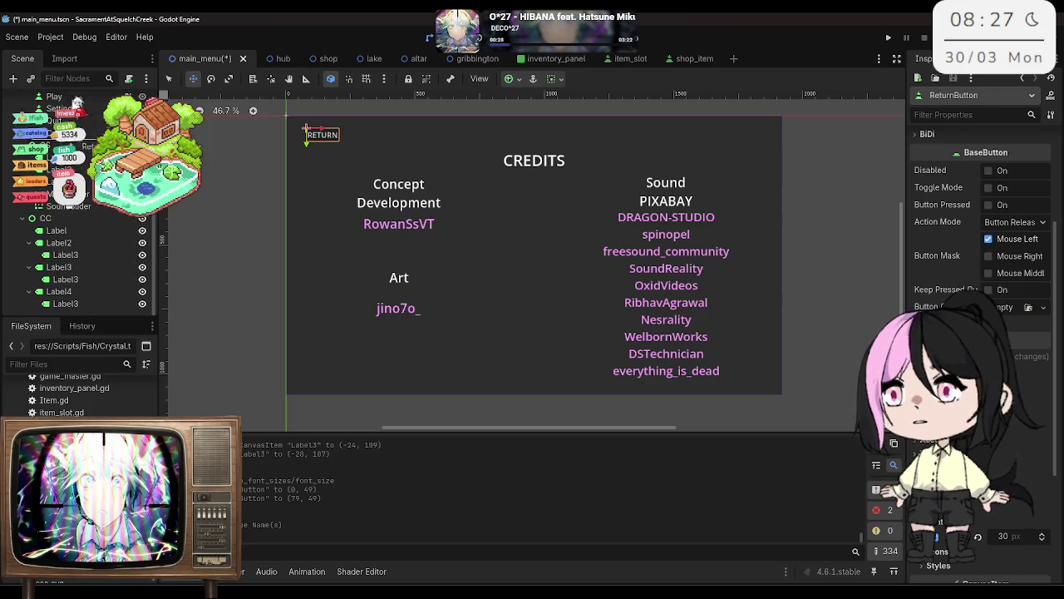
{"action": "scroll", "coordinate": [75, 208], "scroll_direction": "up", "scroll_amount": 3}
{"action": "scroll", "coordinate": [75, 208], "scroll_direction": "down", "scroll_amount": 3}
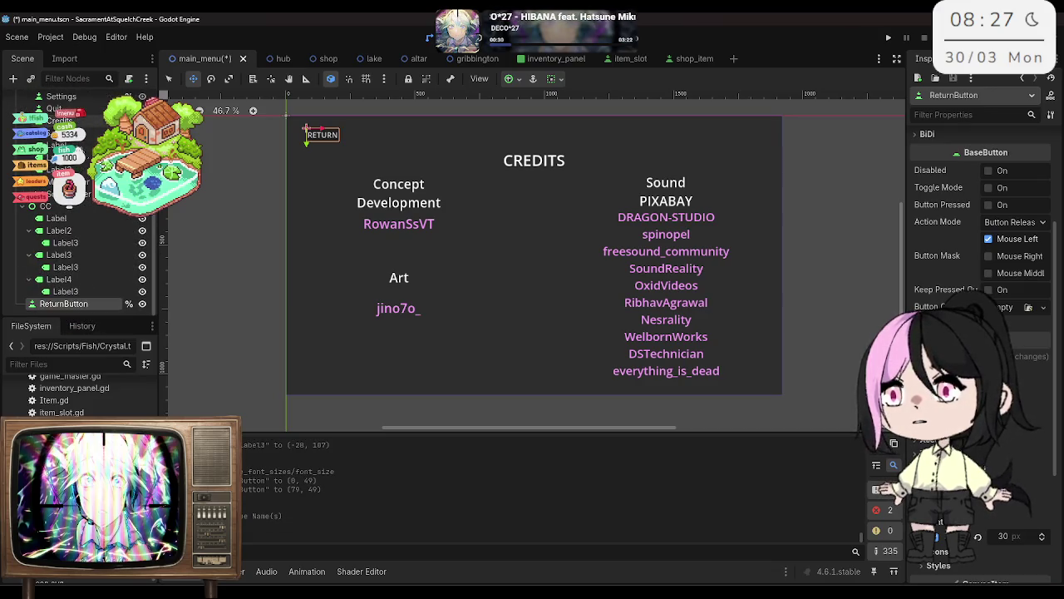
{"action": "key", "text": "ctrl+s"}
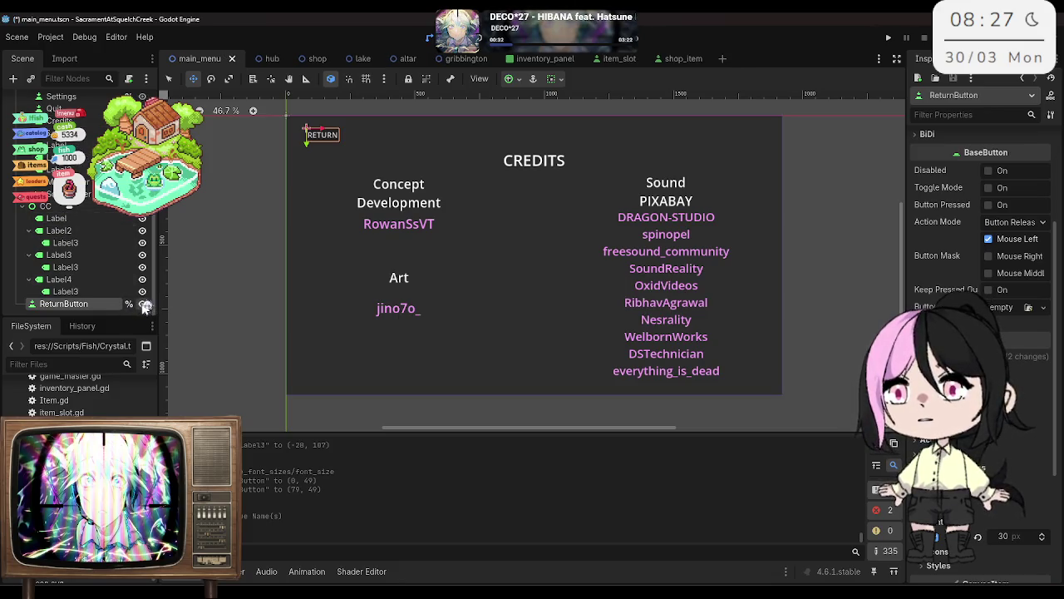
{"action": "left_click", "coordinate": [142, 304]}
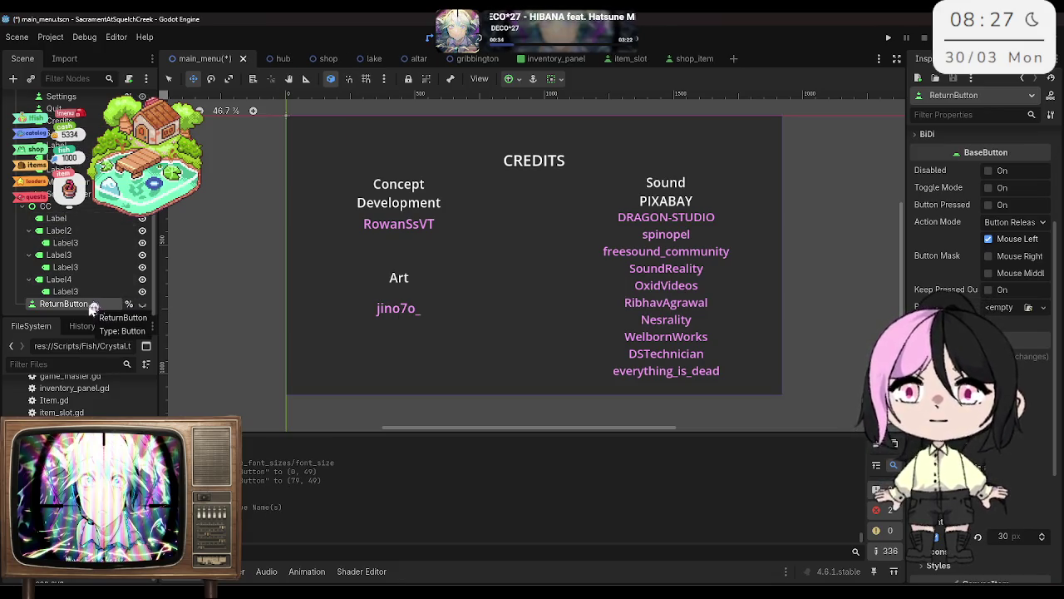
Step: Hide the CC credits panel, make the MM main menu visible, and select CanvasLayer
{"action": "scroll", "coordinate": [116, 274], "scroll_direction": "up", "scroll_amount": 2}
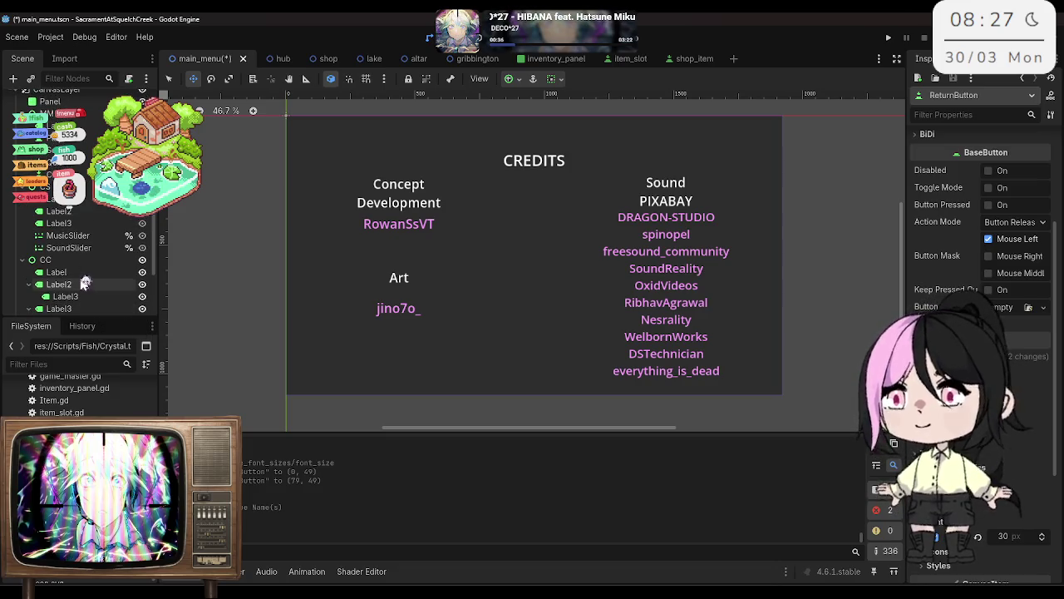
{"action": "left_click", "coordinate": [142, 260]}
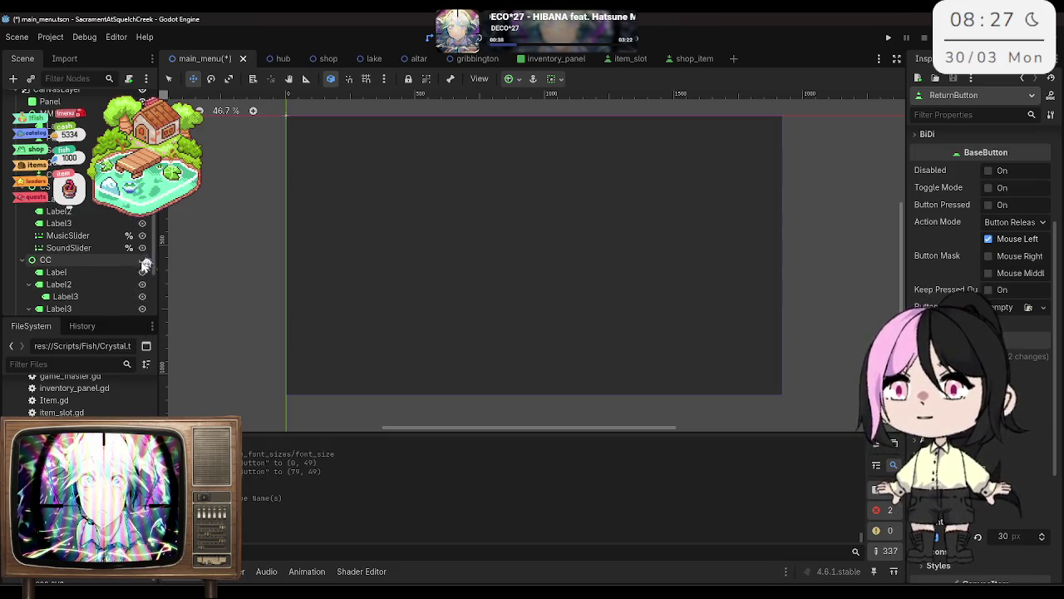
{"action": "left_click", "coordinate": [142, 260]}
{"action": "left_click", "coordinate": [142, 261]}
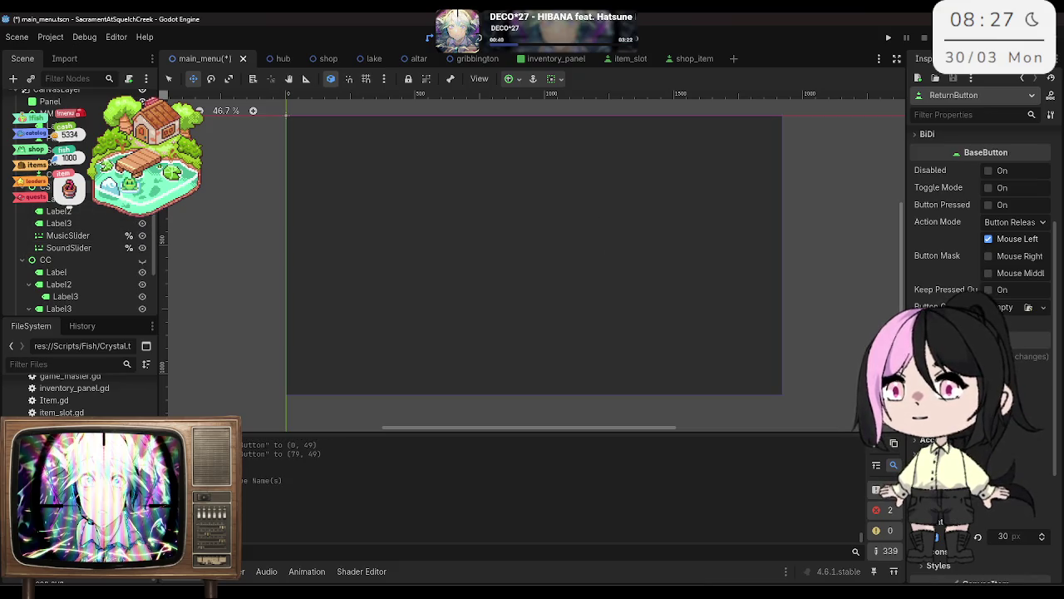
{"action": "scroll", "coordinate": [143, 261], "scroll_direction": "up", "scroll_amount": 2}
{"action": "left_click", "coordinate": [142, 137]}
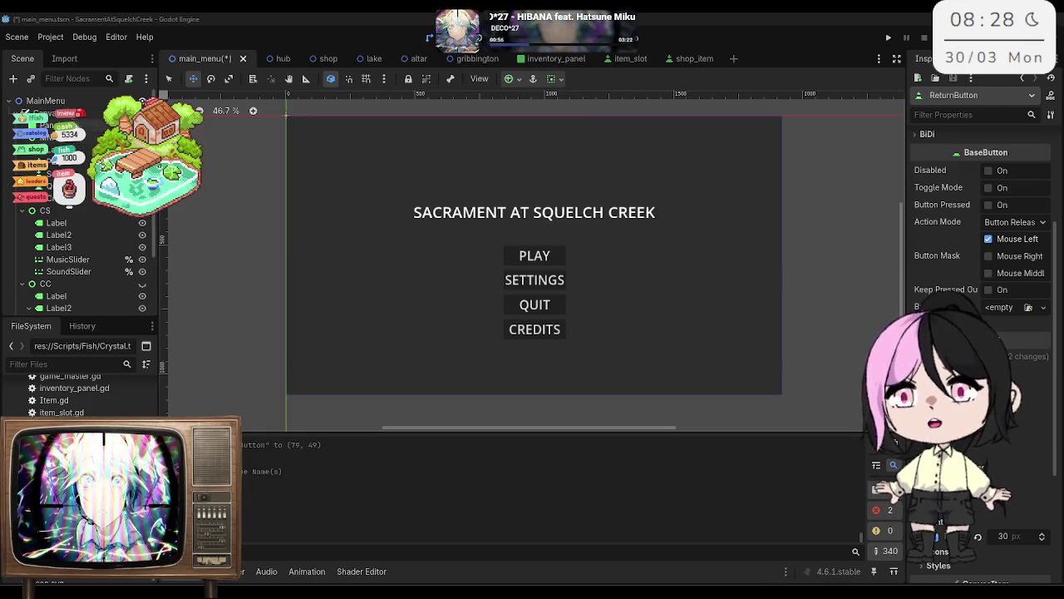
{"action": "left_click", "coordinate": [67, 113]}
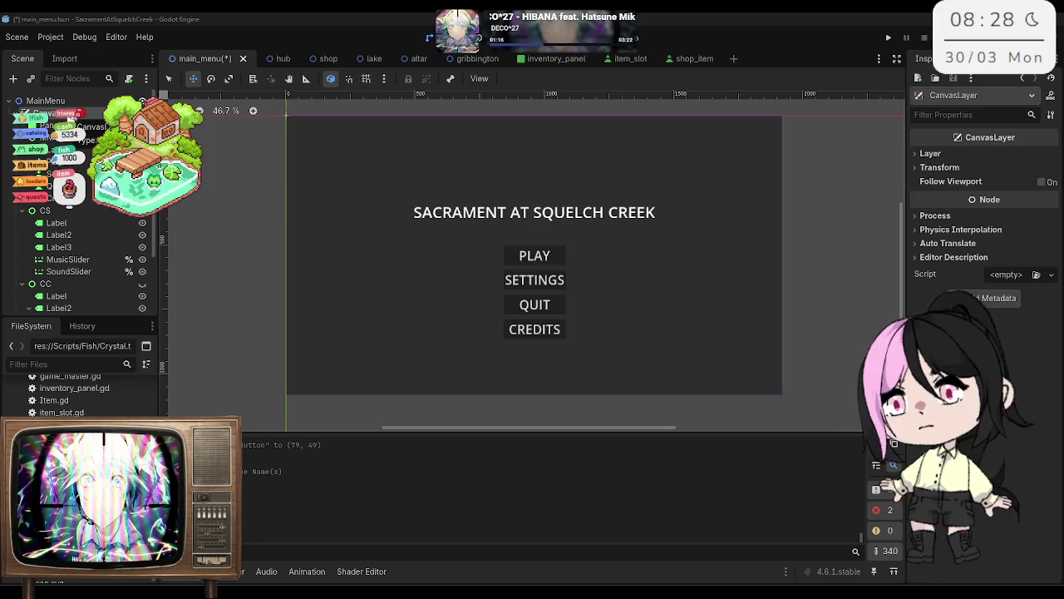
Step: Copy MusicPlayer and SoundPlayer from the hub scene, paste them under MainMenu, and save
{"action": "right_click", "coordinate": [77, 101]}
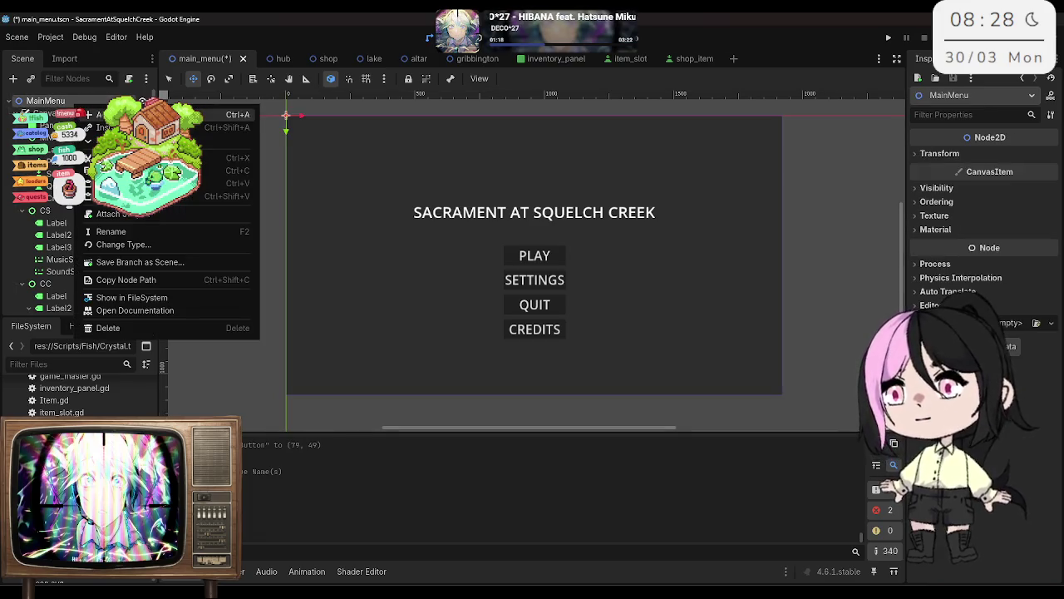
{"action": "left_click", "coordinate": [45, 108]}
{"action": "key", "text": "ctrl+s"}
{"action": "left_click", "coordinate": [271, 59]}
{"action": "left_click", "coordinate": [55, 247]}
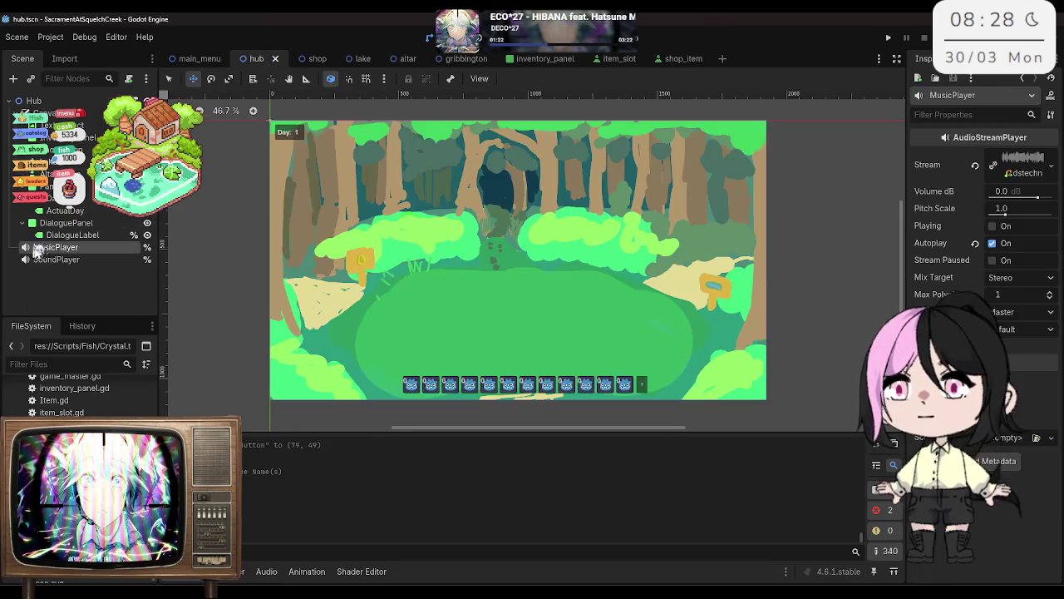
{"action": "right_click", "coordinate": [52, 245]}
{"action": "left_click", "coordinate": [121, 270]}
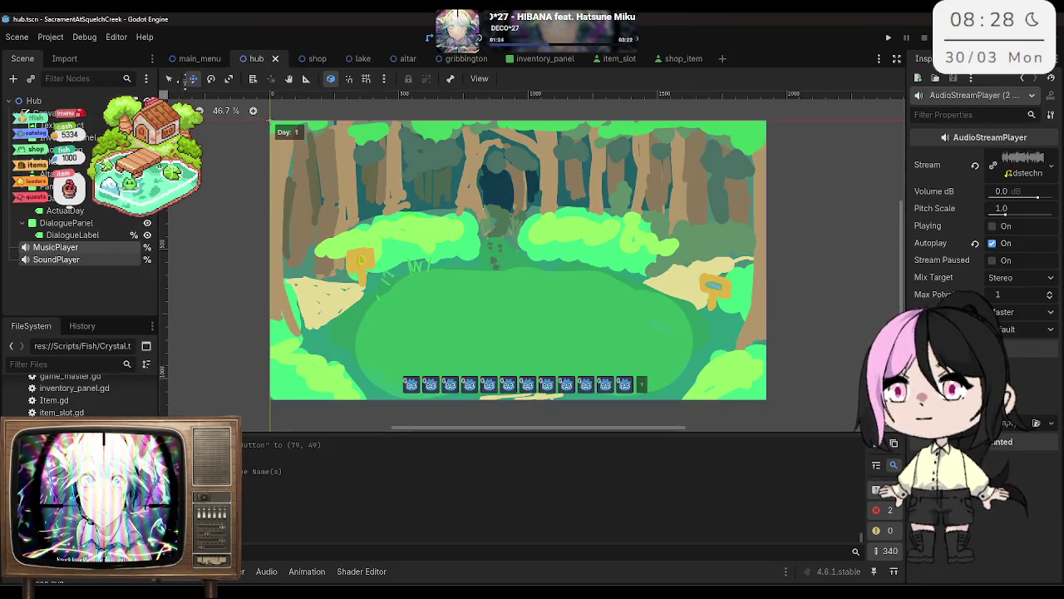
{"action": "left_click", "coordinate": [200, 58]}
{"action": "right_click", "coordinate": [83, 100]}
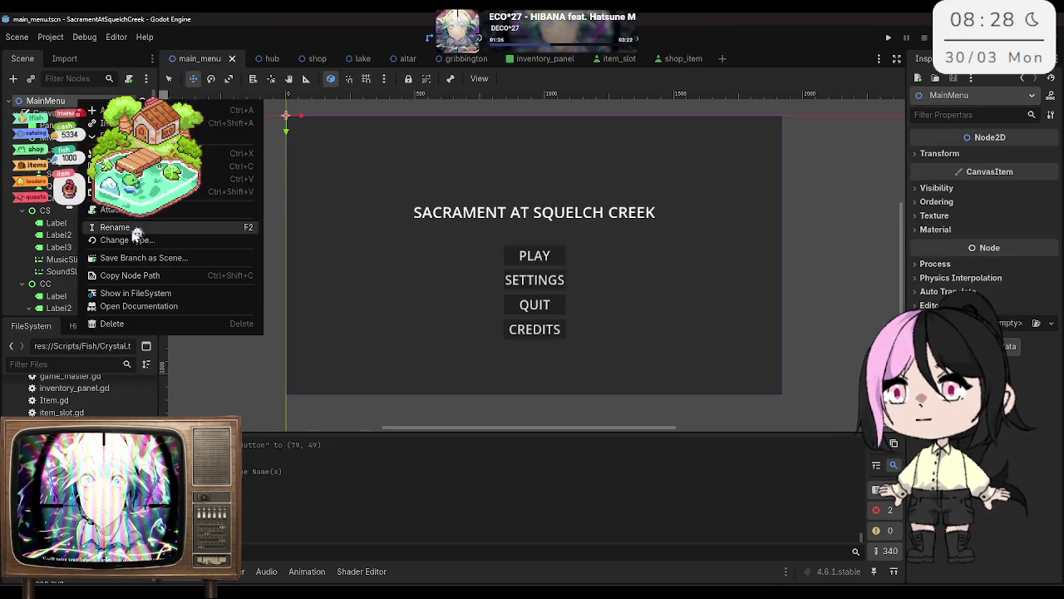
{"action": "left_click", "coordinate": [127, 179]}
{"action": "key", "text": "ctrl+s"}
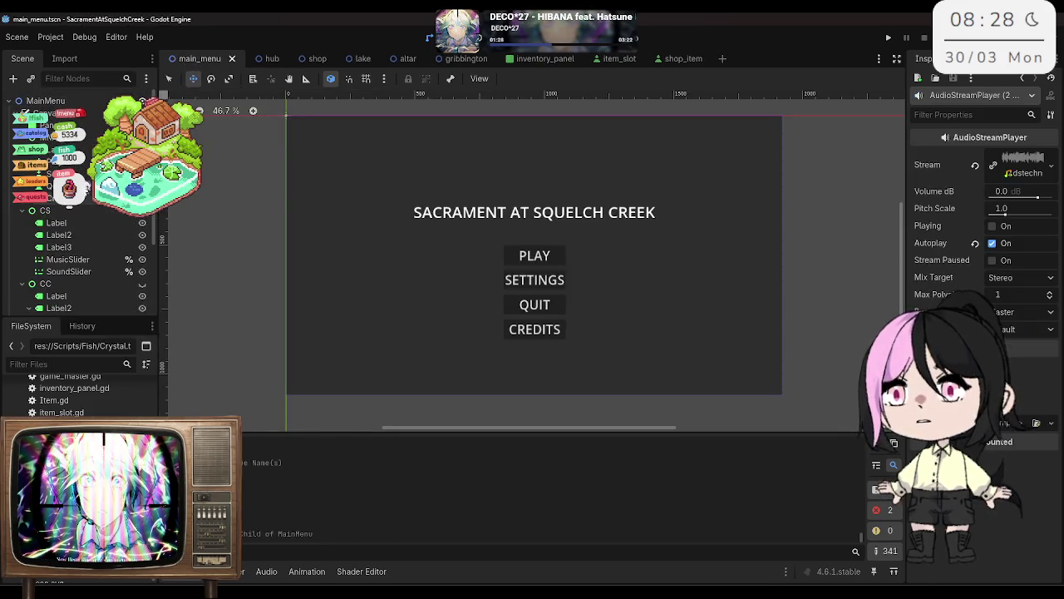
Step: Attach a new script to MainMenu saved as res://Scripts/scenes/main_menu.gd
{"action": "left_click", "coordinate": [46, 101]}
{"action": "left_click", "coordinate": [128, 78]}
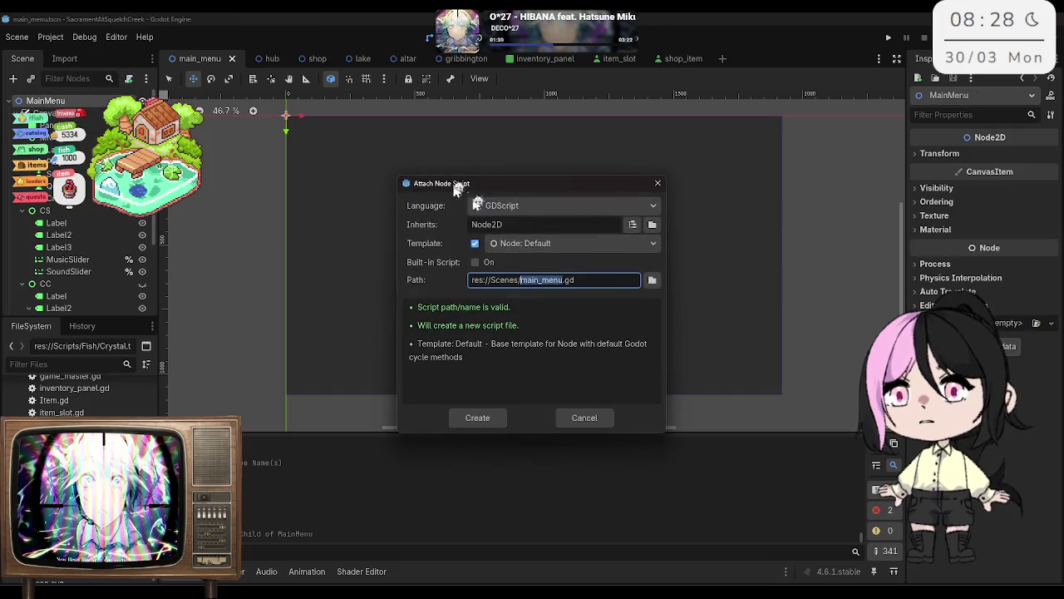
{"action": "left_click", "coordinate": [653, 282]}
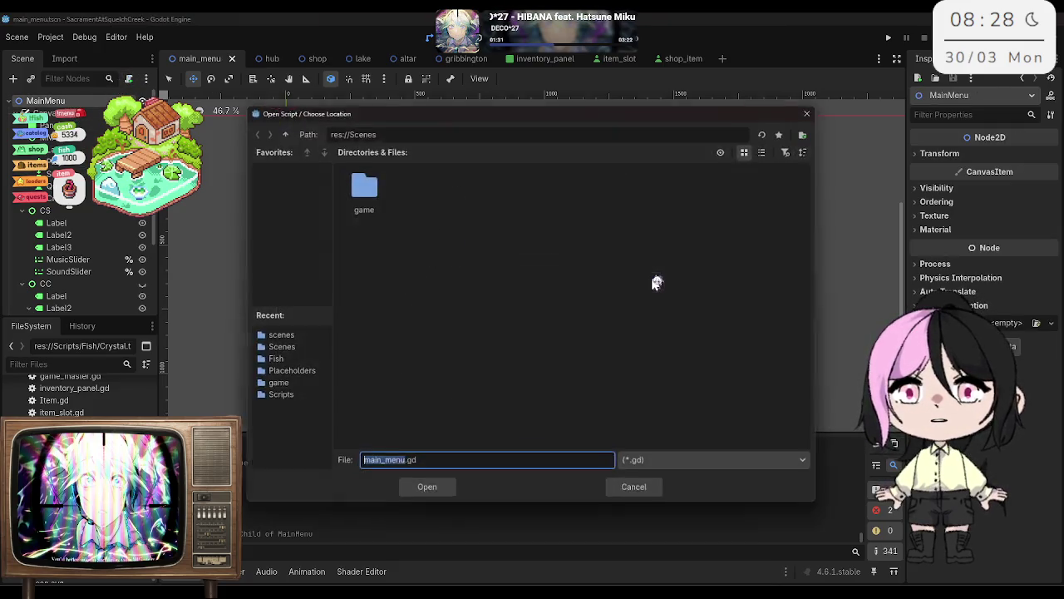
{"action": "left_click", "coordinate": [282, 131]}
{"action": "double_click", "coordinate": [476, 202]}
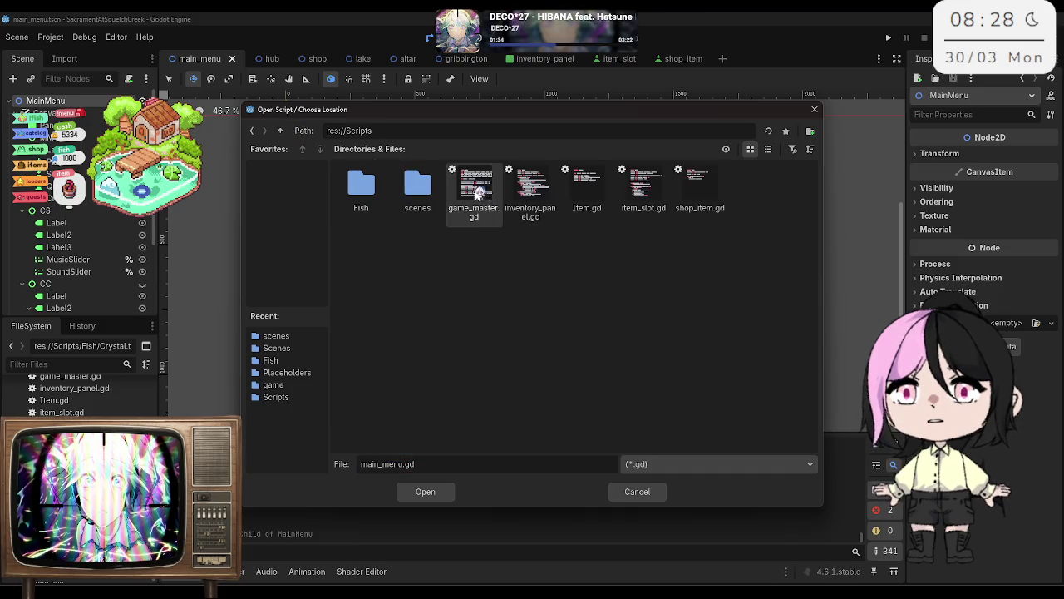
{"action": "double_click", "coordinate": [417, 187]}
{"action": "left_click", "coordinate": [440, 491]}
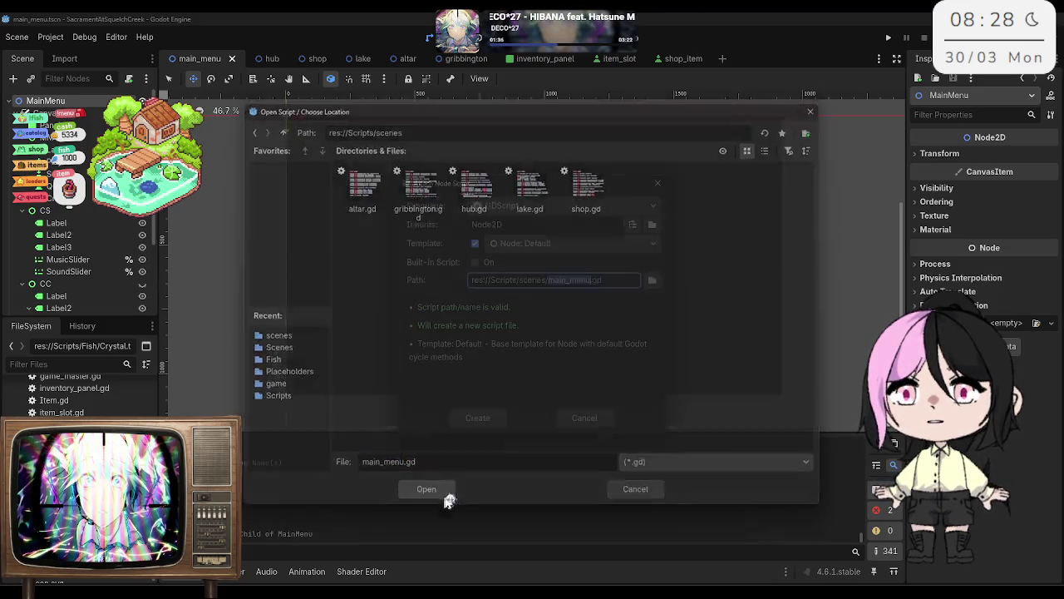
{"action": "left_click", "coordinate": [475, 419]}
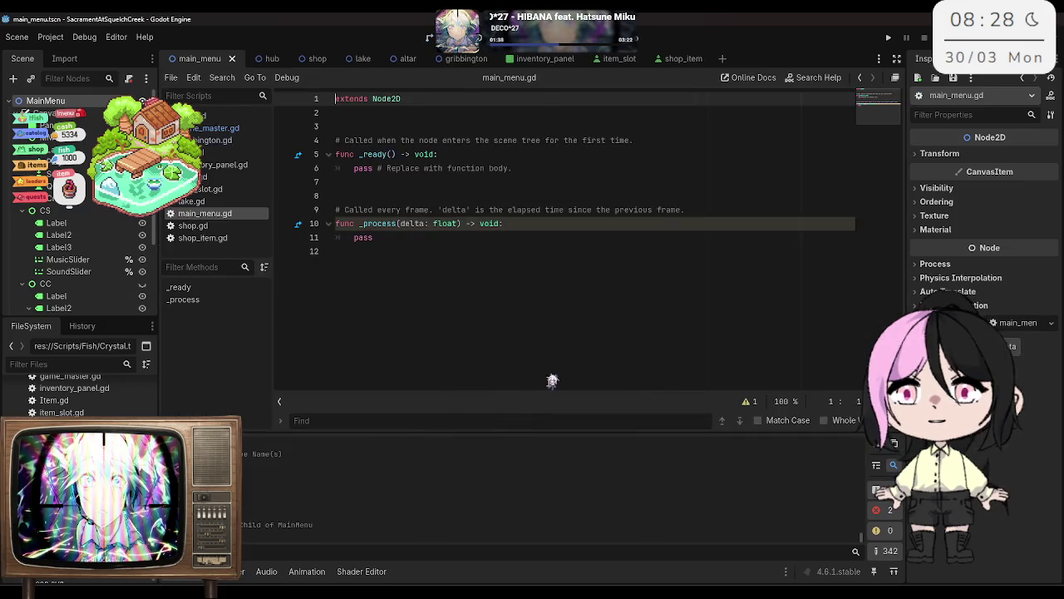
{"action": "left_click", "coordinate": [387, 126]}
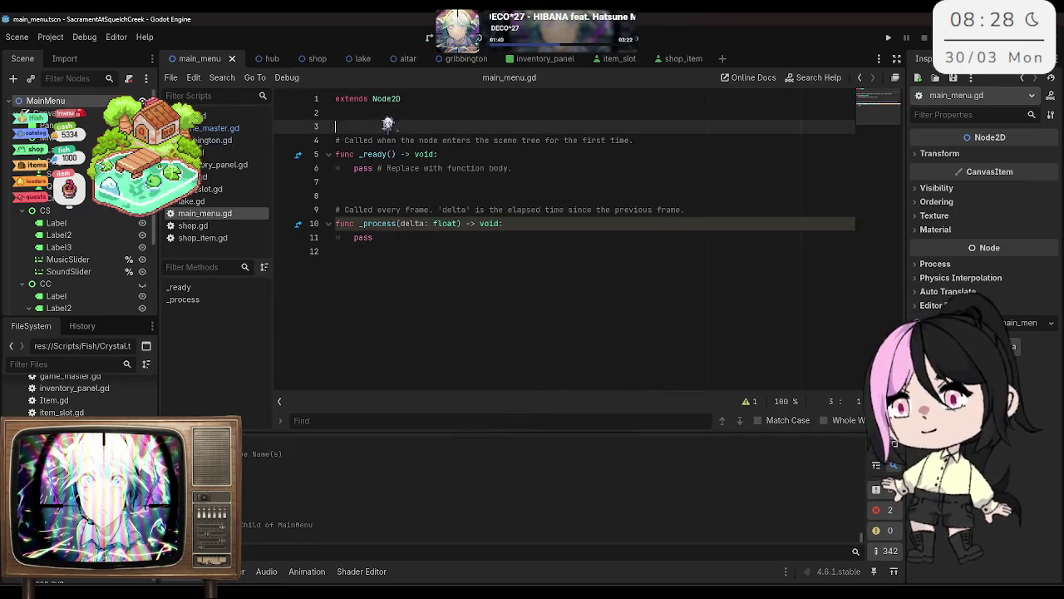
{"action": "key", "text": "Return"}
{"action": "key", "text": "Up"}
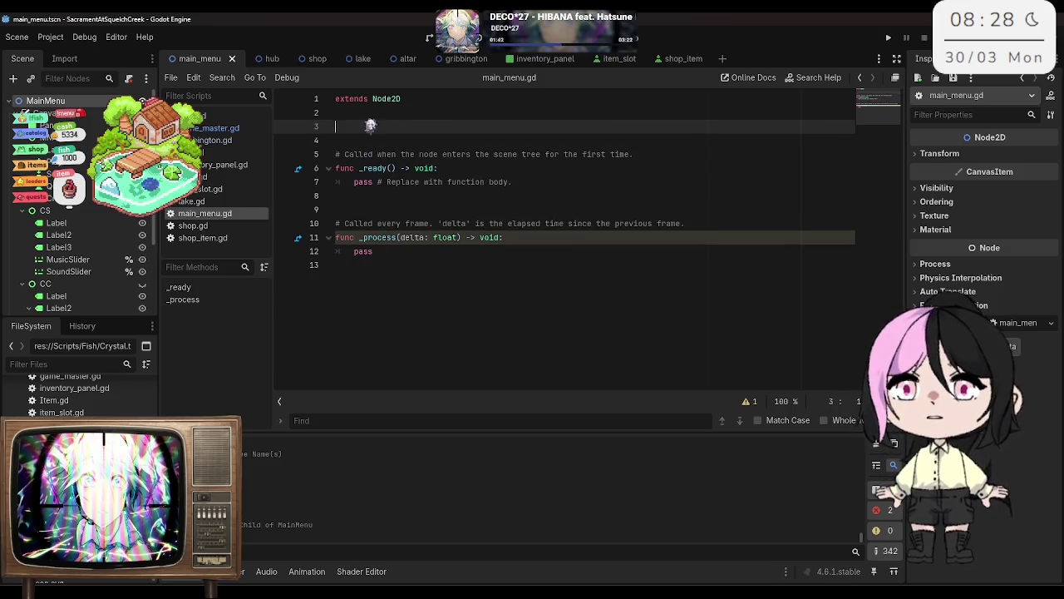
{"action": "left_click", "coordinate": [73, 139]}
{"action": "left_click_drag", "start_coordinate": [73, 139], "coordinate": [380, 127]}
{"action": "left_click", "coordinate": [58, 162]}
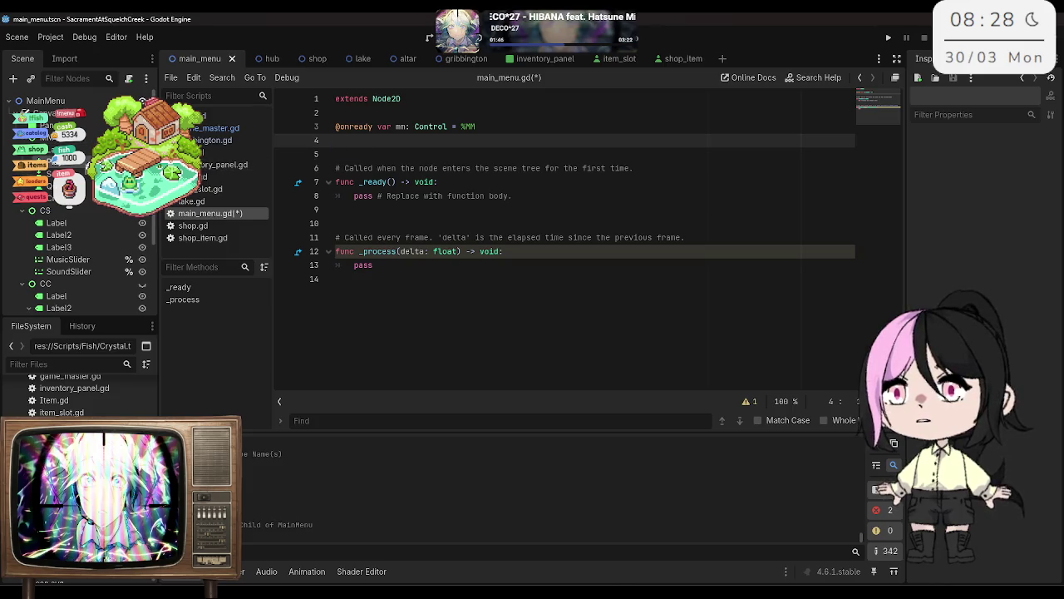
{"action": "left_click", "coordinate": [76, 204], "text": "shift"}
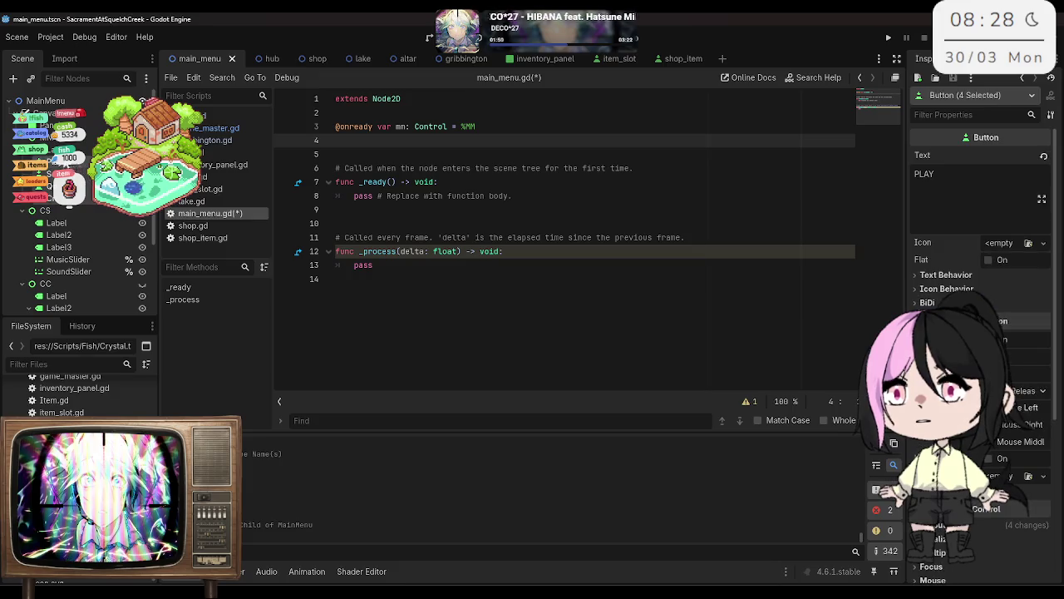
{"action": "key", "text": "ctrl+s"}
{"action": "mouse_move", "coordinate": [73, 170]}
{"action": "left_mouse_down"}
{"action": "mouse_move", "coordinate": [357, 143]}
{"action": "mouse_move", "coordinate": [353, 151]}
{"action": "left_mouse_up"}
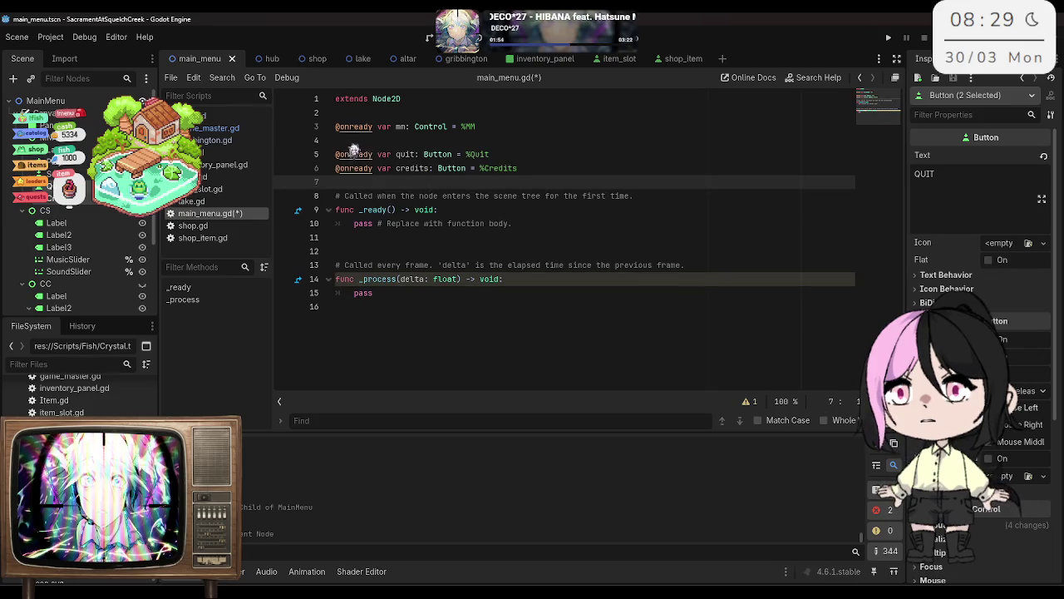
{"action": "left_click", "coordinate": [346, 140]}
{"action": "left_click", "coordinate": [75, 166], "text": "shift"}
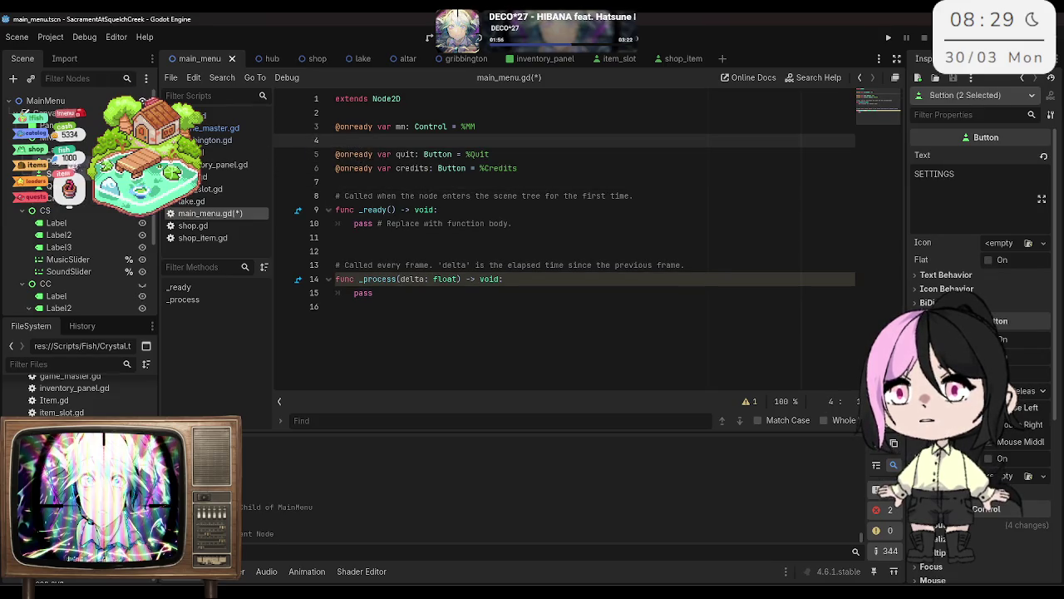
{"action": "mouse_move", "coordinate": [74, 166]}
{"action": "left_mouse_down"}
{"action": "mouse_move", "coordinate": [352, 149]}
{"action": "mouse_move", "coordinate": [331, 160]}
{"action": "left_mouse_up"}
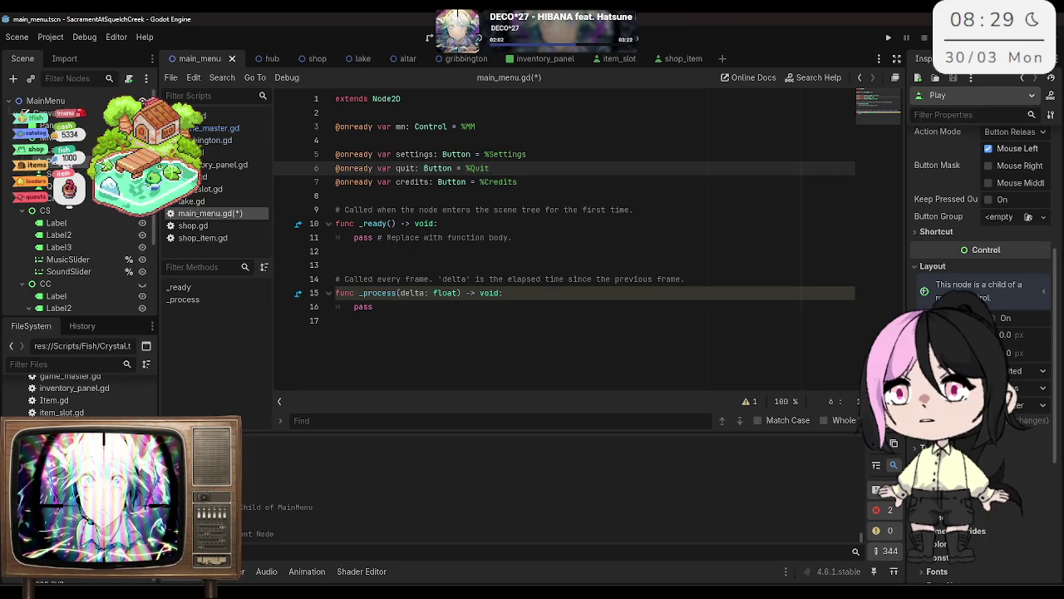
{"action": "left_click_drag", "start_coordinate": [58, 162], "coordinate": [333, 154]}
{"action": "left_click", "coordinate": [548, 196]}
{"action": "key", "text": "ctrl+s"}
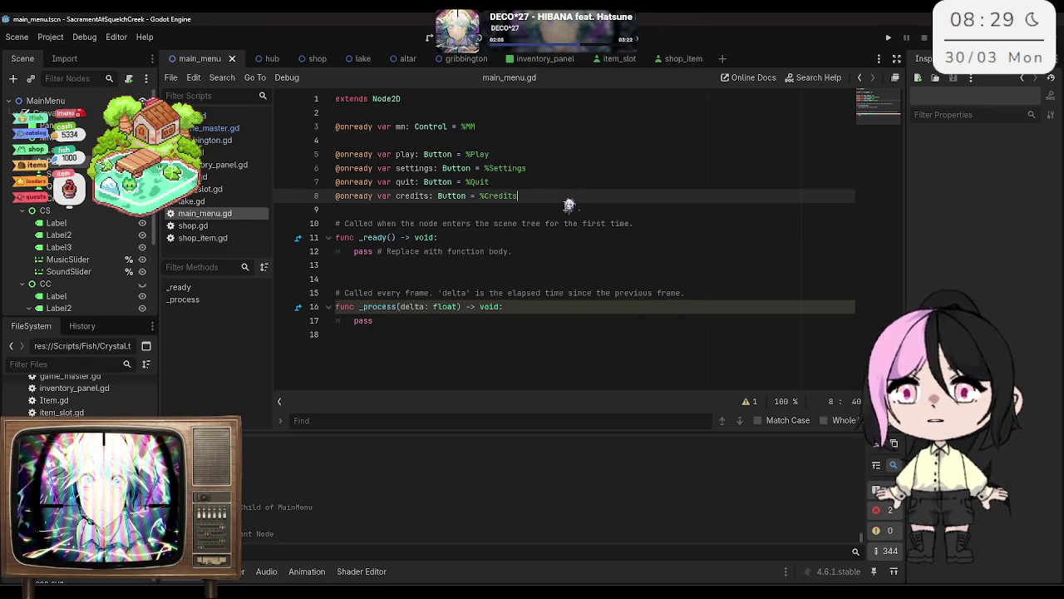
{"action": "key", "text": "Return"}
{"action": "key", "text": "Return"}
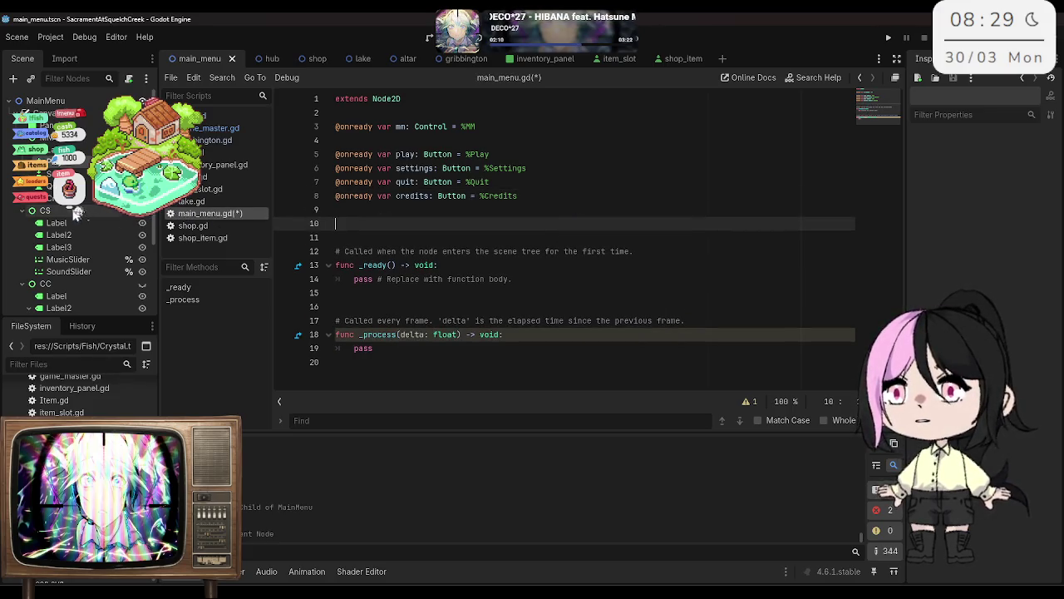
{"action": "left_click_drag", "start_coordinate": [50, 211], "coordinate": [392, 229]}
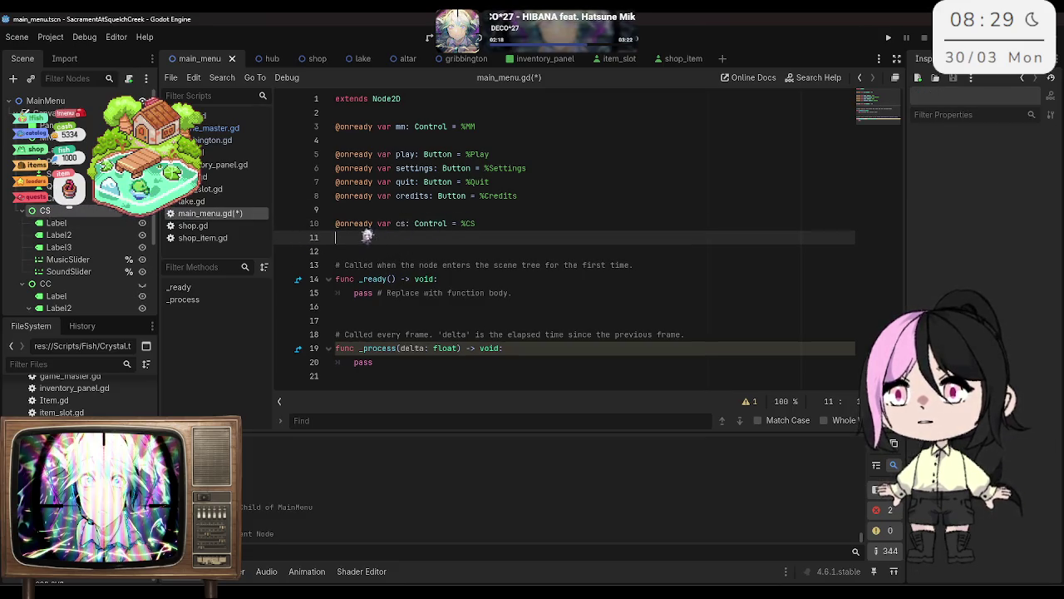
{"action": "left_click", "coordinate": [83, 261]}
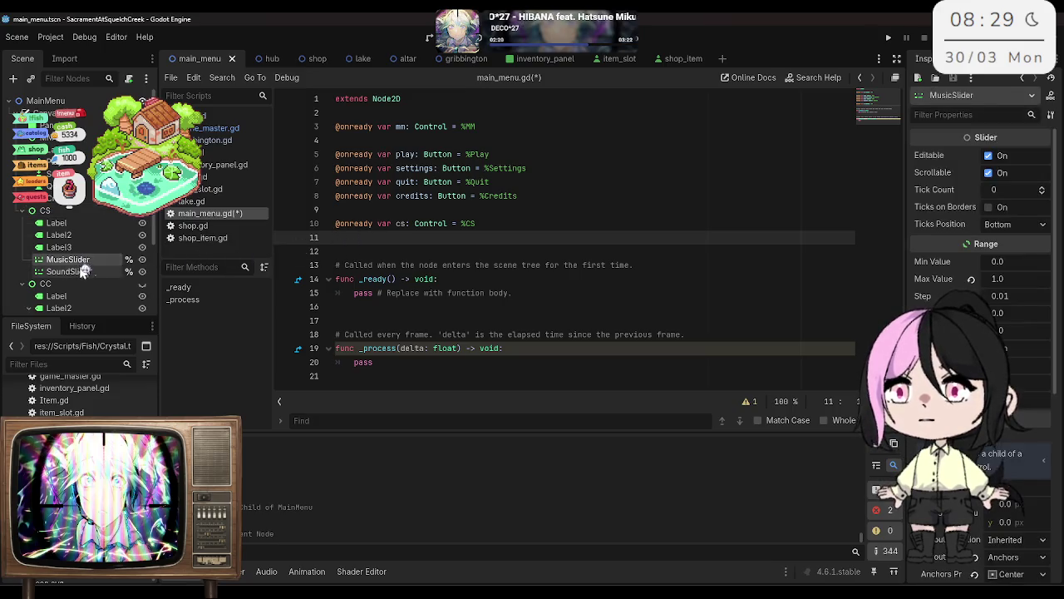
{"action": "mouse_move", "coordinate": [83, 260]}
{"action": "left_mouse_down"}
{"action": "mouse_move", "coordinate": [404, 236]}
{"action": "mouse_move", "coordinate": [393, 239]}
{"action": "left_mouse_up"}
{"action": "left_click_drag", "start_coordinate": [84, 271], "coordinate": [415, 252]}
{"action": "key", "text": "Return"}
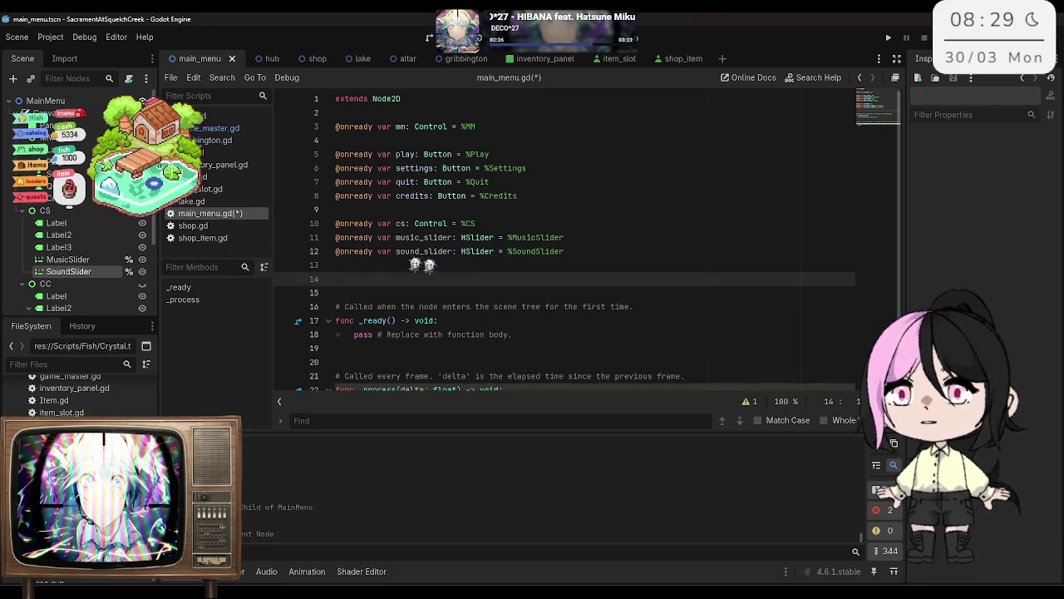
{"action": "scroll", "coordinate": [79, 208], "scroll_direction": "down", "scroll_amount": 3}
{"action": "right_click", "coordinate": [79, 207]}
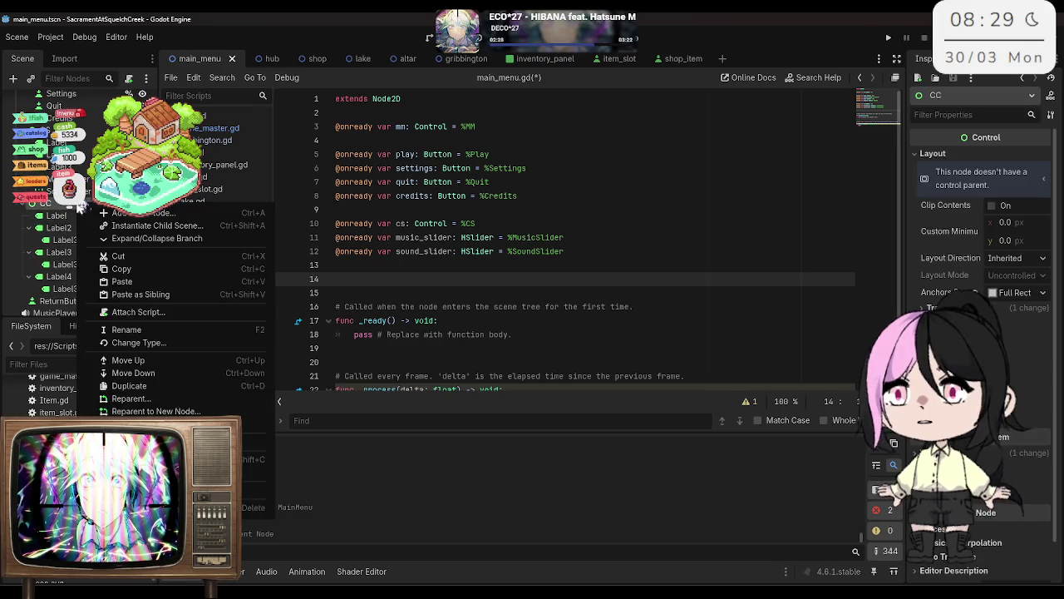
{"action": "left_click", "coordinate": [139, 403]}
{"action": "mouse_move", "coordinate": [52, 208]}
{"action": "left_mouse_down"}
{"action": "mouse_move", "coordinate": [379, 241]}
{"action": "mouse_move", "coordinate": [389, 283]}
{"action": "mouse_move", "coordinate": [357, 275]}
{"action": "mouse_move", "coordinate": [358, 264]}
{"action": "mouse_move", "coordinate": [379, 283]}
{"action": "left_mouse_up"}
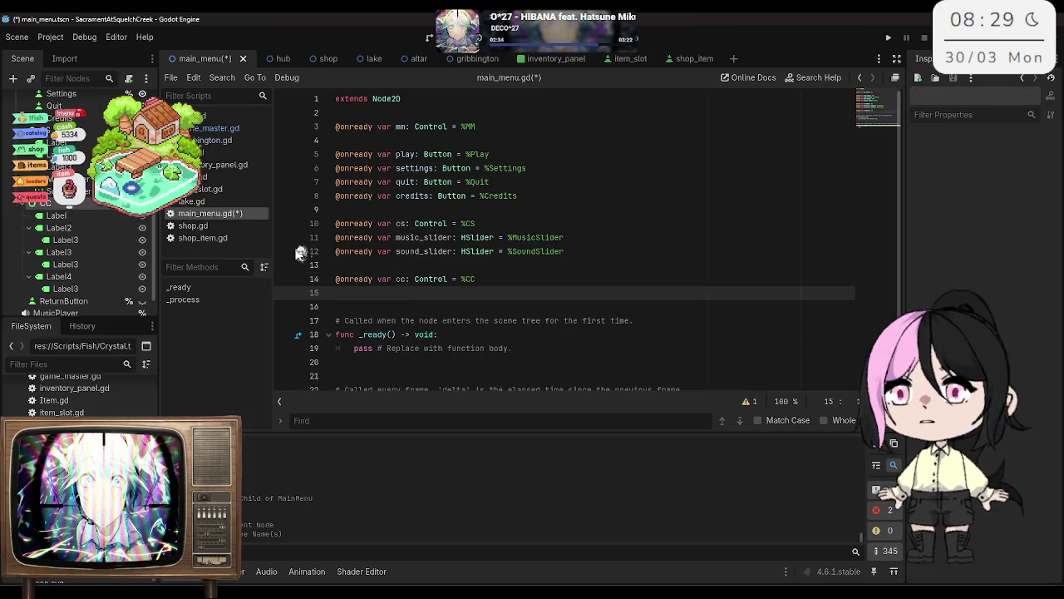
{"action": "key", "text": "Return"}
{"action": "left_click_drag", "start_coordinate": [63, 300], "coordinate": [369, 311]}
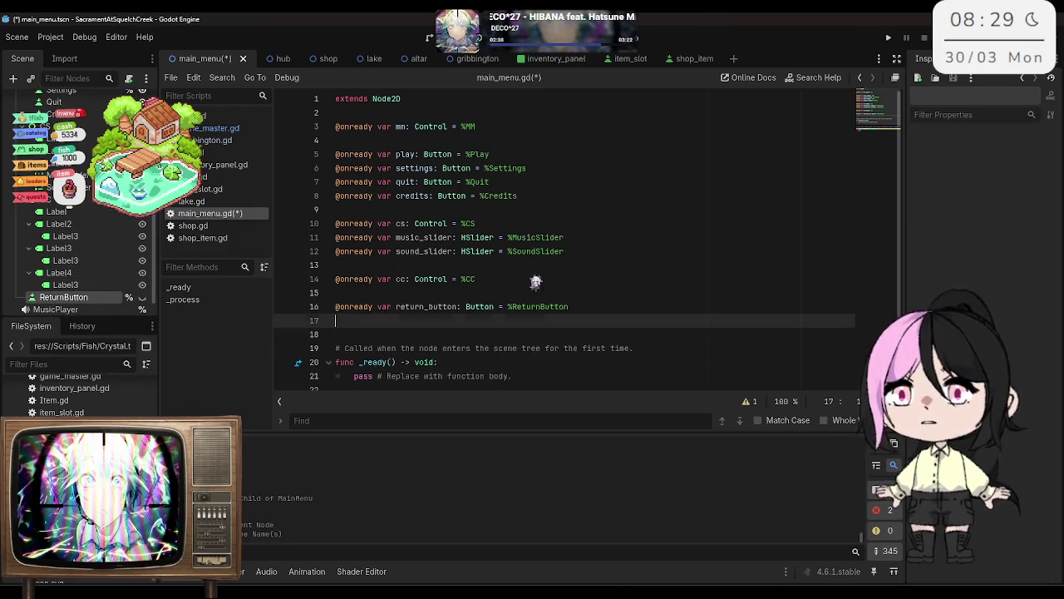
{"action": "key", "text": "Return"}
{"action": "scroll", "coordinate": [74, 274], "scroll_direction": "down", "scroll_amount": 1}
{"action": "left_click", "coordinate": [72, 292]}
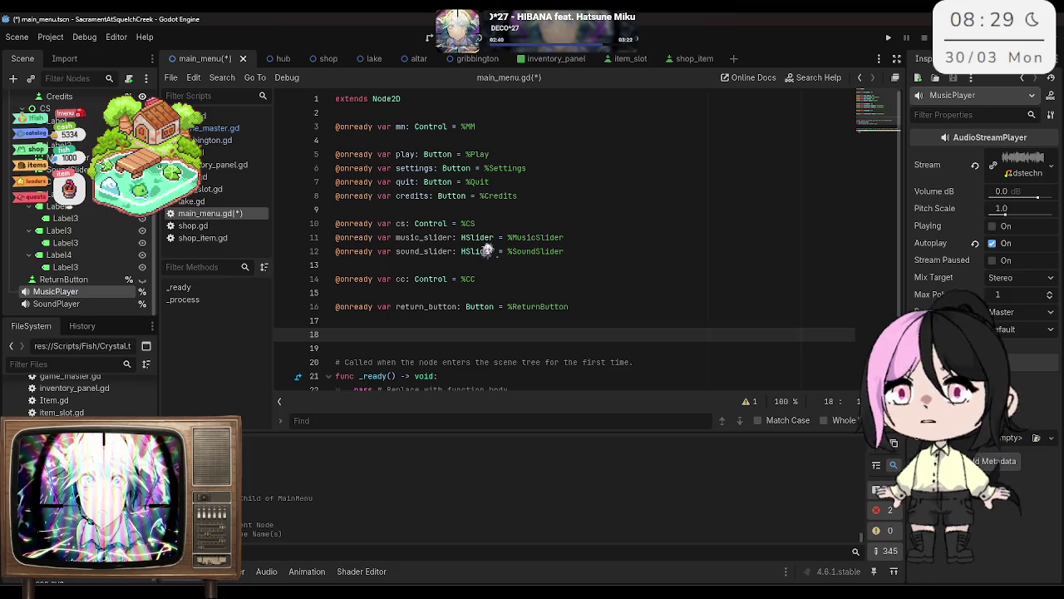
{"action": "scroll", "coordinate": [485, 251], "scroll_direction": "down", "scroll_amount": 1}
{"action": "scroll", "coordinate": [415, 266], "scroll_direction": "up", "scroll_amount": 1}
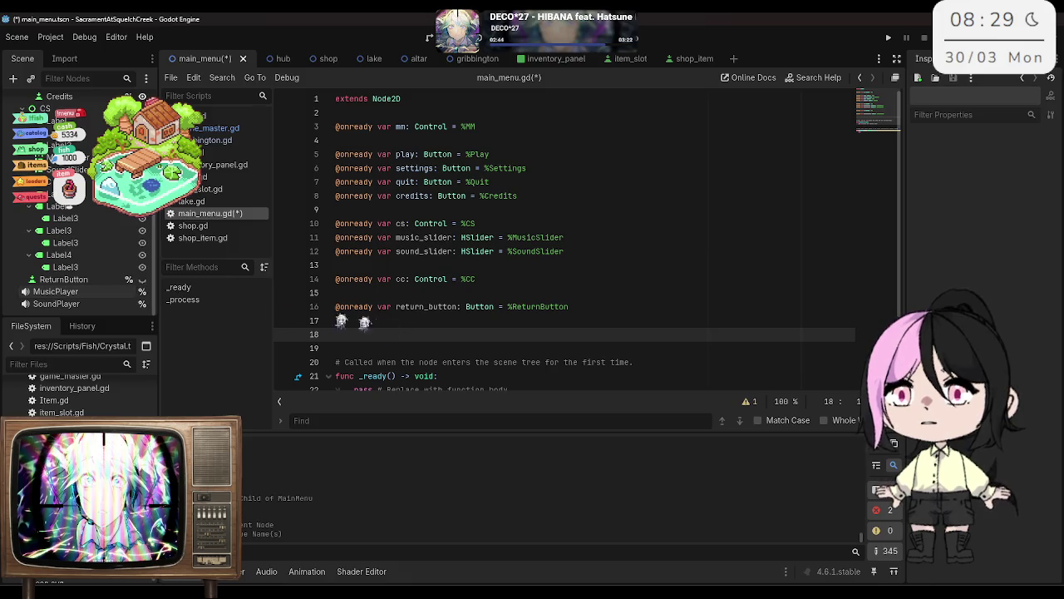
{"action": "left_click_drag", "start_coordinate": [56, 291], "coordinate": [336, 334]}
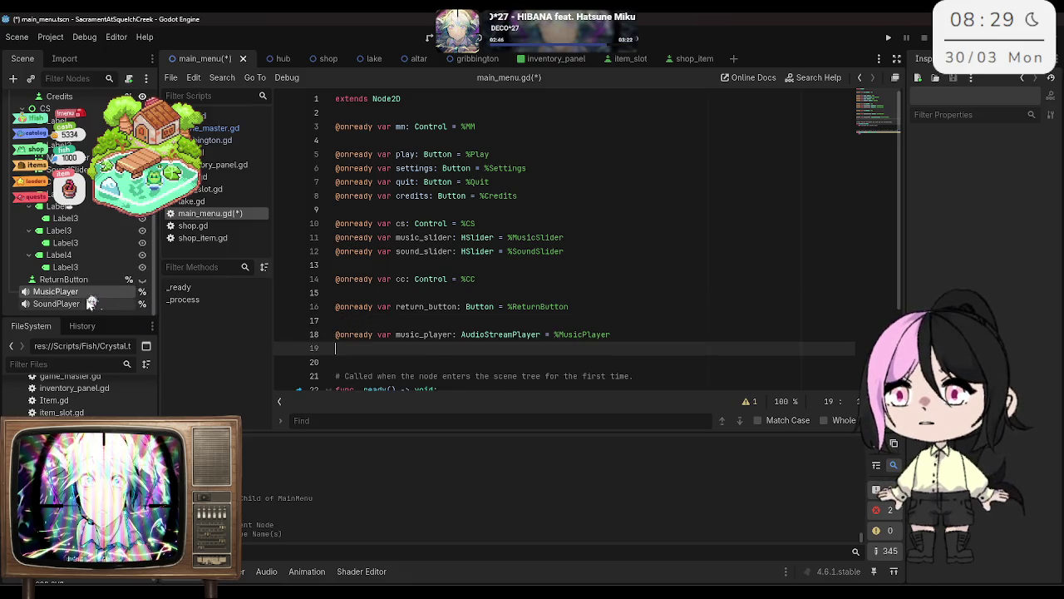
{"action": "left_click_drag", "start_coordinate": [75, 304], "coordinate": [383, 347]}
{"action": "key", "text": "ctrl+s"}
{"action": "key", "text": "BackSpace"}
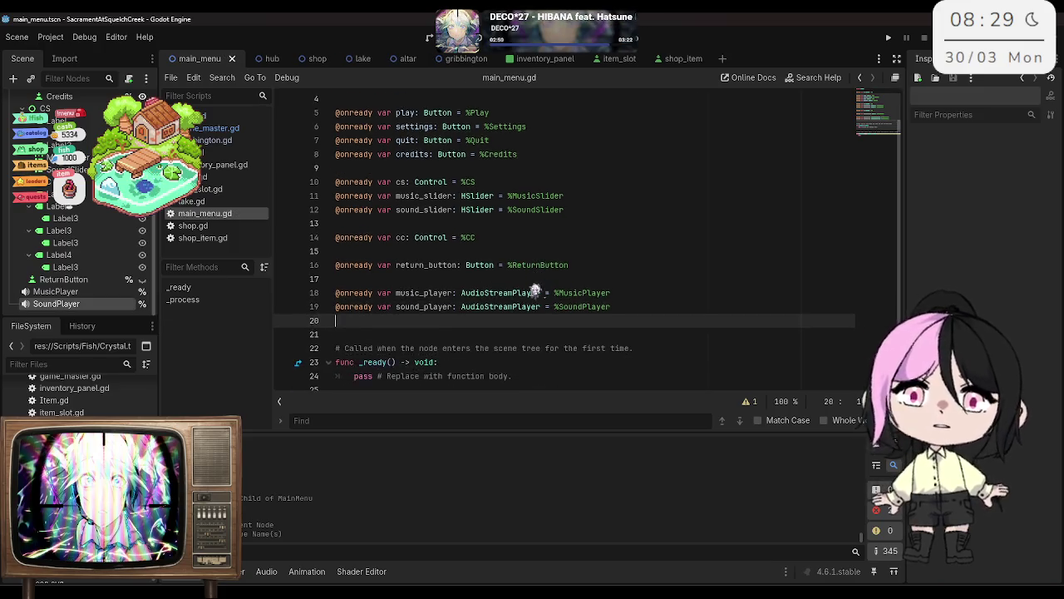
{"action": "key", "text": "ctrl+s"}
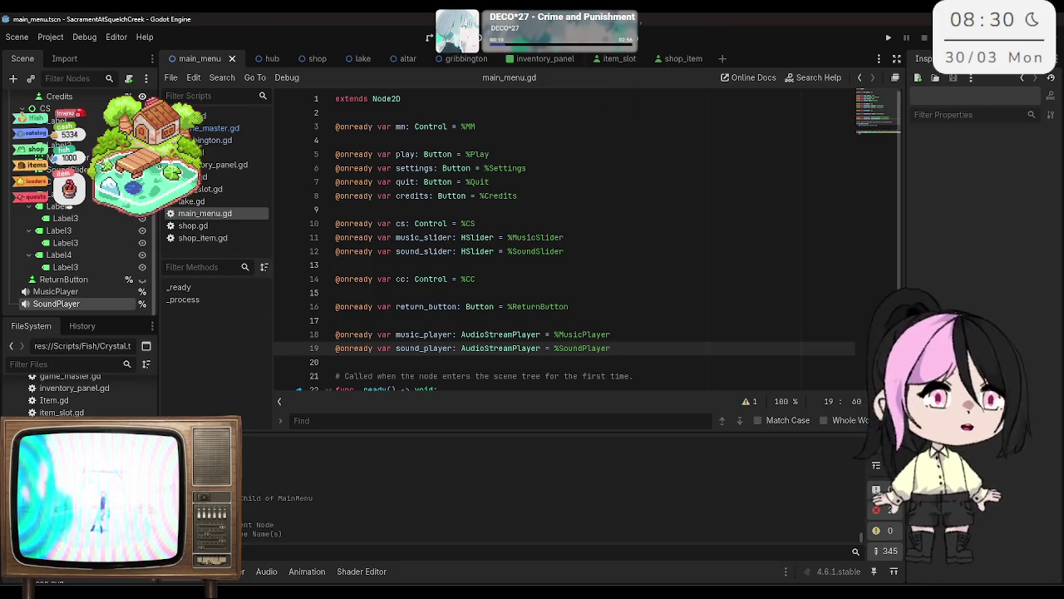
{"action": "scroll", "coordinate": [524, 179], "scroll_direction": "down", "scroll_amount": 2}
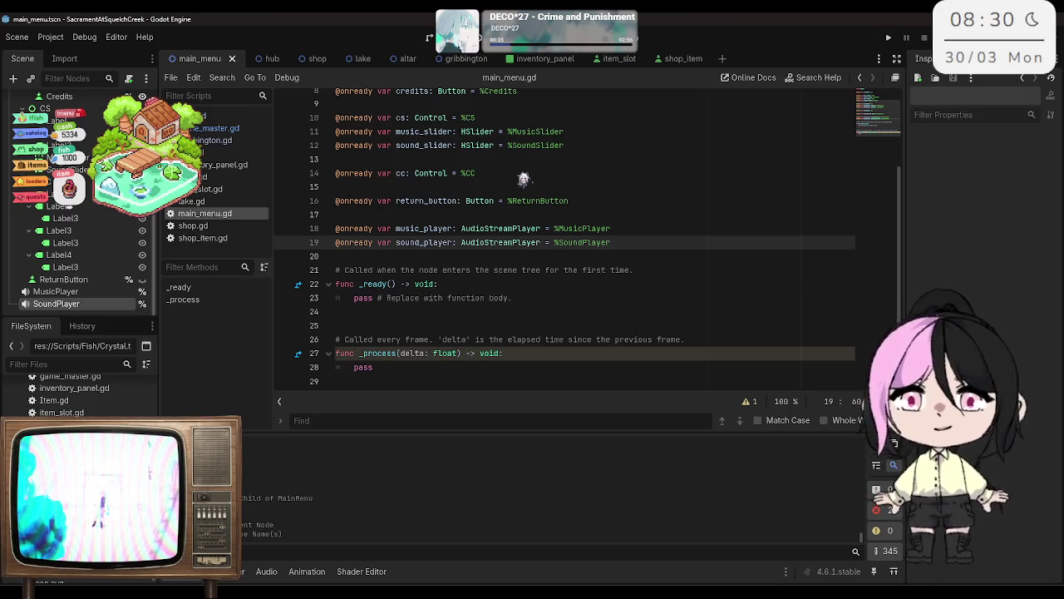
Step: Copy altar.gd's two volume-setting lines into main_menu.gd's _ready and save the script
{"action": "left_click", "coordinate": [355, 298]}
{"action": "key", "text": "Return"}
{"action": "key", "text": "Up"}
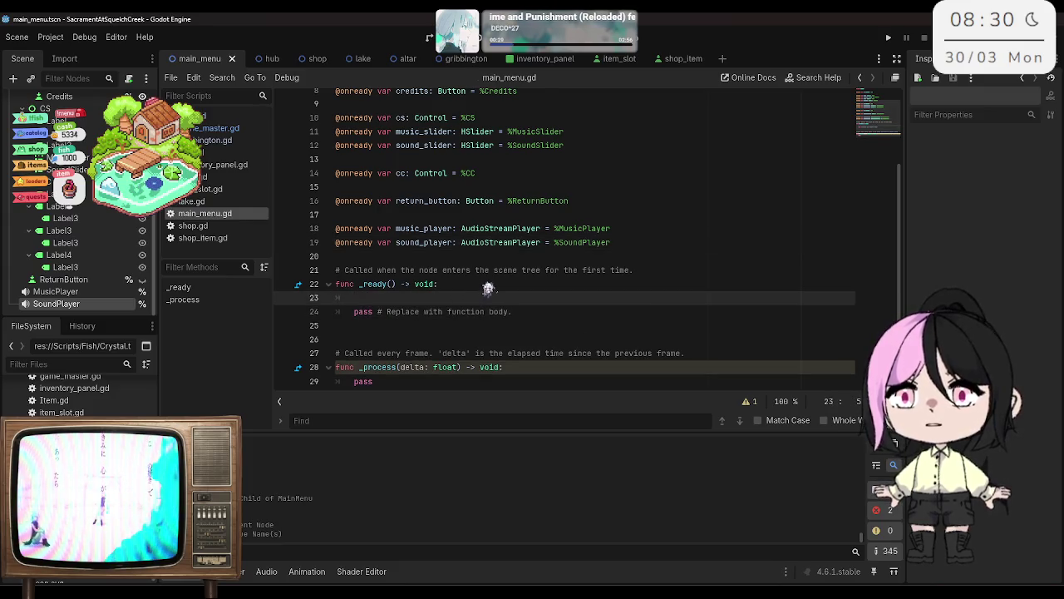
{"action": "left_click", "coordinate": [234, 115]}
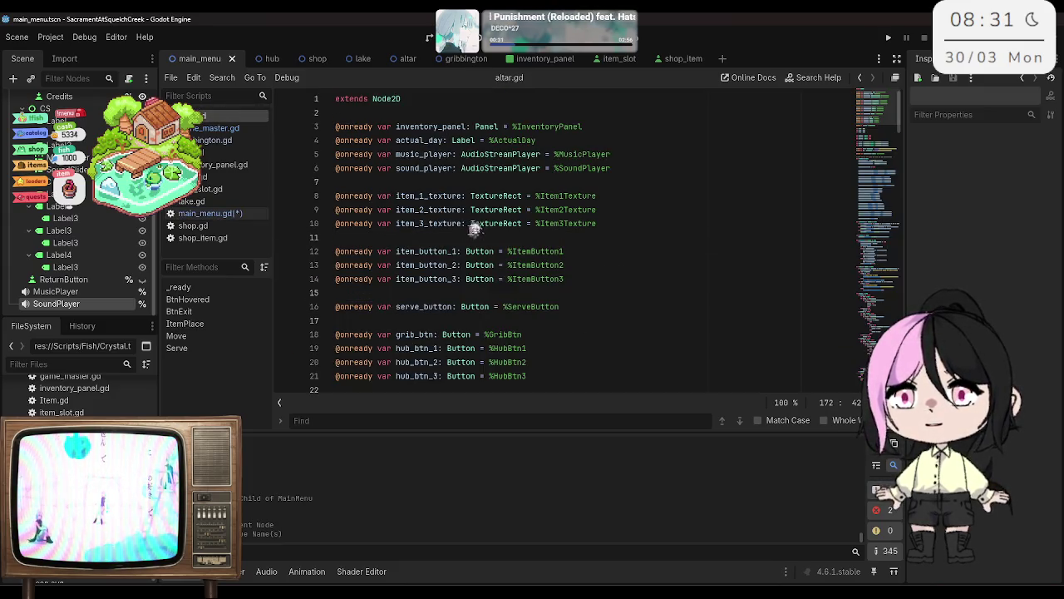
{"action": "scroll", "coordinate": [476, 229], "scroll_direction": "down", "scroll_amount": 7}
{"action": "scroll", "coordinate": [476, 229], "scroll_direction": "down", "scroll_amount": 4}
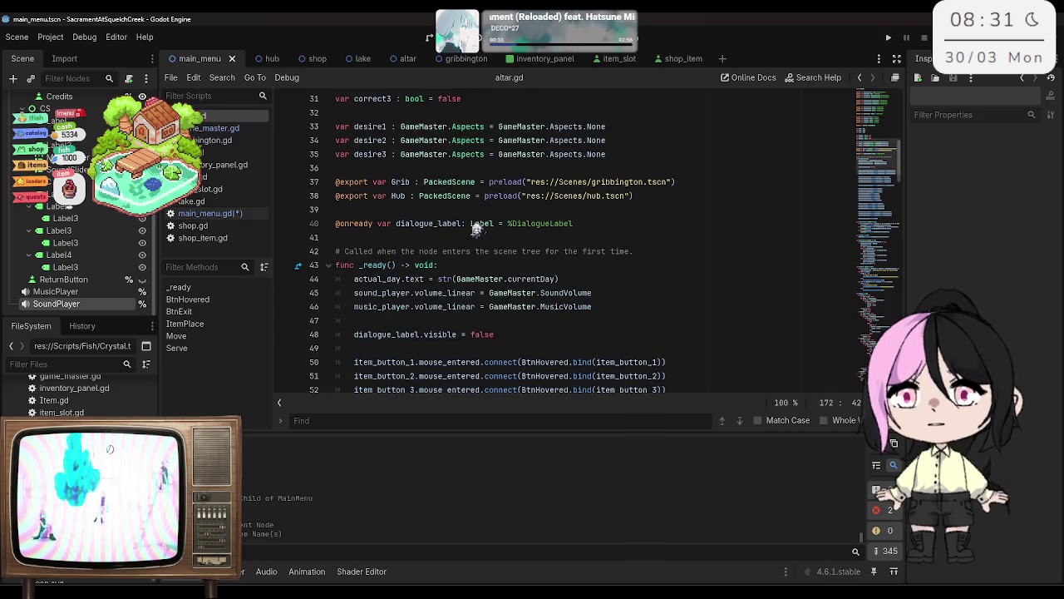
{"action": "mouse_move", "coordinate": [592, 265]}
{"action": "left_mouse_down"}
{"action": "mouse_move", "coordinate": [600, 268]}
{"action": "mouse_move", "coordinate": [355, 253]}
{"action": "left_mouse_up"}
{"action": "key", "text": "ctrl+c"}
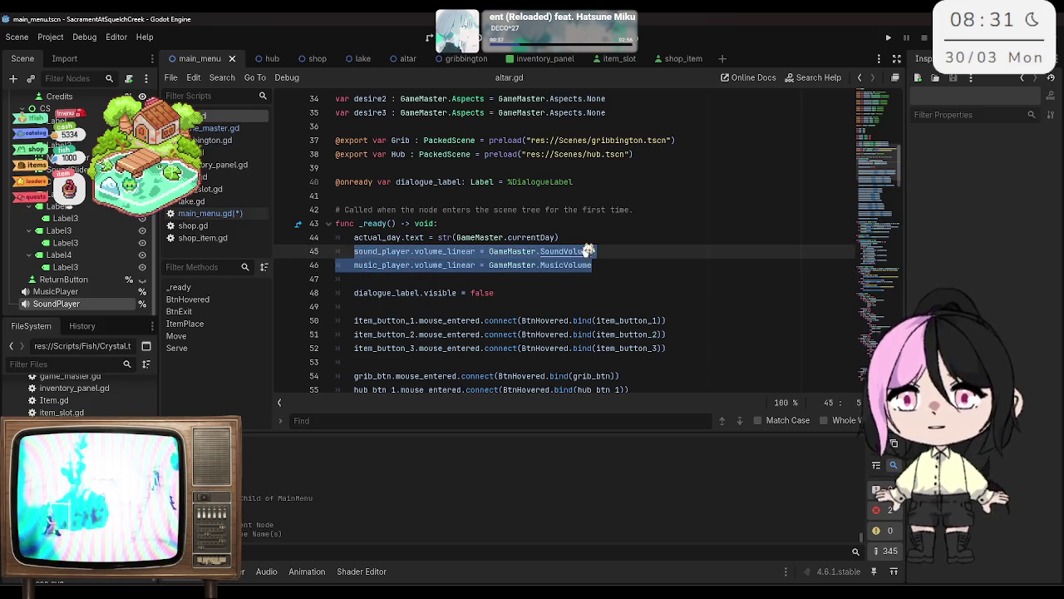
{"action": "left_click", "coordinate": [234, 215]}
{"action": "left_click", "coordinate": [405, 309]}
{"action": "key", "text": "ctrl+v"}
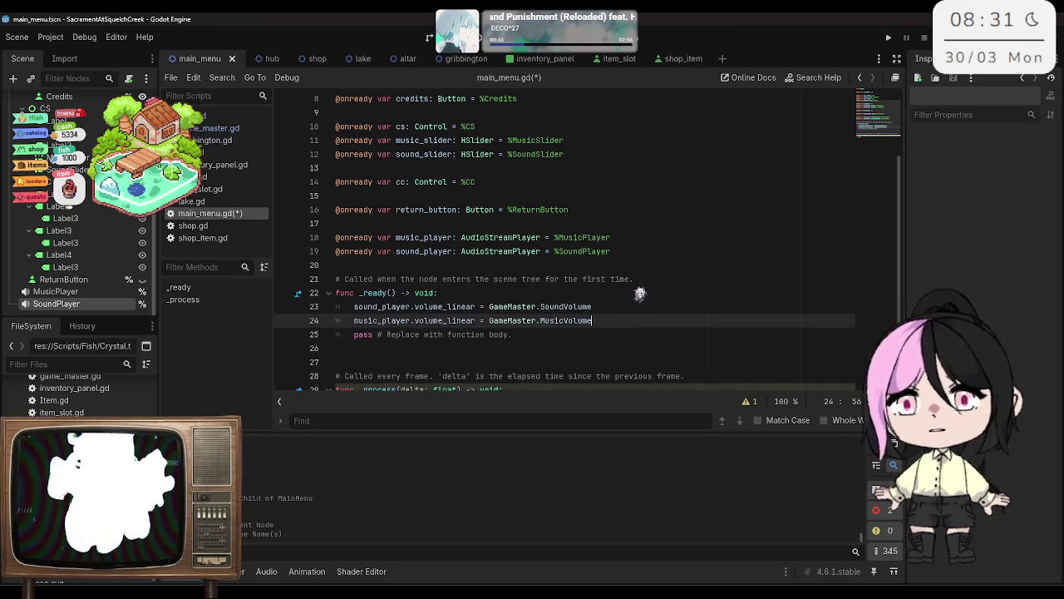
{"action": "key", "text": "Return"}
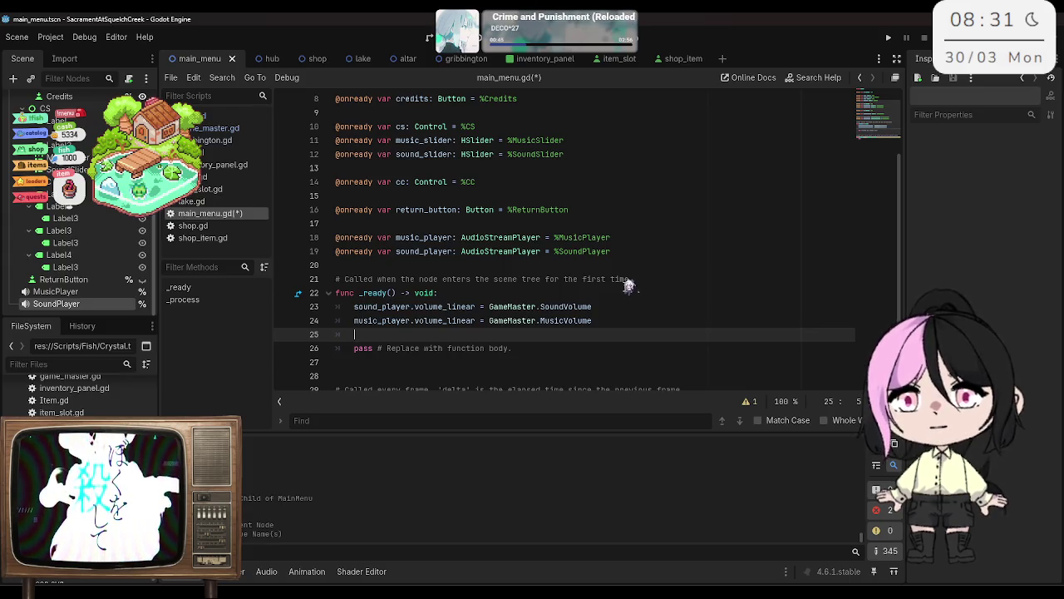
{"action": "key", "text": "ctrl+s"}
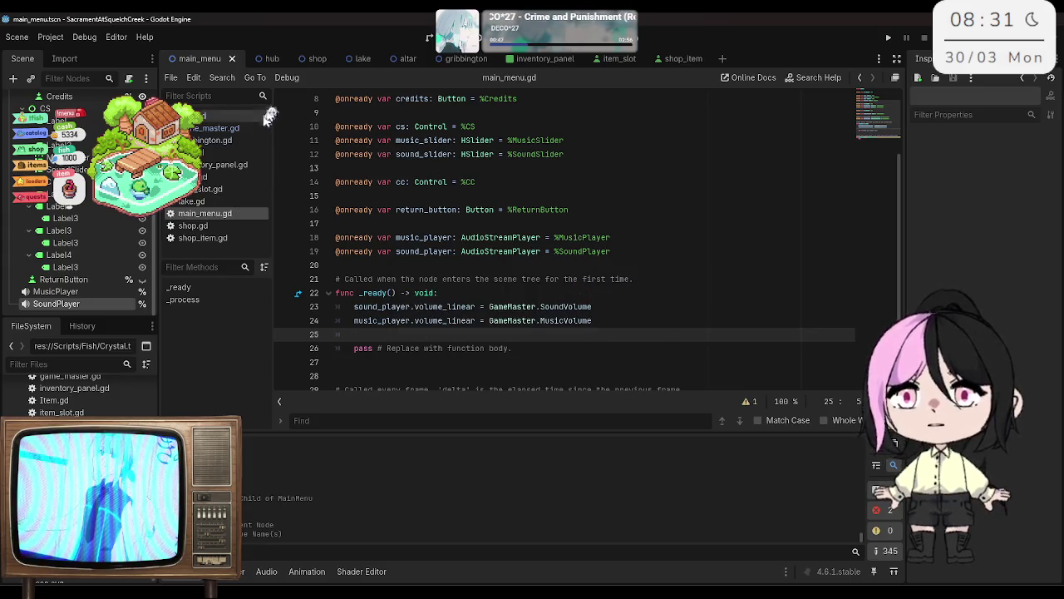
Step: Deselect the lines in altar.gd, then add a blank line below _ready in main_menu.gd
{"action": "left_click", "coordinate": [204, 117]}
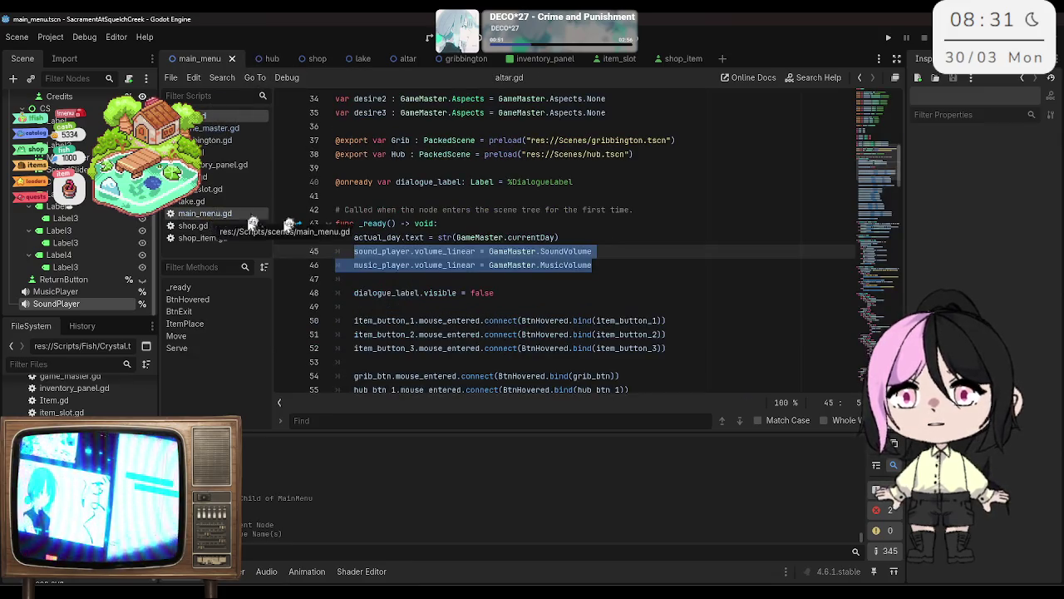
{"action": "left_click", "coordinate": [445, 236]}
{"action": "scroll", "coordinate": [445, 238], "scroll_direction": "down", "scroll_amount": 1}
{"action": "scroll", "coordinate": [445, 239], "scroll_direction": "up", "scroll_amount": 1}
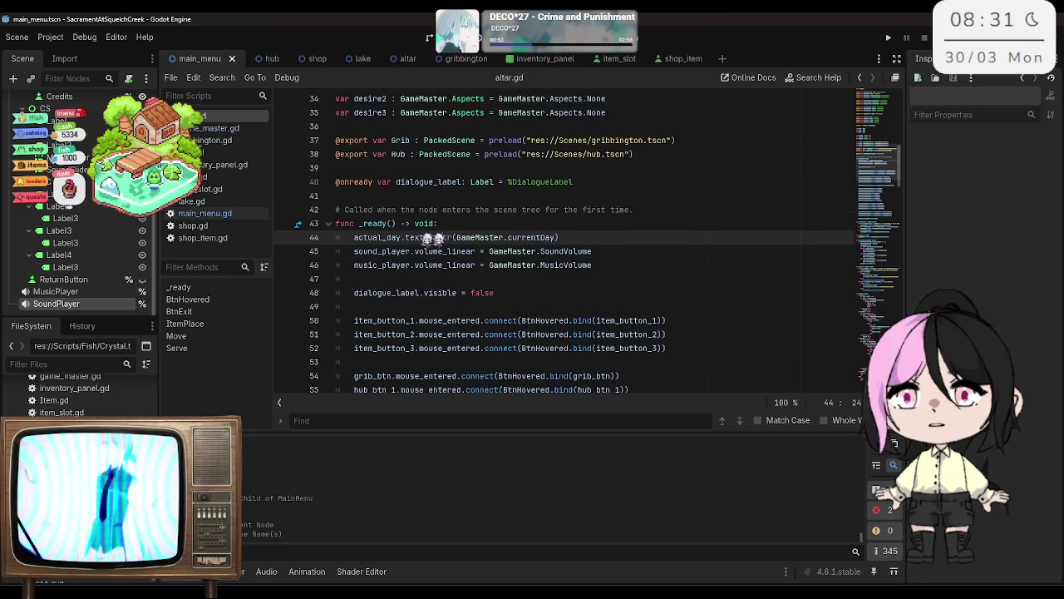
{"action": "left_click", "coordinate": [204, 213]}
{"action": "scroll", "coordinate": [514, 281], "scroll_direction": "down", "scroll_amount": 2}
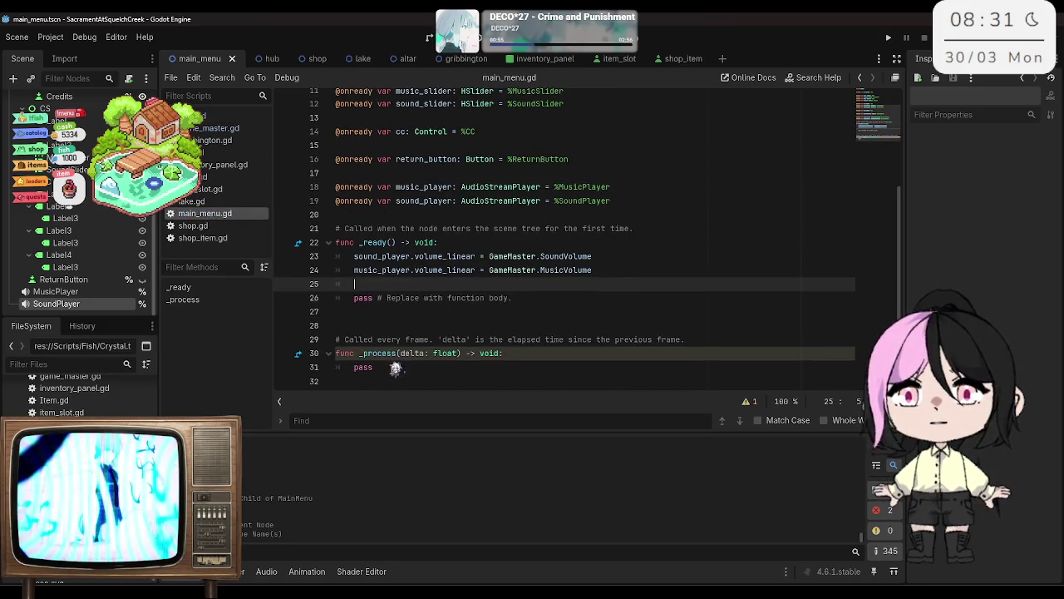
{"action": "left_click", "coordinate": [387, 336]}
{"action": "key", "text": "Return"}
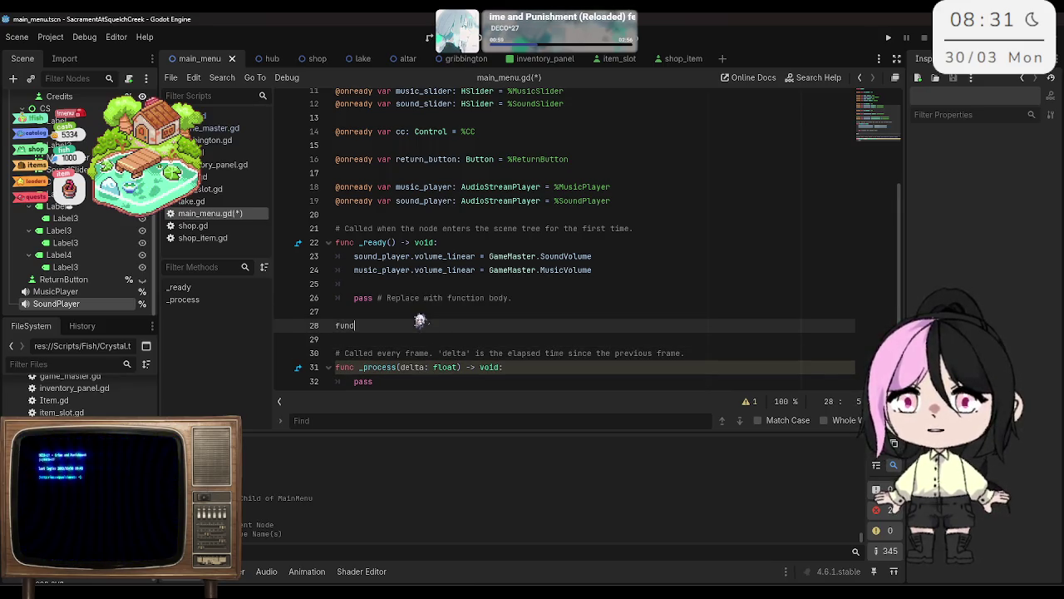
Step: Write the Return() -> void: function declaration
{"action": "type", "text": "Return() -> void"}
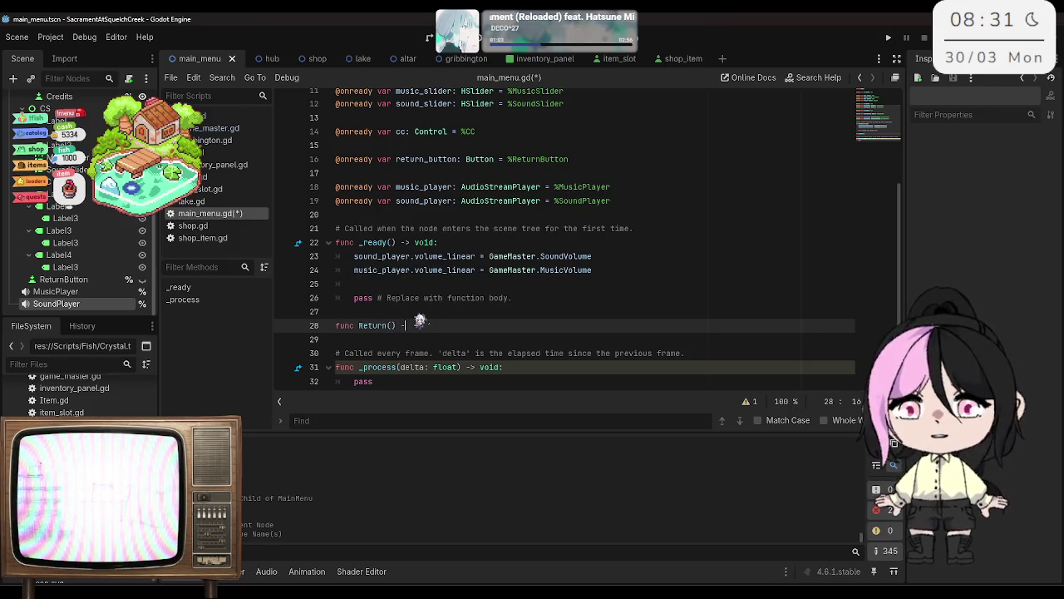
{"action": "type", "text": ":"}
{"action": "key", "text": "Return"}
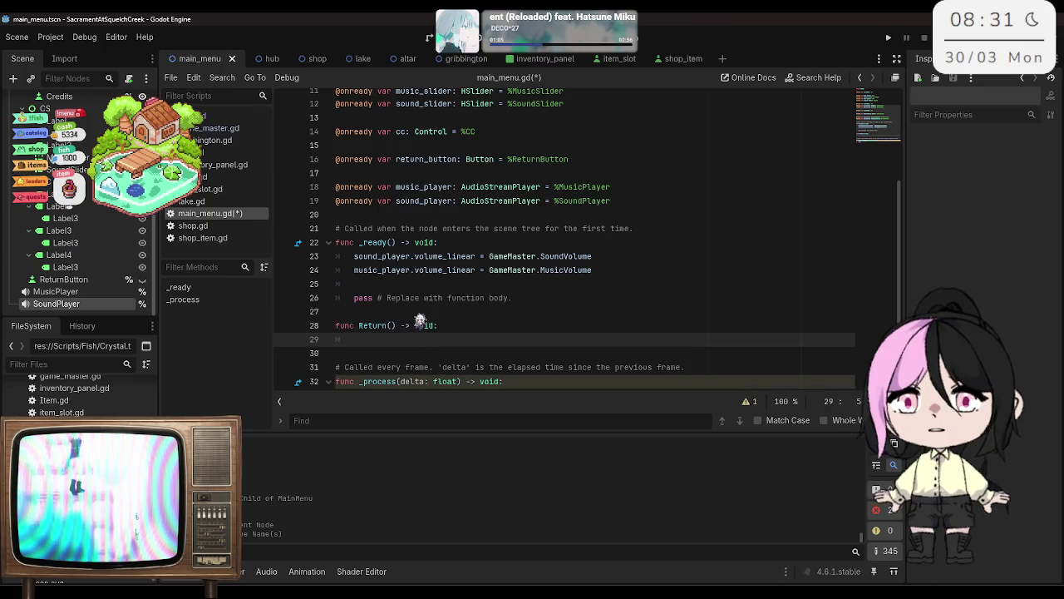
{"action": "type", "text": "pass"}
{"action": "key", "text": "Return"}
{"action": "key", "text": "Return"}
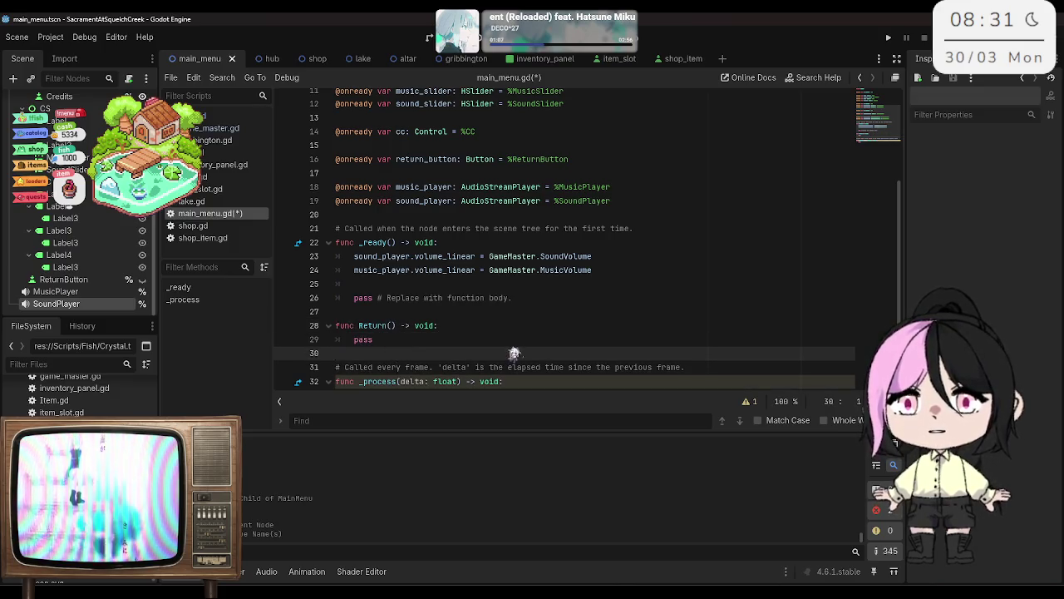
{"action": "scroll", "coordinate": [513, 278], "scroll_direction": "down", "scroll_amount": 2}
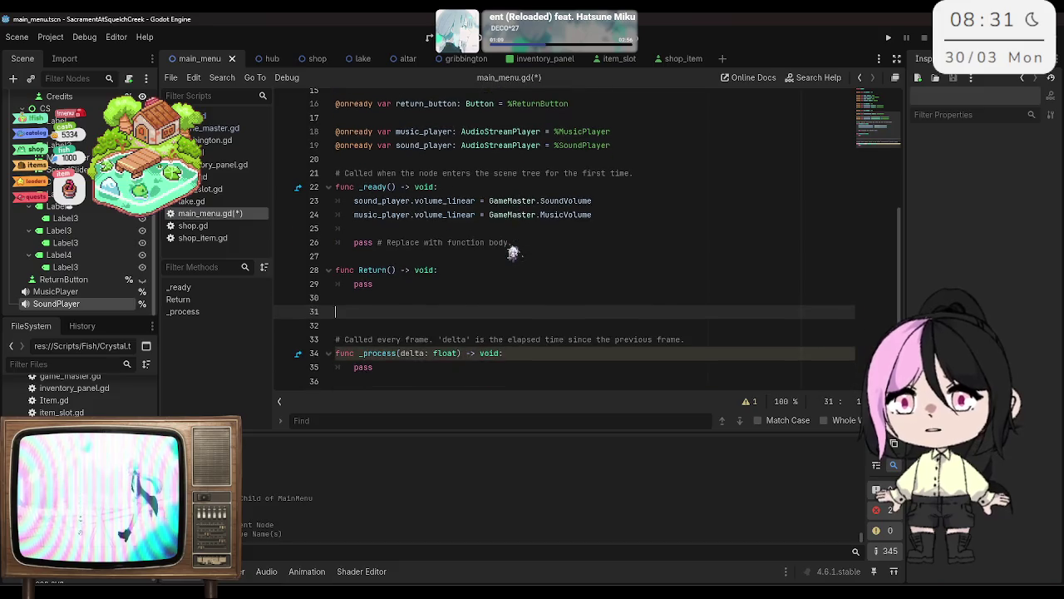
Step: Add a func ChangeVis(btn: button) function with a pass body and save
{"action": "type", "text": "func "}
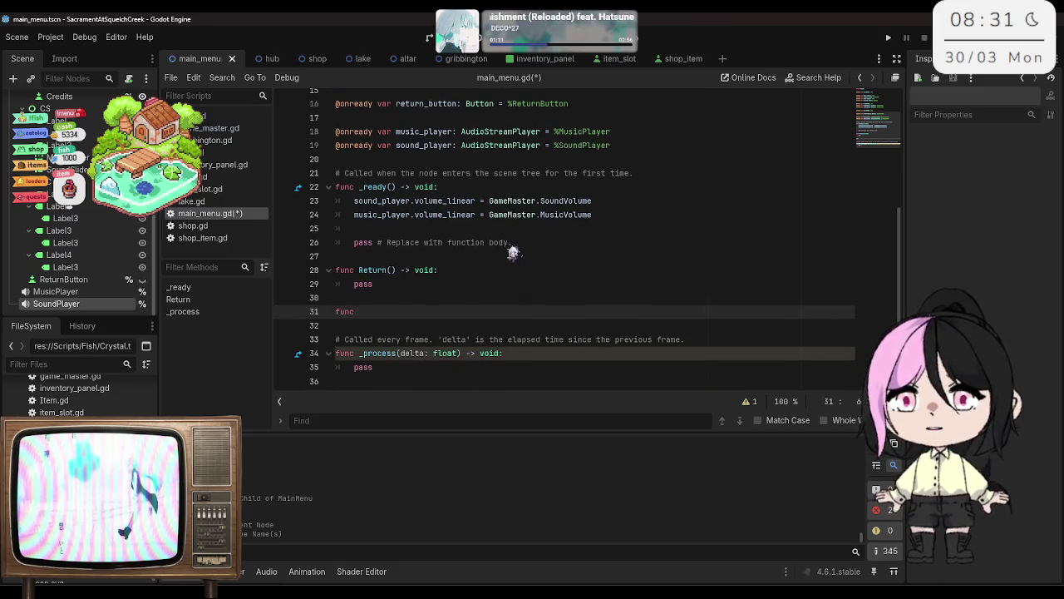
{"action": "type", "text": "Chang"}
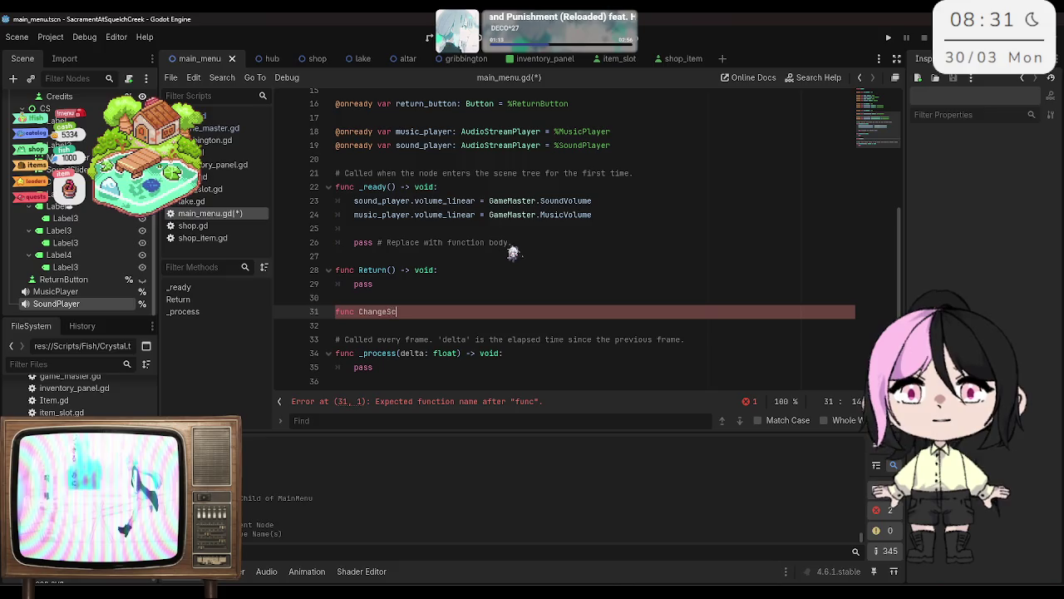
{"action": "type", "text": "eVis"}
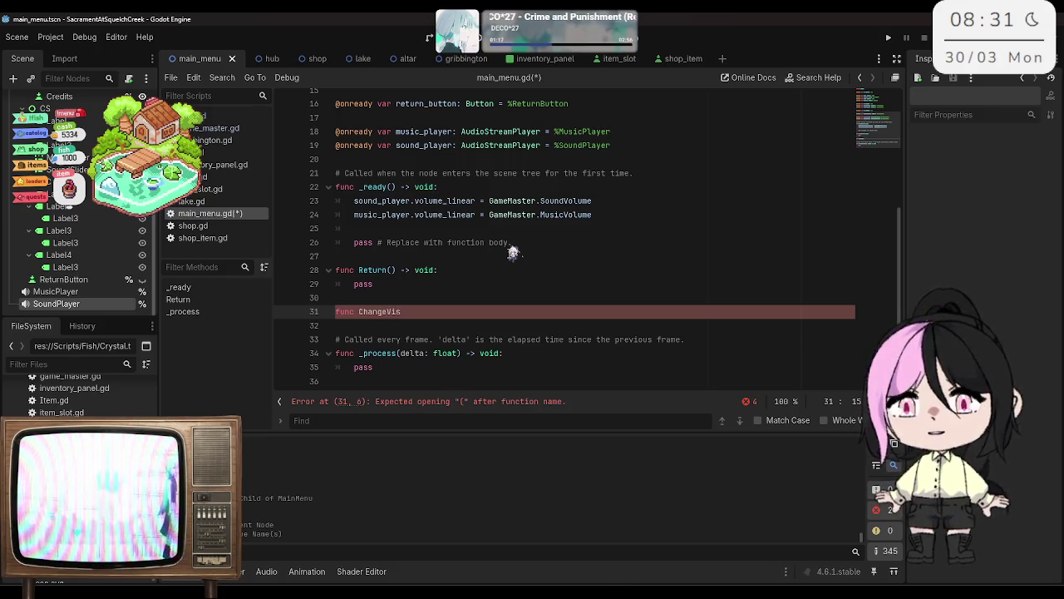
{"action": "type", "text": "(btn: button) -> void:"}
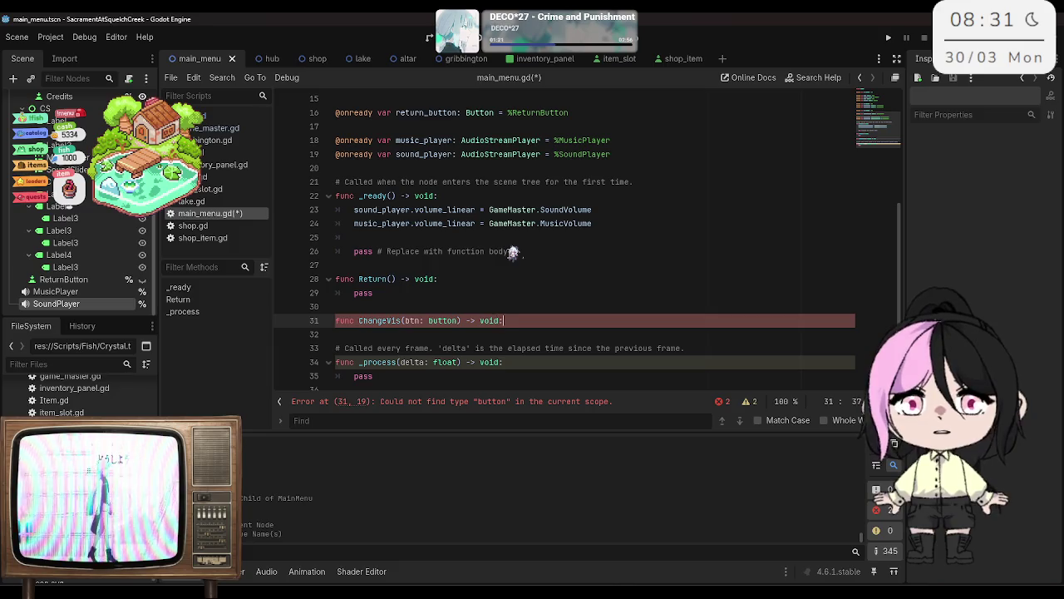
{"action": "key", "text": "Return"}
{"action": "type", "text": "pass"}
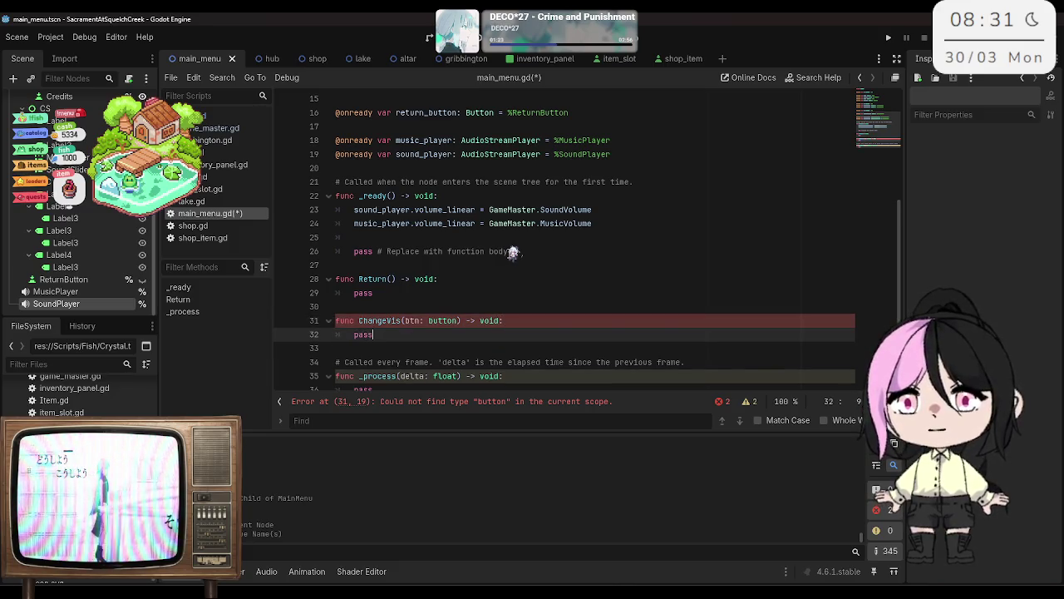
{"action": "key", "text": "ctrl+s"}
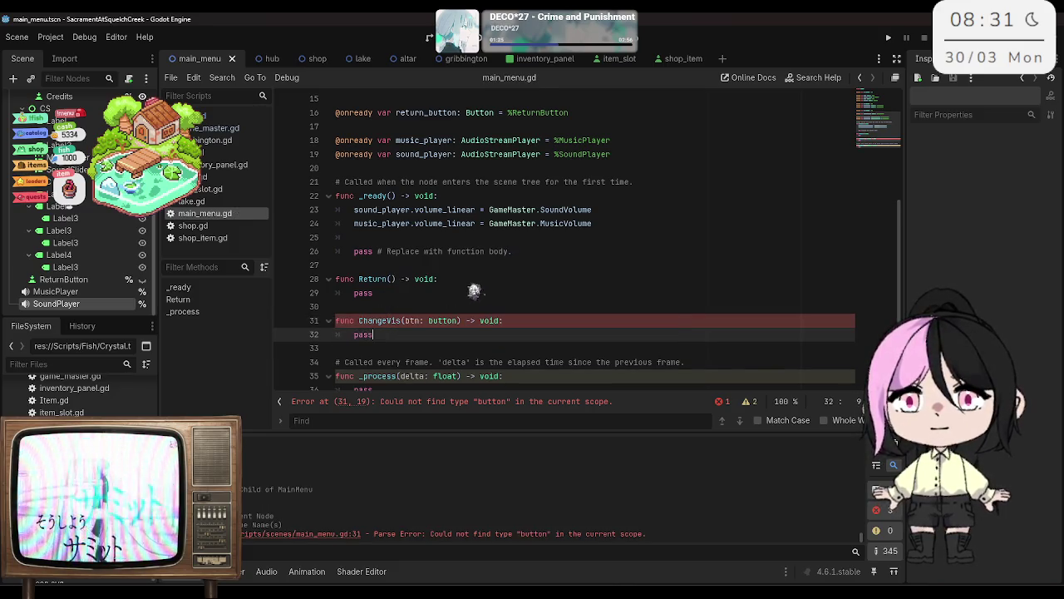
Step: Correct ChangeVis's parameter type from 'button' to 'Button' and save
{"action": "left_click", "coordinate": [447, 293]}
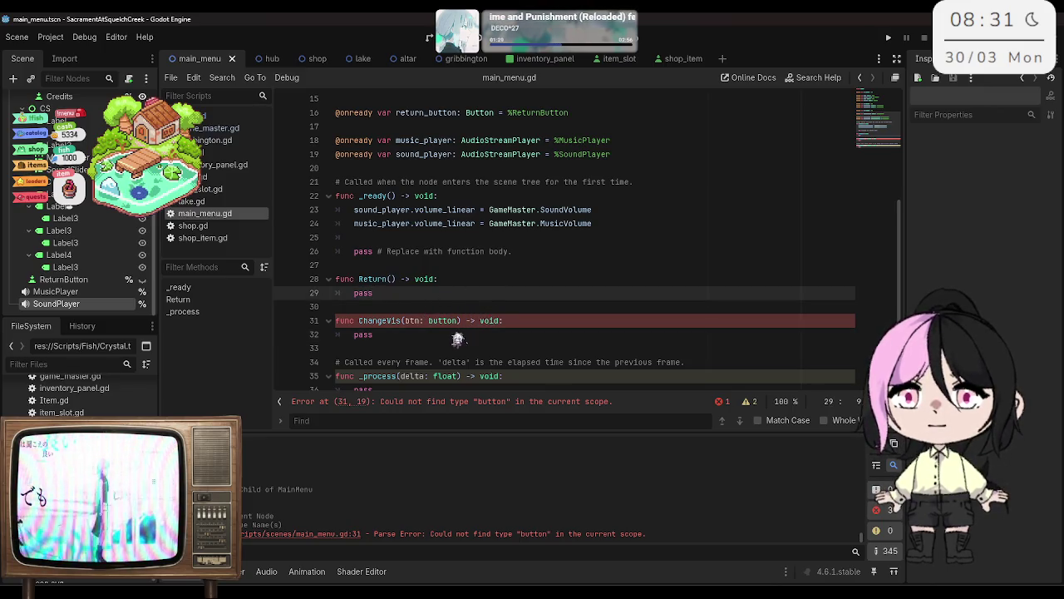
{"action": "double_click", "coordinate": [443, 320]}
{"action": "type", "text": "Button"}
{"action": "key", "text": "Escape"}
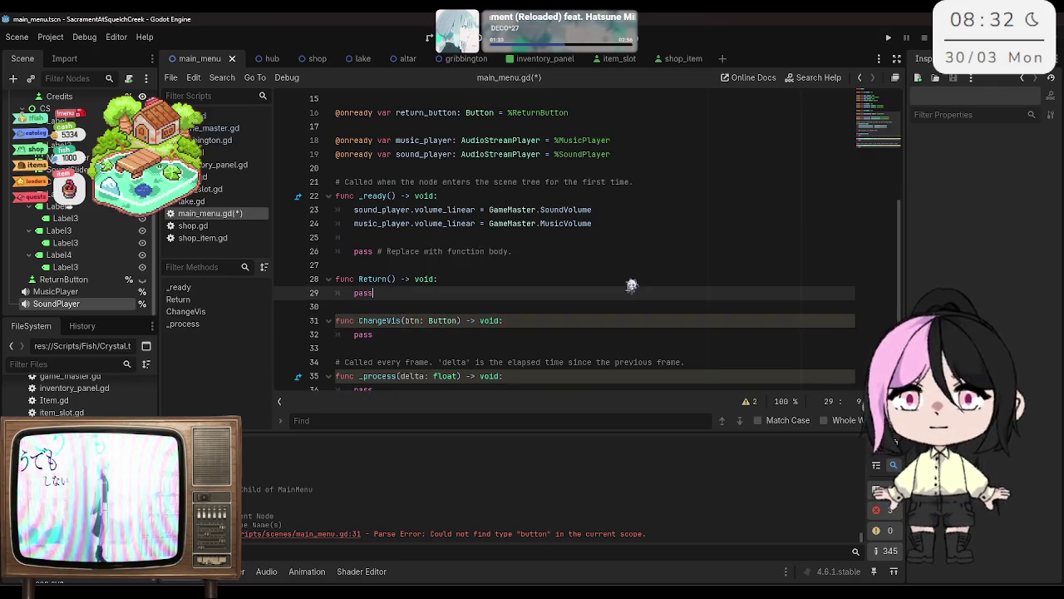
{"action": "key", "text": "ctrl+s"}
Step: Add an empty ChangeVolume() function below ChangeVis and save the script
{"action": "left_click", "coordinate": [426, 334]}
{"action": "left_click", "coordinate": [414, 348]}
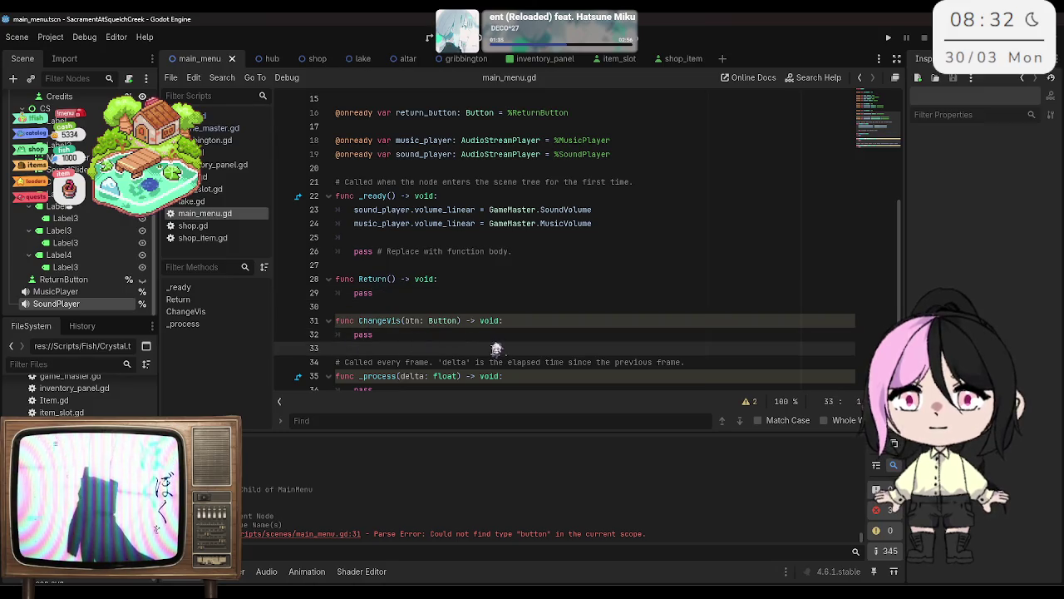
{"action": "key", "text": "Return"}
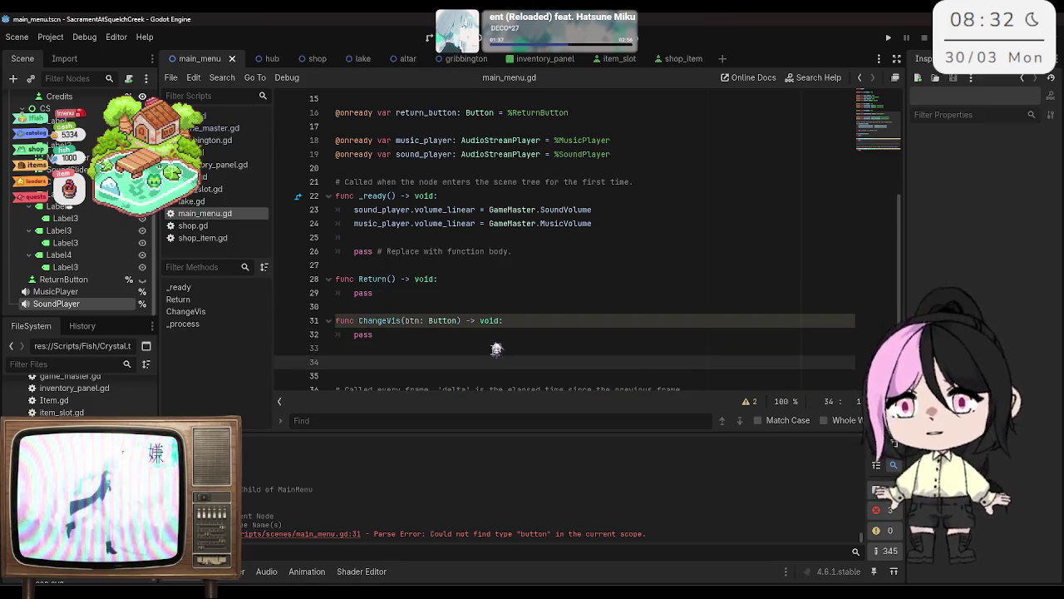
{"action": "type", "text": "funcChangeVolume("}
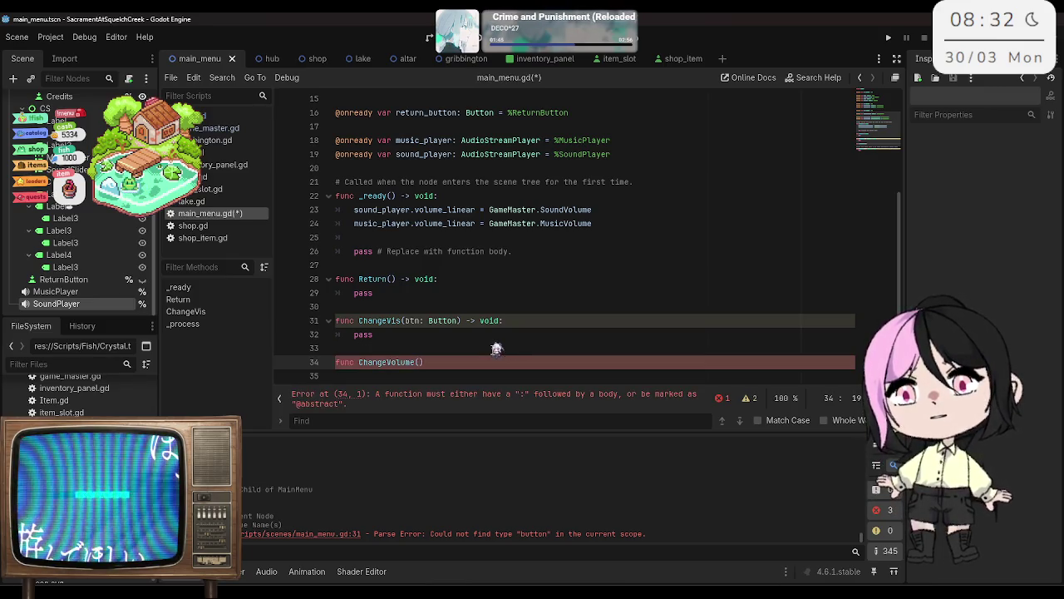
{"action": "type", "text": ") -"}
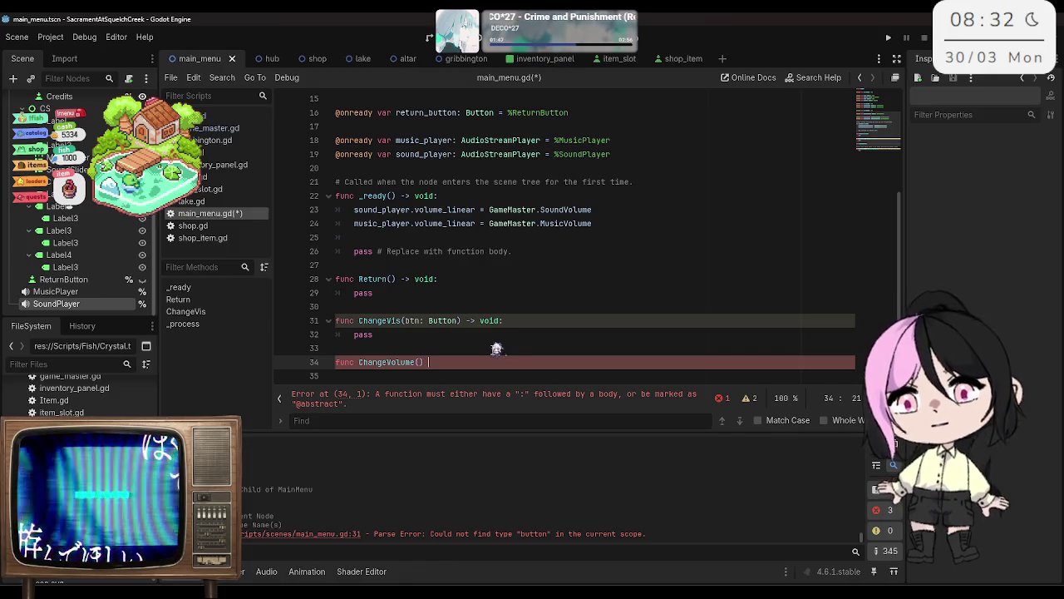
{"action": "type", "text": ":"}
{"action": "key", "text": "Return"}
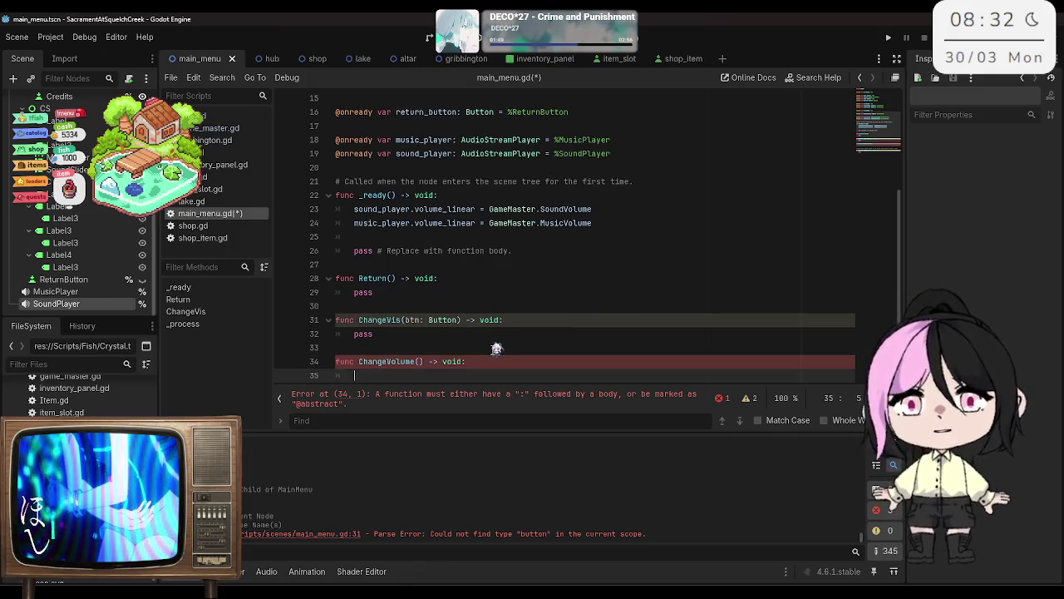
{"action": "type", "text": "pass"}
{"action": "scroll", "coordinate": [491, 349], "scroll_direction": "down", "scroll_amount": 2}
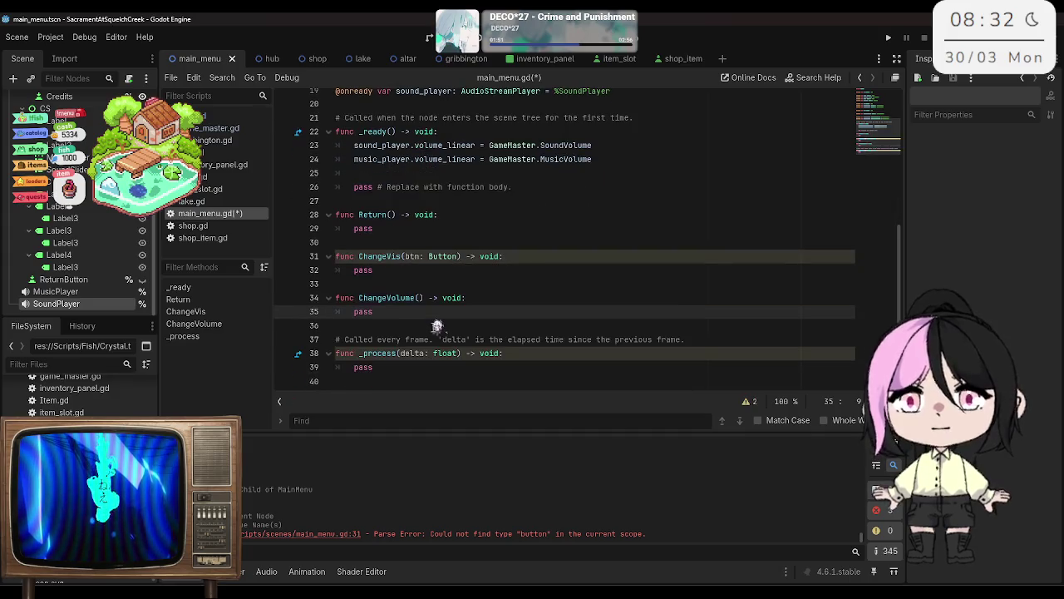
{"action": "left_click", "coordinate": [422, 298]}
{"action": "key", "text": "Left"}
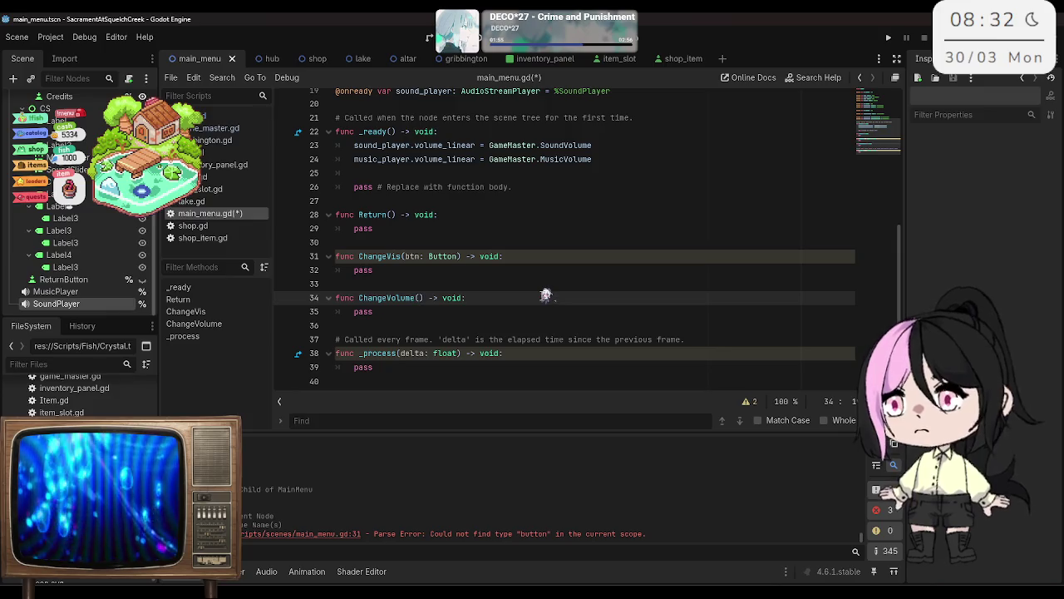
{"action": "key", "text": "ctrl+s"}
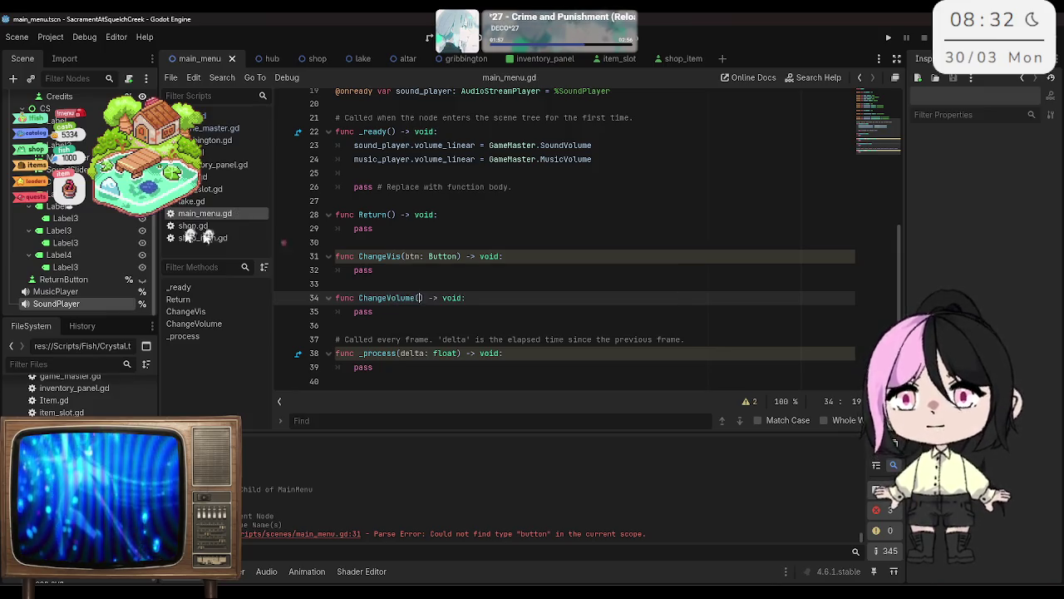
{"action": "scroll", "coordinate": [94, 246], "scroll_direction": "up", "scroll_amount": 2}
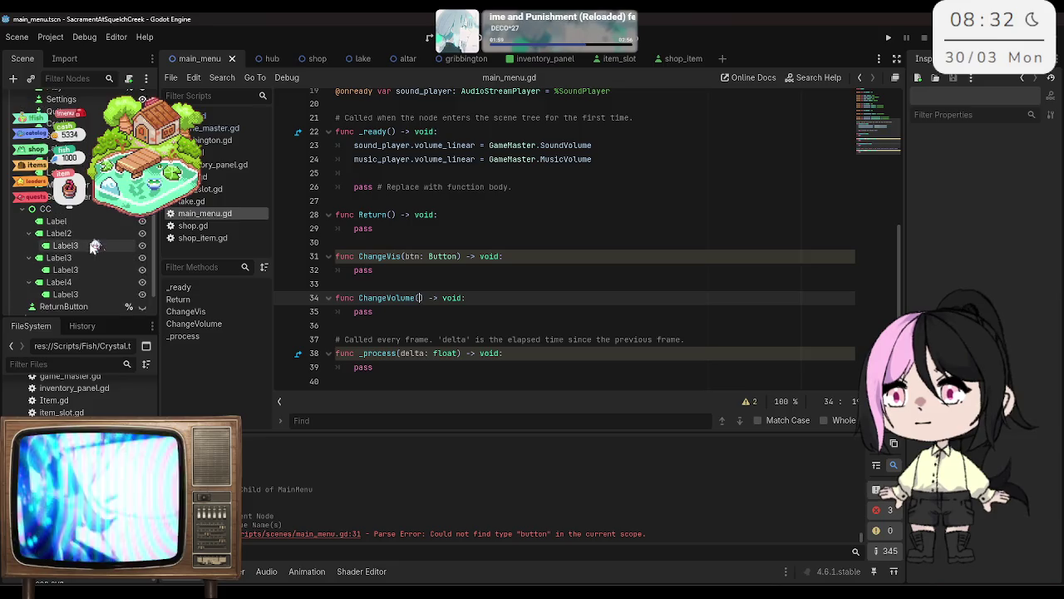
Step: Check MusicSlider's signals such as value_changed, then return to ChangeVolume's parentheses
{"action": "left_click", "coordinate": [83, 189]}
{"action": "left_click", "coordinate": [956, 58]}
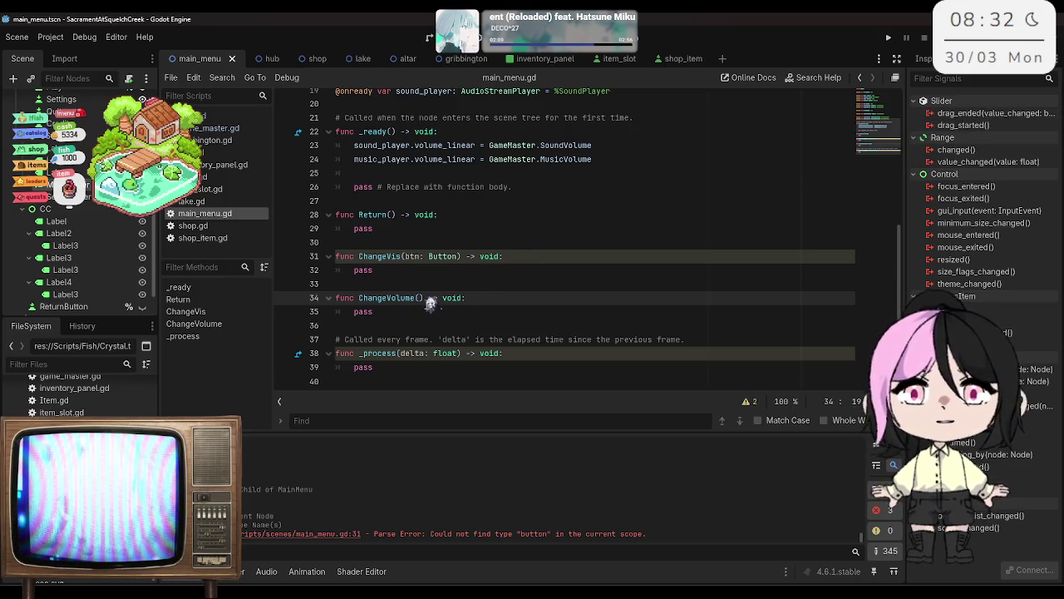
{"action": "left_click", "coordinate": [397, 283]}
{"action": "left_click", "coordinate": [363, 272]}
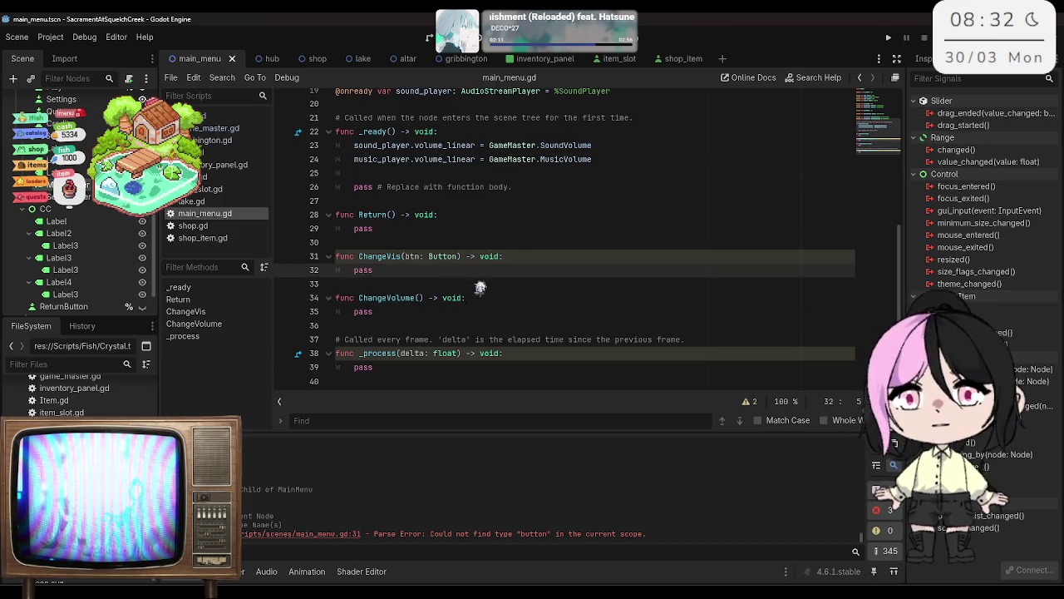
{"action": "left_click", "coordinate": [480, 287]}
{"action": "left_click", "coordinate": [420, 297]}
{"action": "left_click", "coordinate": [421, 298]}
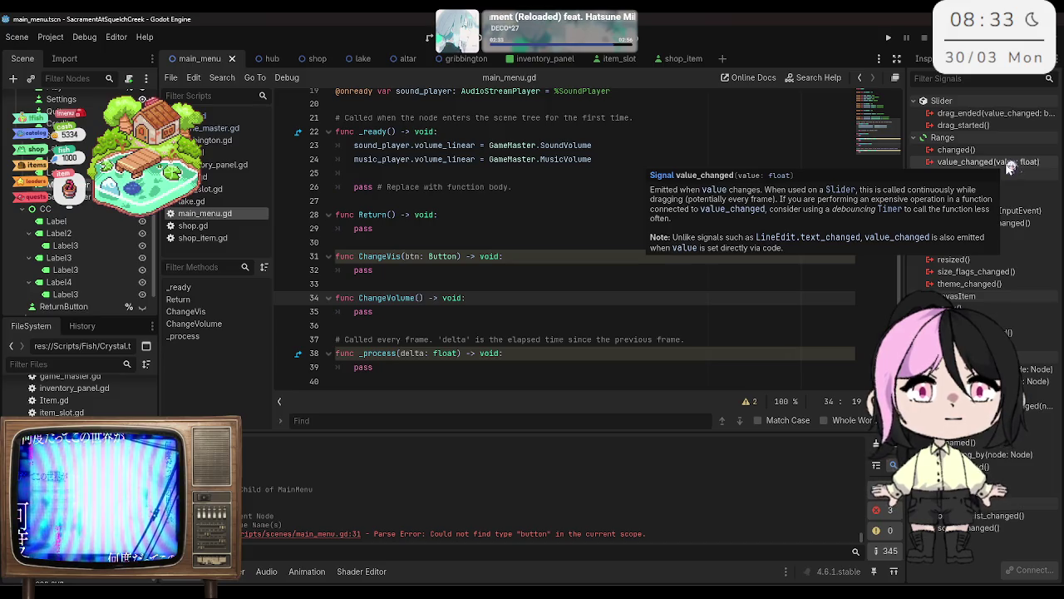
Step: Give ChangeVolume the parameters value: float and slider: HSlider, then save
{"action": "type", "text": "value"}
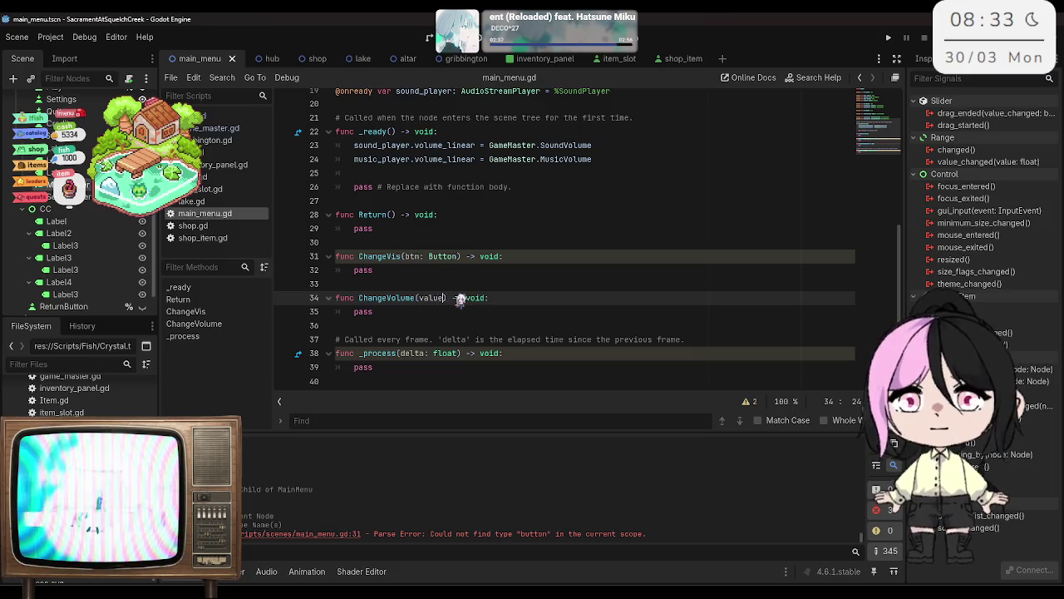
{"action": "type", "text": ": float"}
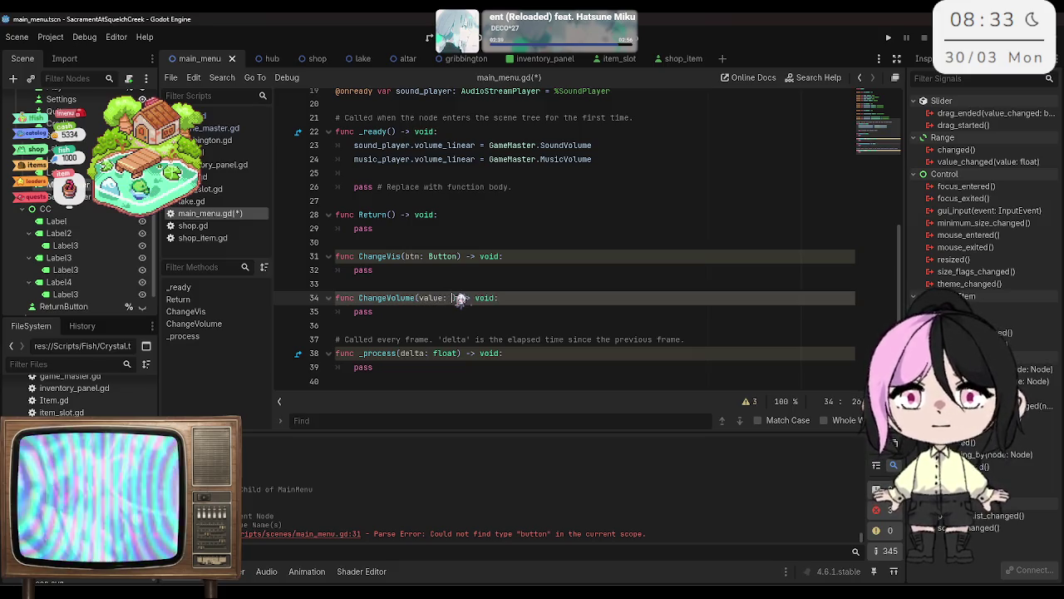
{"action": "key", "text": "ctrl+s"}
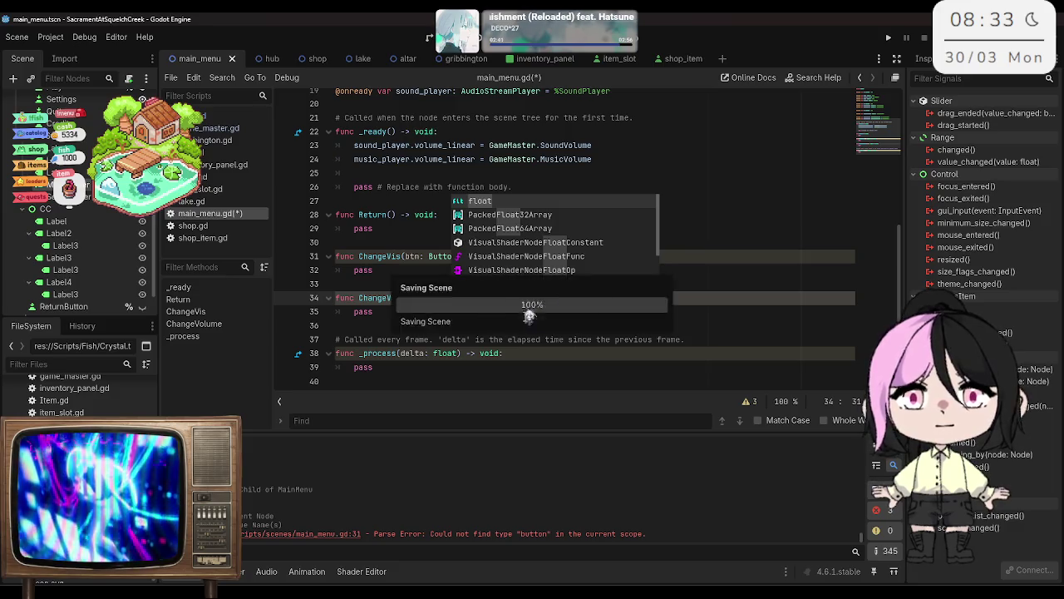
{"action": "key", "text": "Escape"}
{"action": "key", "text": "End"}
{"action": "left_click", "coordinate": [481, 297]}
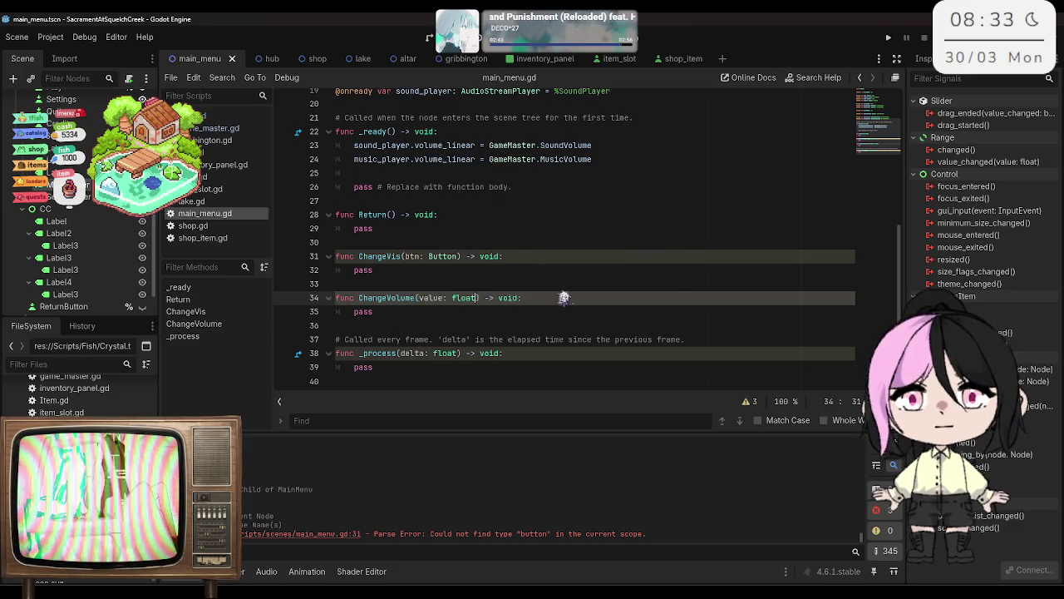
{"action": "type", "text": ", s"}
{"action": "type", "text": "lider:"}
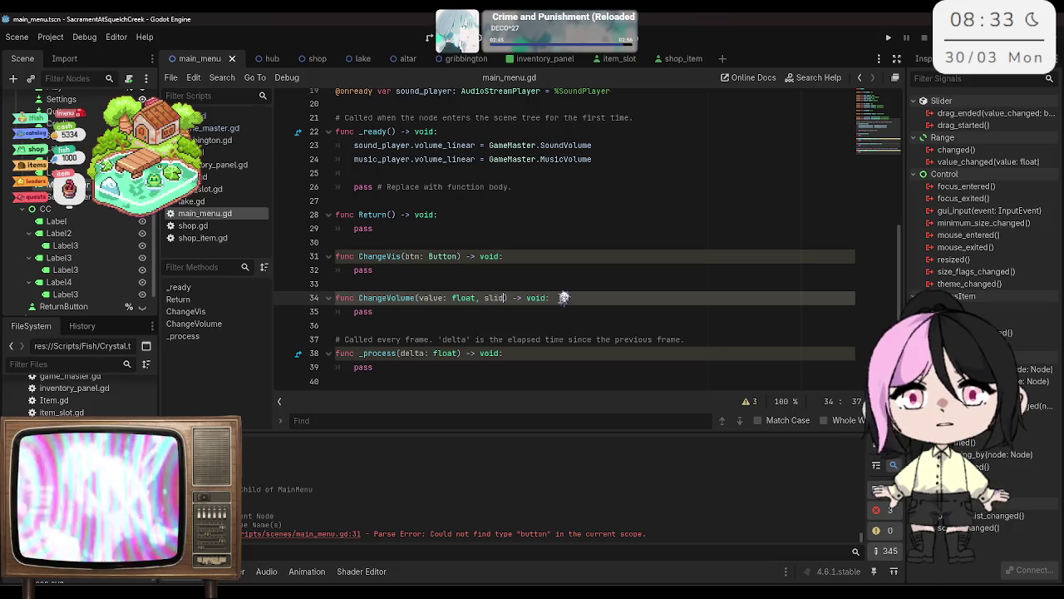
{"action": "type", "text": " v"}
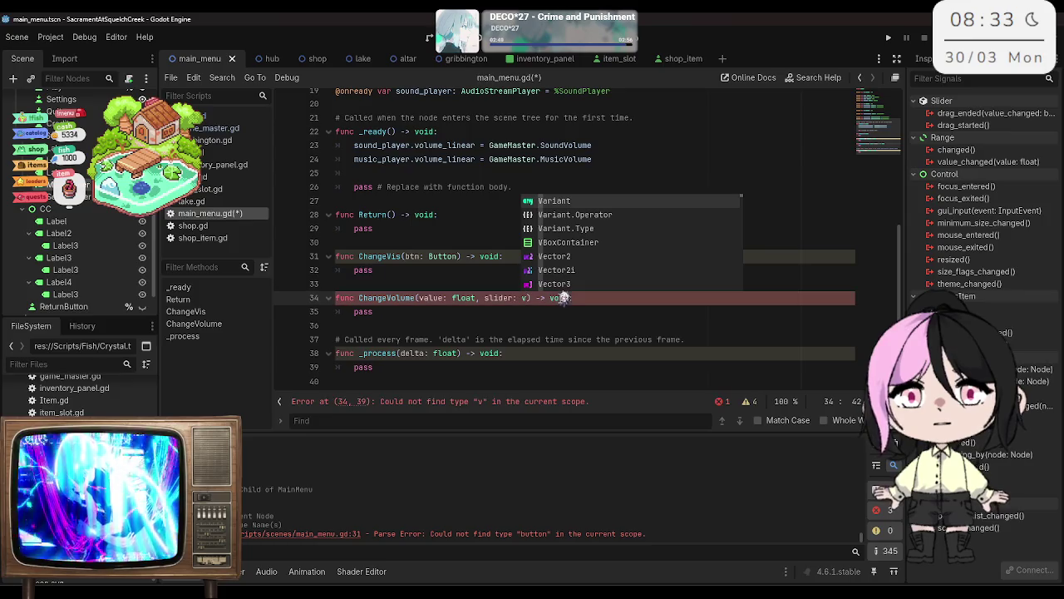
{"action": "key", "text": "BackSpace"}
{"action": "type", "text": "VSli"}
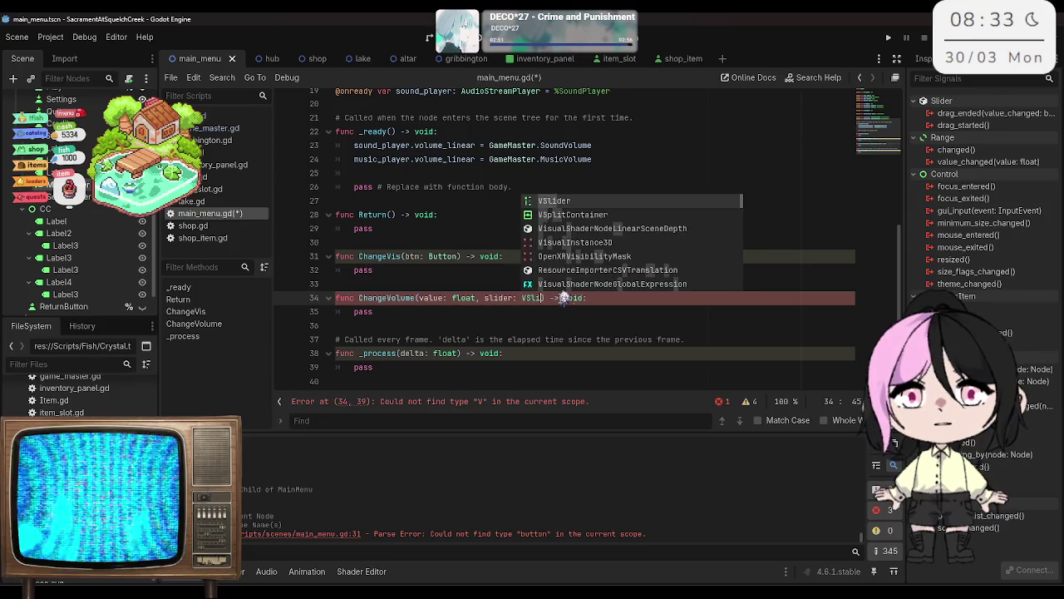
{"action": "key", "text": "Return"}
{"action": "key", "text": "BackSpace"}
{"action": "key", "text": "BackSpace"}
{"action": "key", "text": "BackSpace"}
{"action": "type", "text": "HS"}
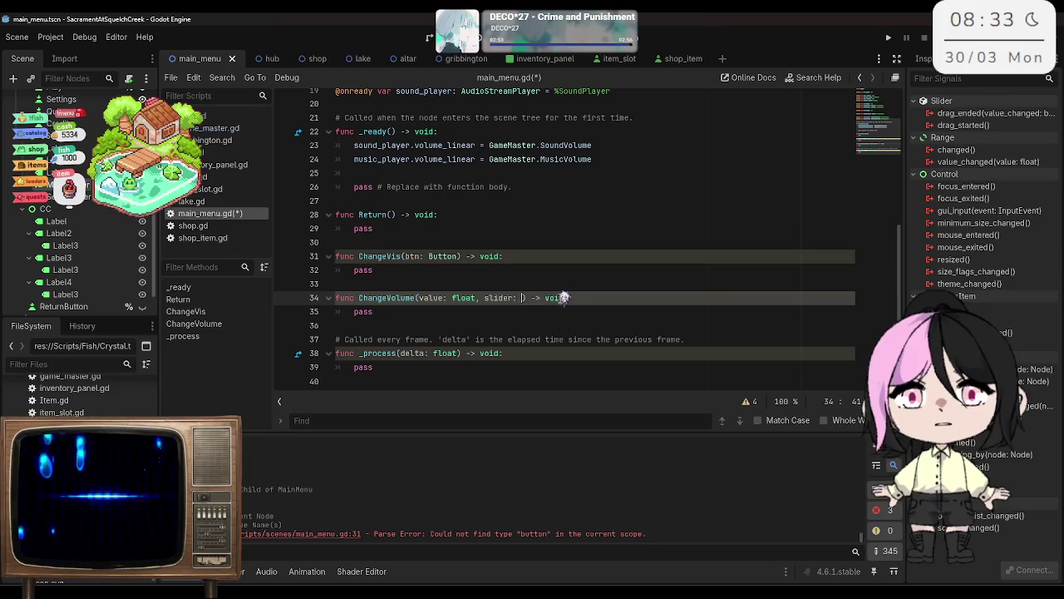
{"action": "type", "text": "li"}
{"action": "key", "text": "Return"}
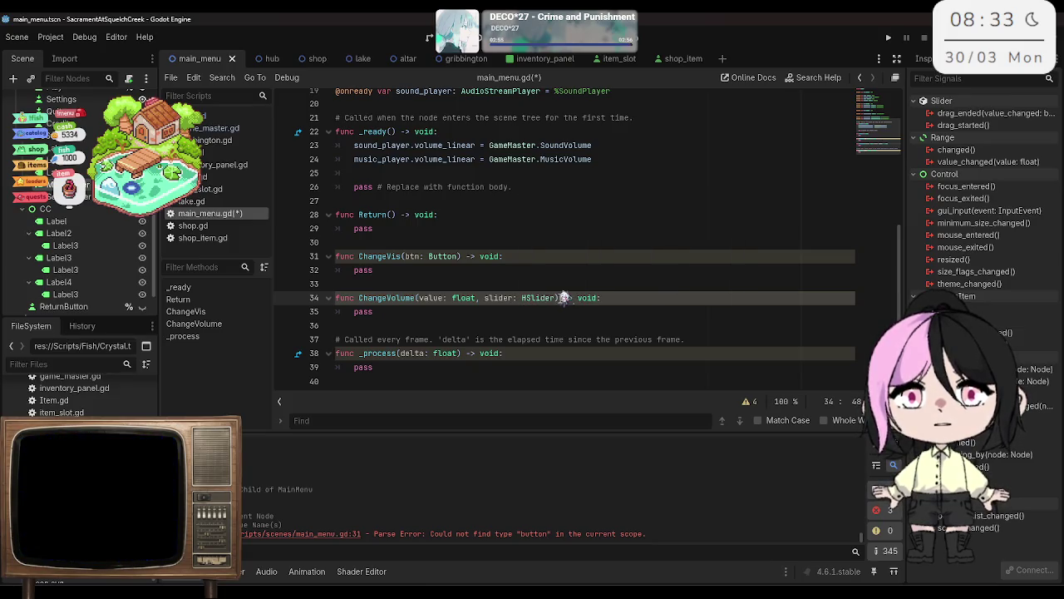
{"action": "key", "text": "ctrl+s"}
Step: Insert a line above pass in ChangeVolume and begin the 'slider ==' comparison
{"action": "left_click", "coordinate": [630, 303]}
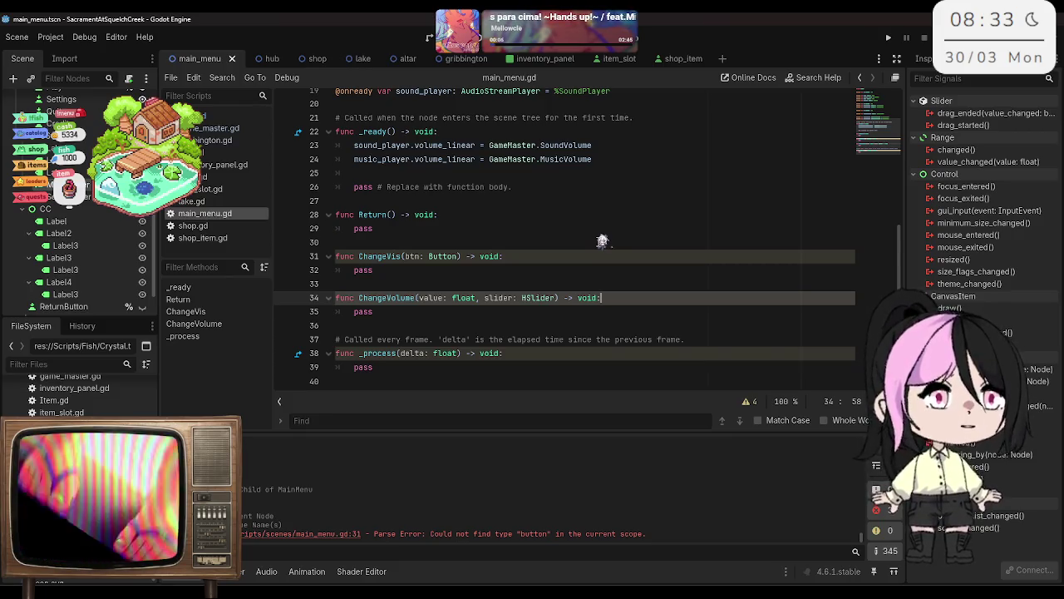
{"action": "key", "text": "Down"}
{"action": "key", "text": "Home"}
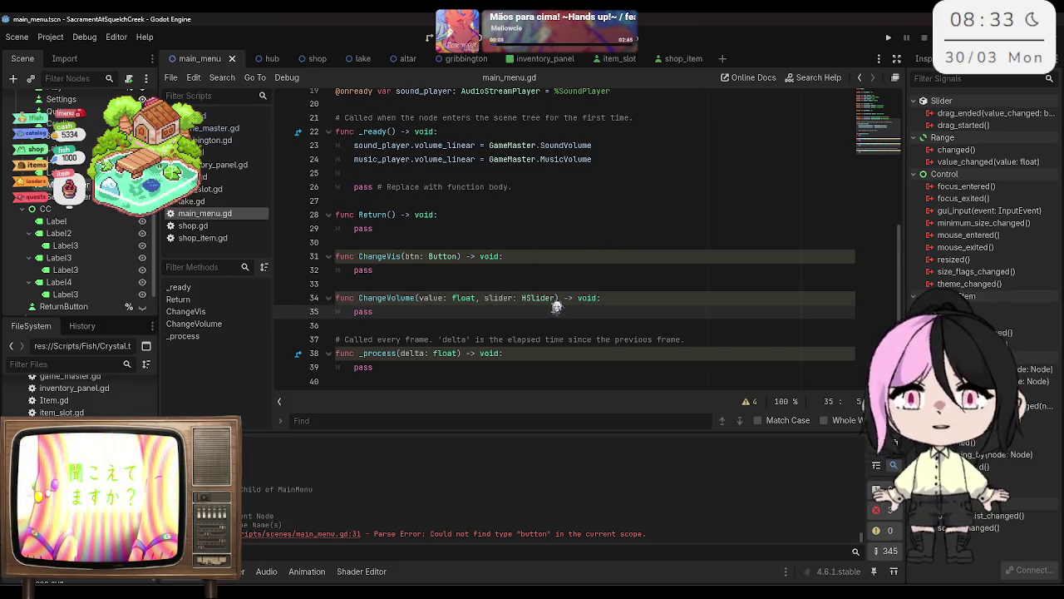
{"action": "key", "text": "Return"}
{"action": "type", "text": "sl"}
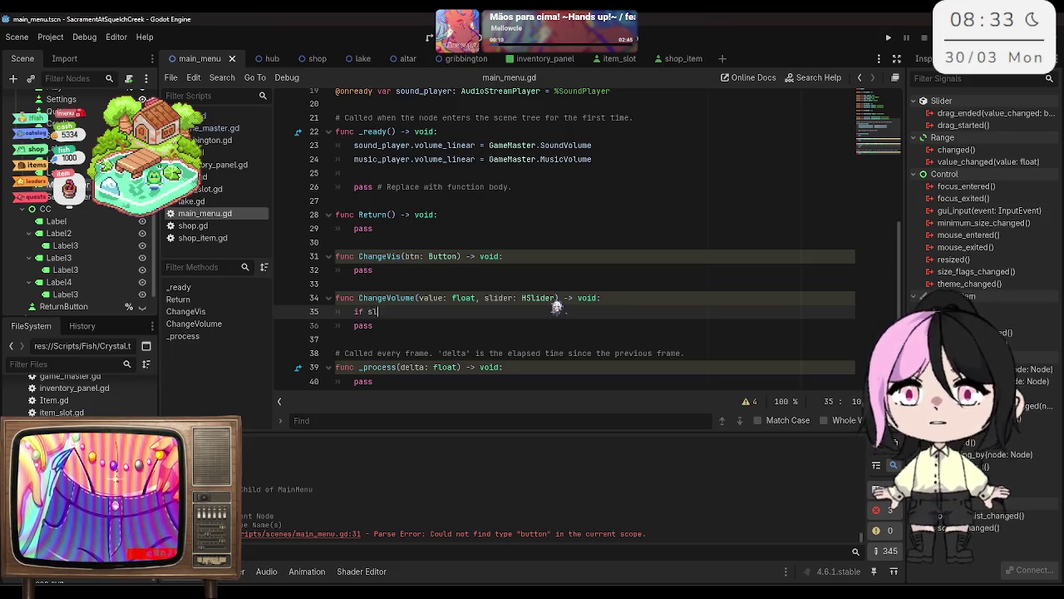
{"action": "type", "text": "ider == m"}
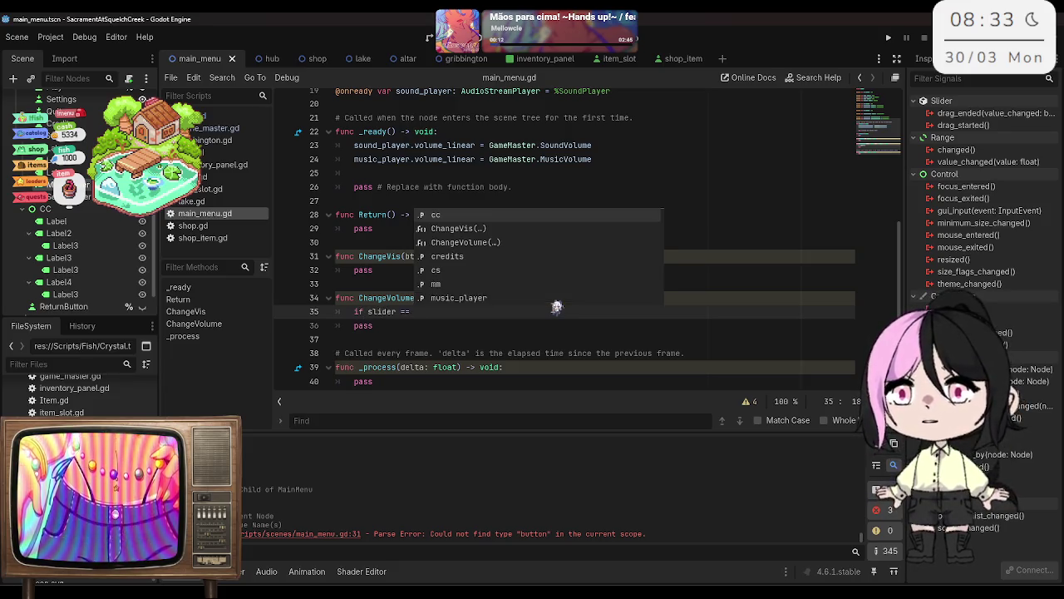
Step: Complete the condition as 'if slider == music_slider:'
{"action": "key", "text": "Down"}
{"action": "key", "text": "Down"}
{"action": "key", "text": "Return"}
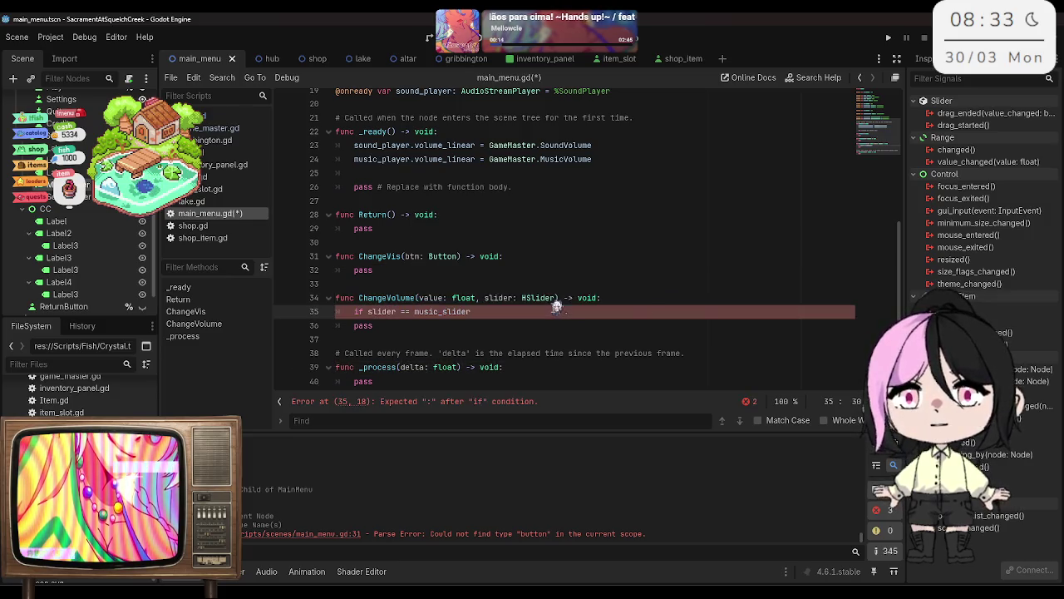
{"action": "type", "text": ":"}
{"action": "key", "text": "Return"}
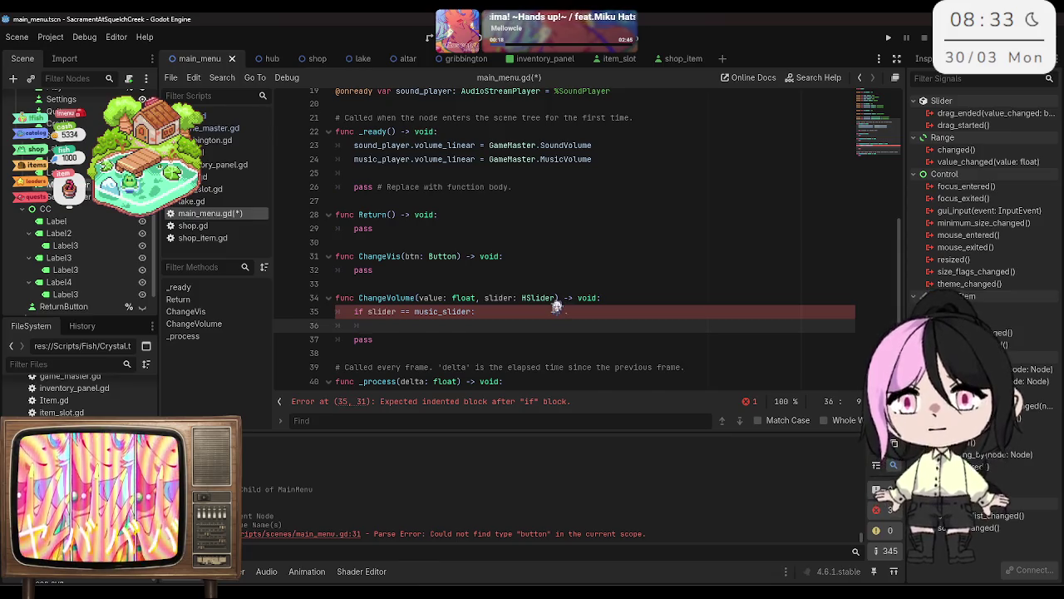
Step: Inside the if, set GameMaster.MusicVolume = value and save
{"action": "type", "text": "v"}
{"action": "key", "text": "BackSpace"}
{"action": "type", "text": "Game"}
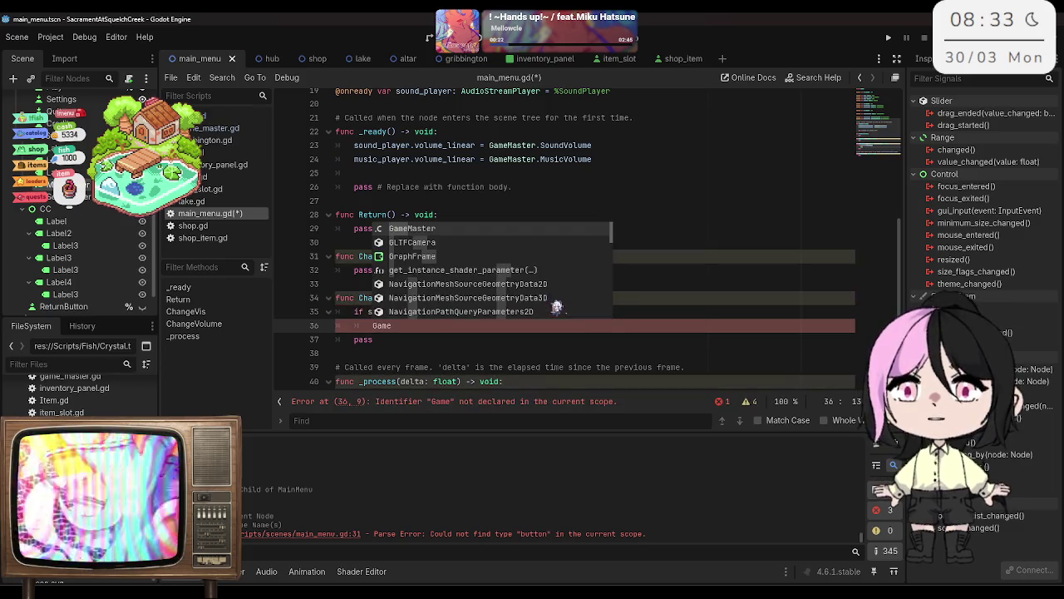
{"action": "key", "text": "Return"}
{"action": "type", "text": "."}
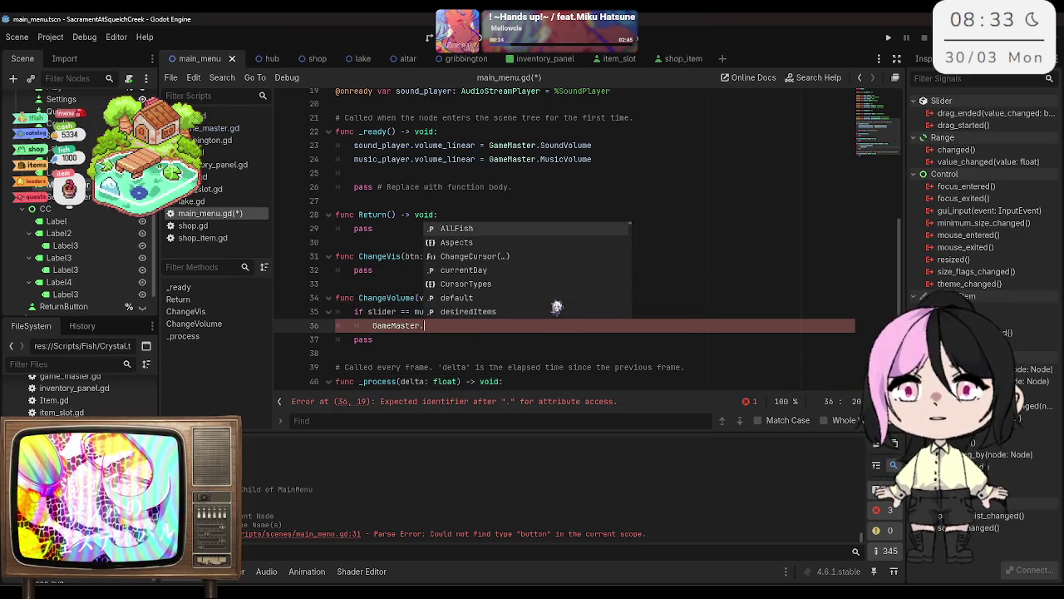
{"action": "type", "text": "mu"}
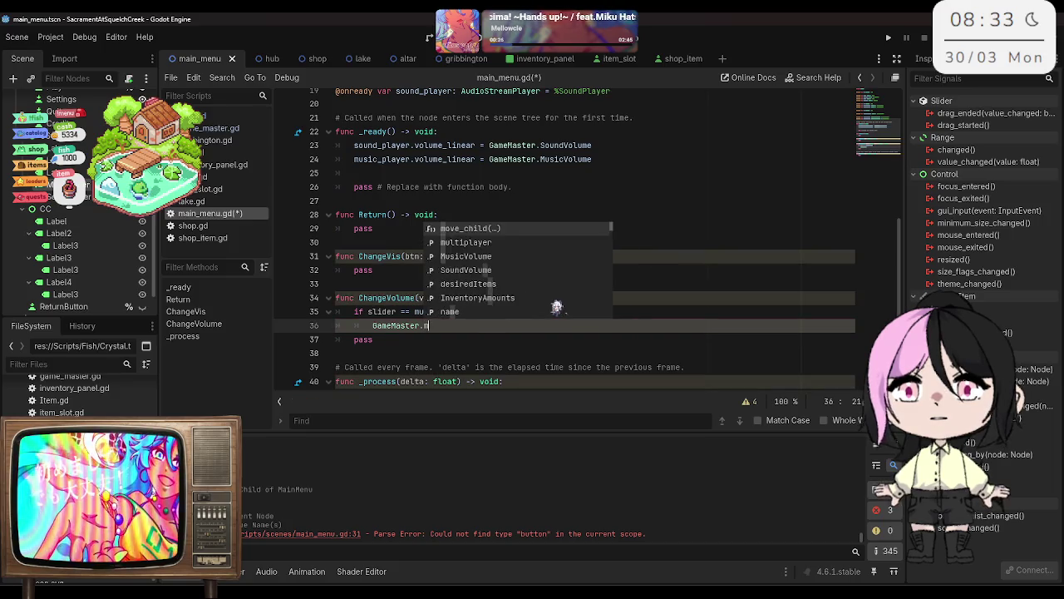
{"action": "key", "text": "Down"}
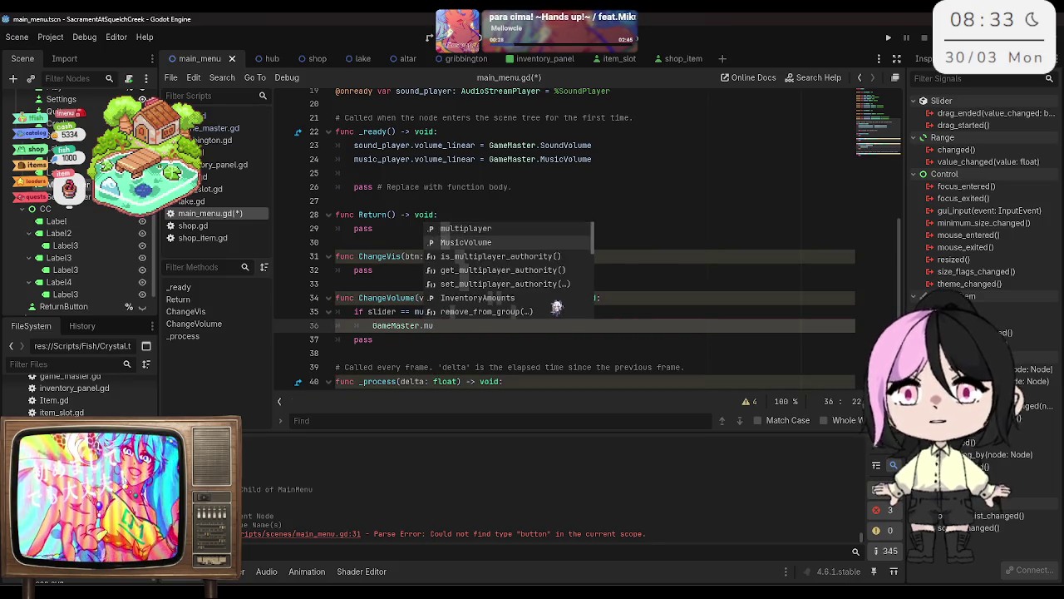
{"action": "key", "text": "Return"}
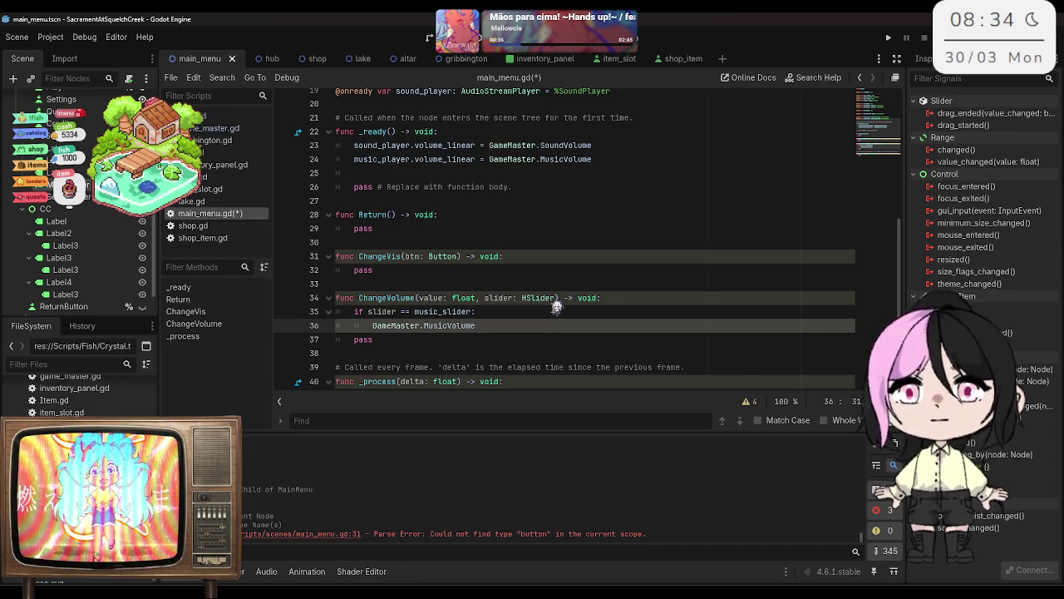
{"action": "type", "text": "= "}
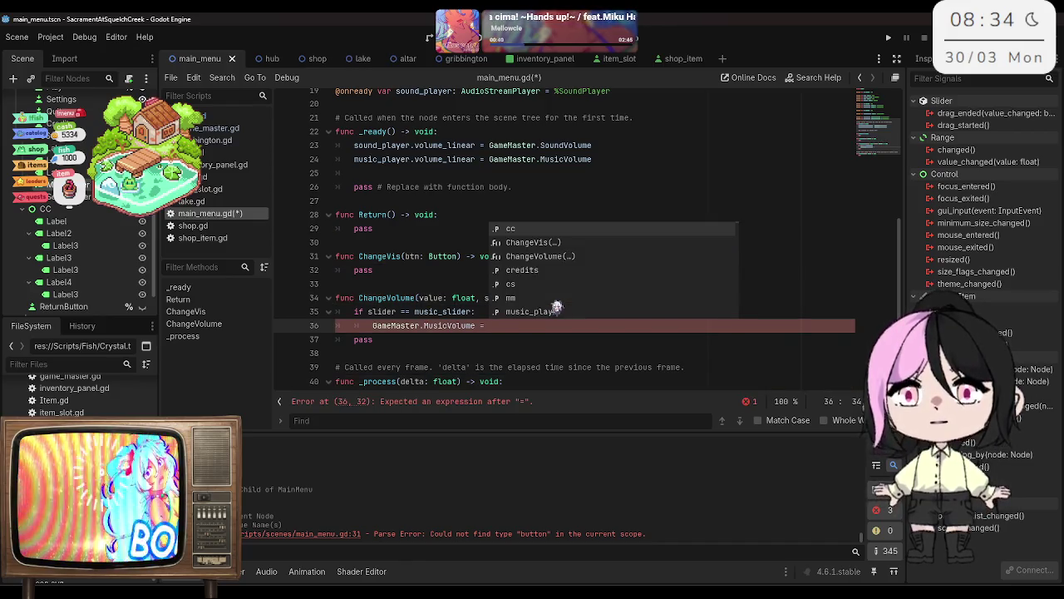
{"action": "type", "text": "f"}
{"action": "key", "text": "BackSpace"}
{"action": "type", "text": "value"}
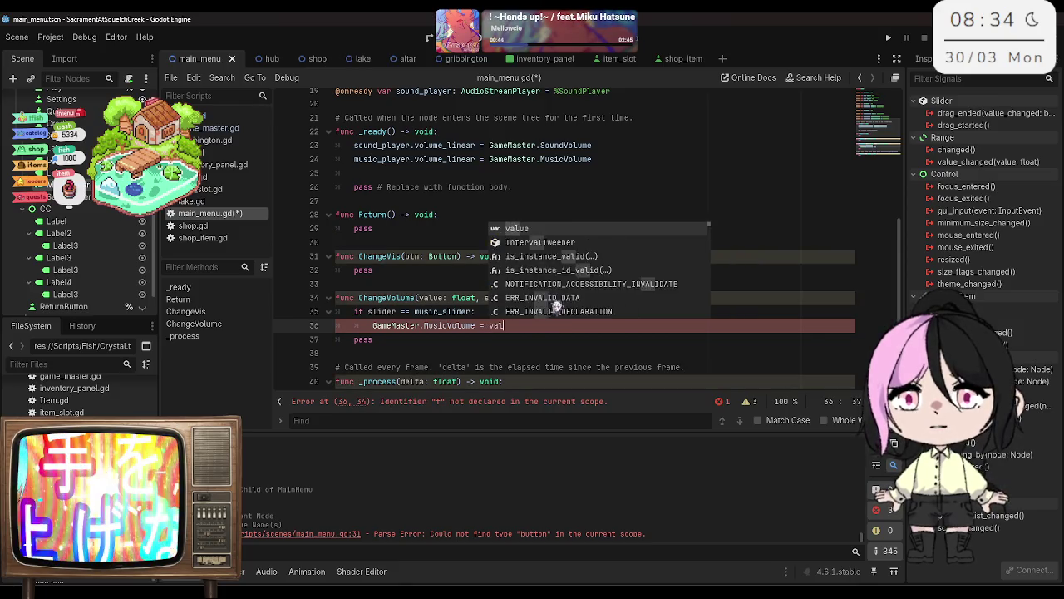
{"action": "key", "text": "ctrl+s"}
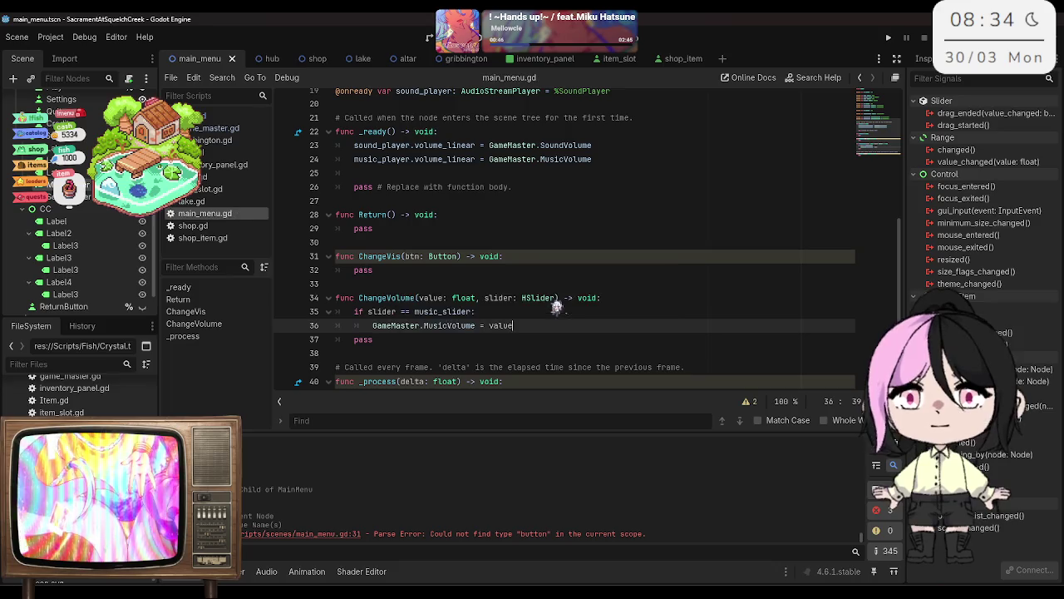
Step: Add 'music_player.volume_linear = value' under the music_slider check
{"action": "key", "text": "Return"}
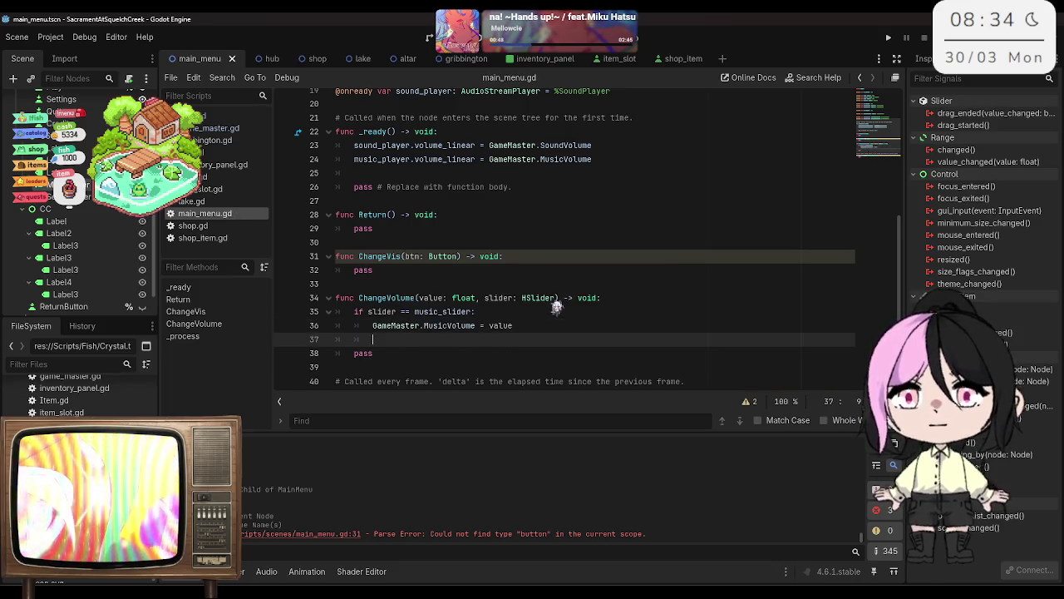
{"action": "type", "text": "music"}
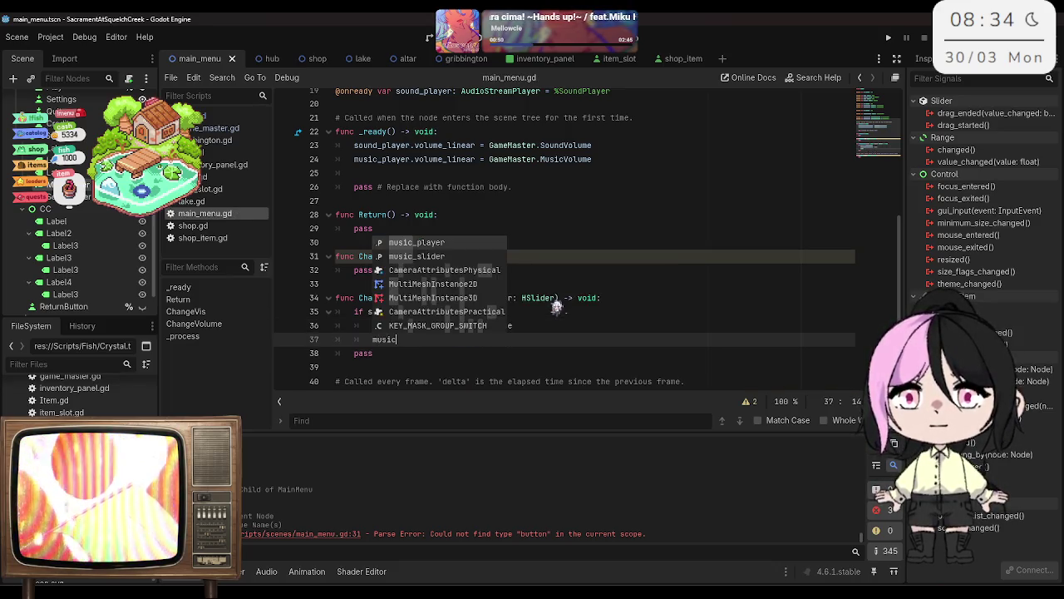
{"action": "key", "text": "Return"}
{"action": "type", "text": ".vol"}
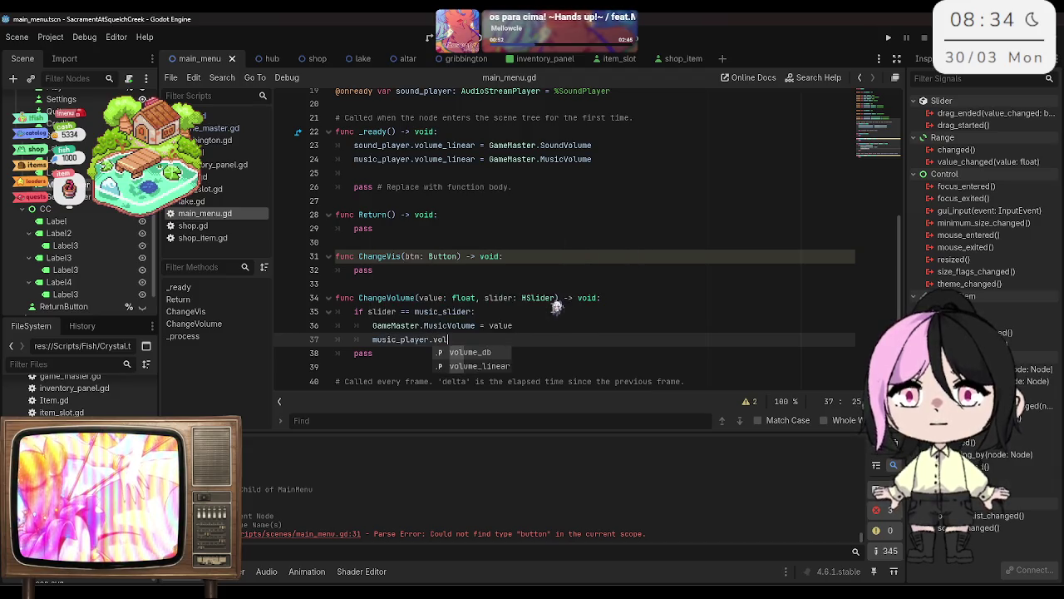
{"action": "key", "text": "Down"}
{"action": "key", "text": "Return"}
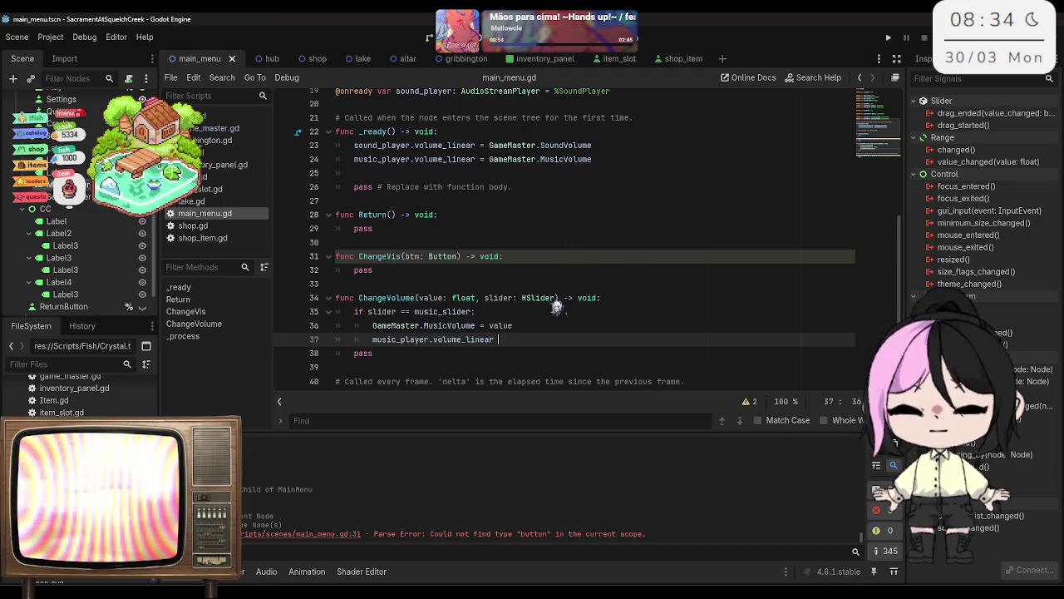
{"action": "type", "text": "value"}
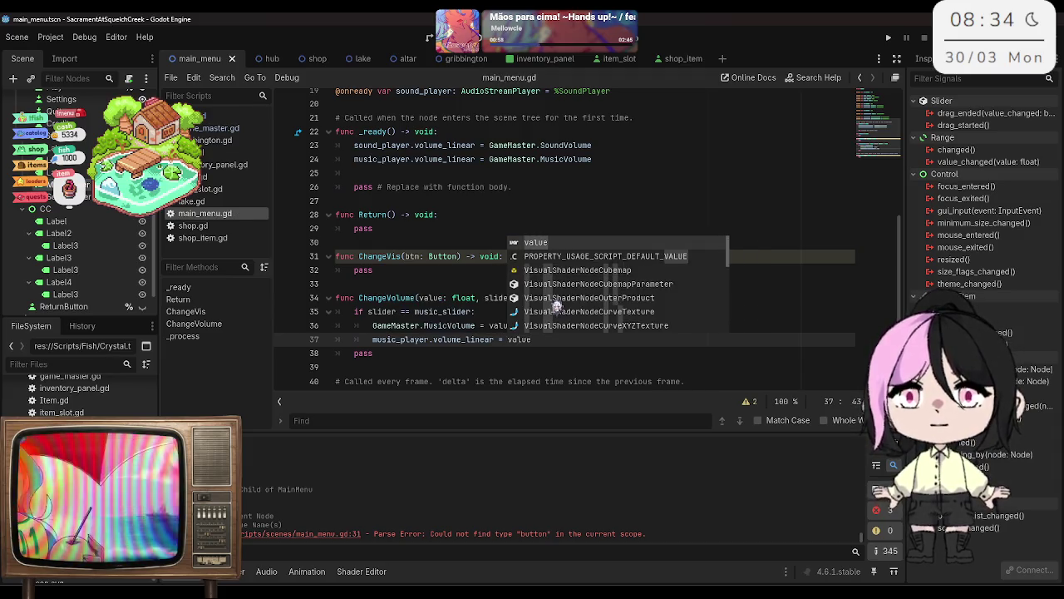
{"action": "left_click", "coordinate": [540, 309]}
{"action": "left_click", "coordinate": [553, 339]}
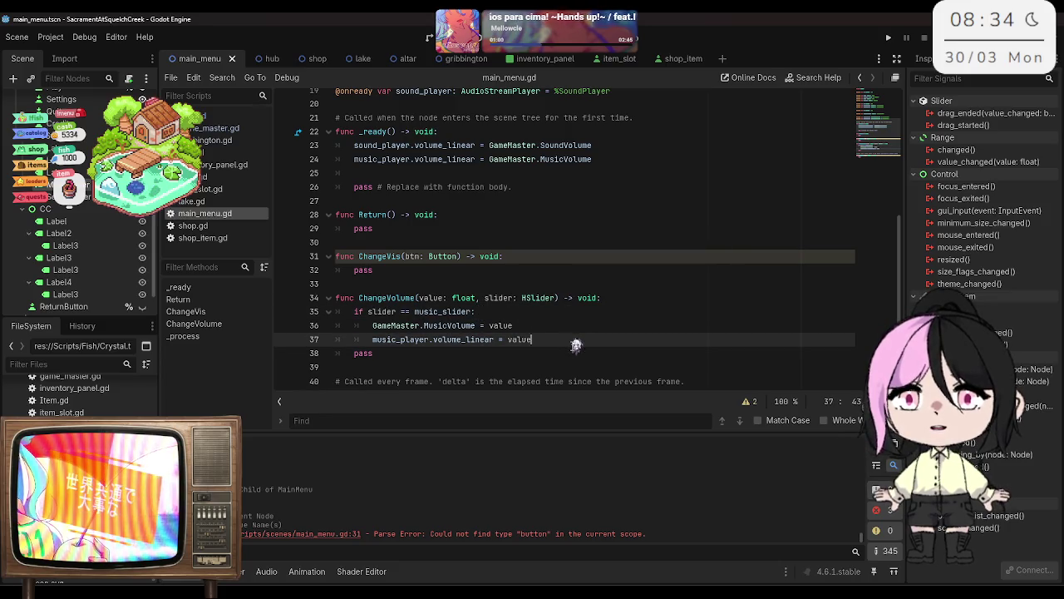
{"action": "key", "text": "Return"}
Step: Add an 'elif slider == sound_slider:' branch to ChangeVolume
{"action": "type", "text": "elif"}
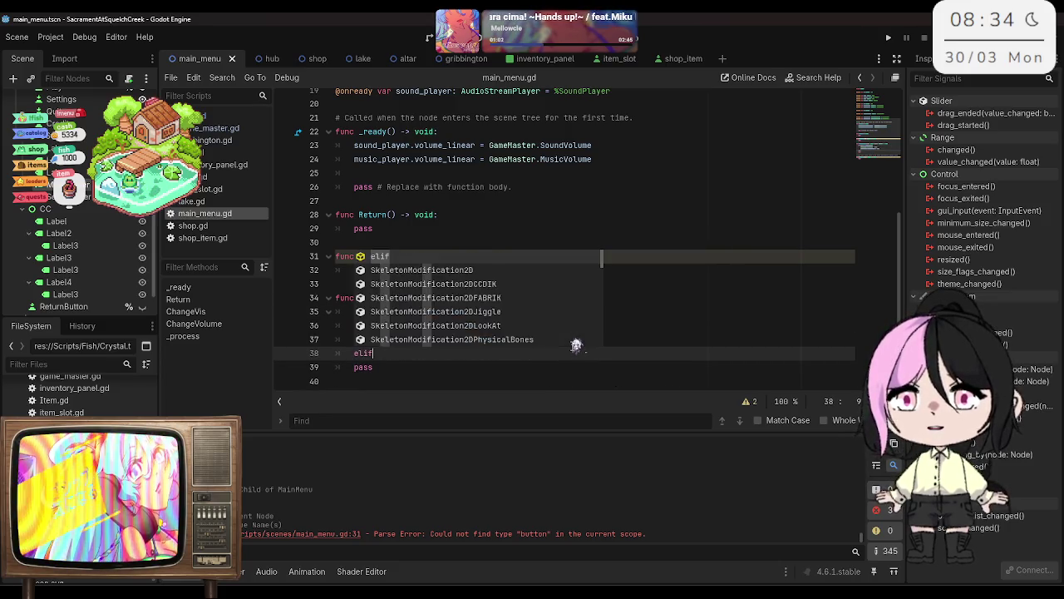
{"action": "type", "text": " slider == soun"}
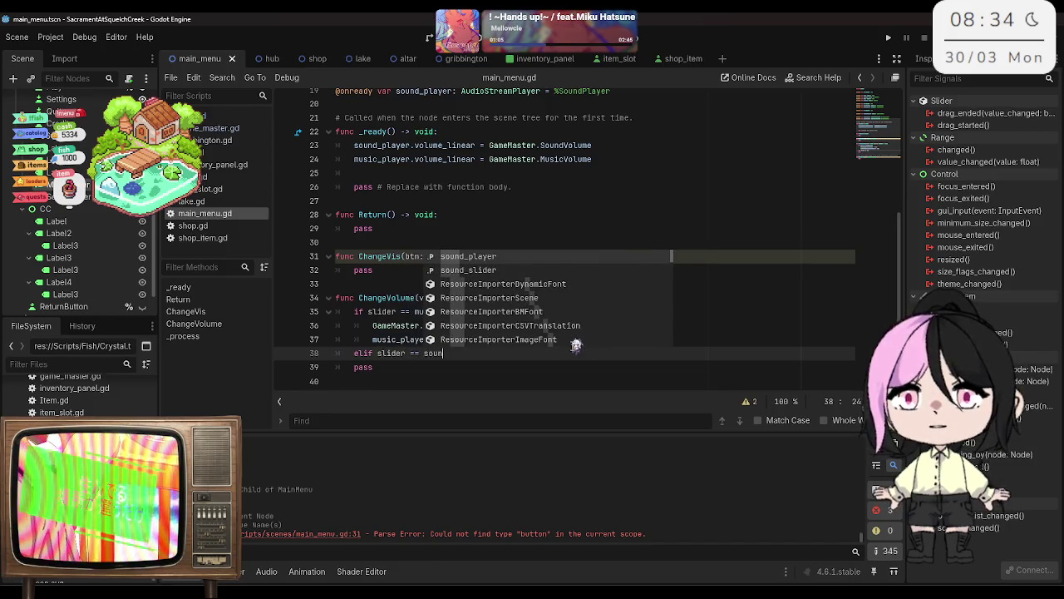
{"action": "key", "text": "Down"}
{"action": "key", "text": "Return"}
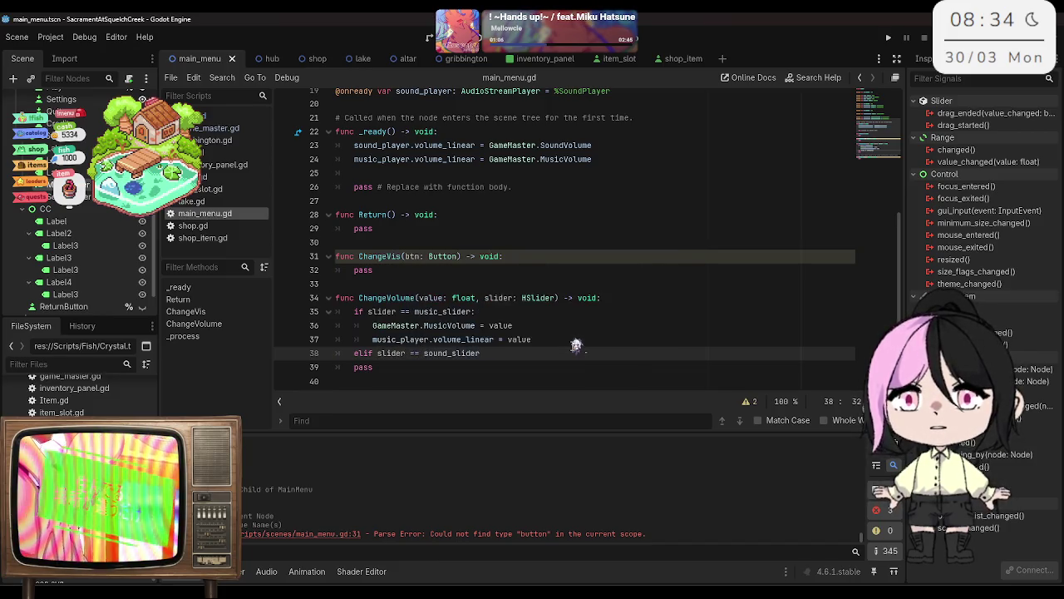
{"action": "type", "text": ":"}
{"action": "key", "text": "Return"}
Step: In the sound_slider branch, set GameMaster.SoundVolume to value
{"action": "type", "text": "Game"}
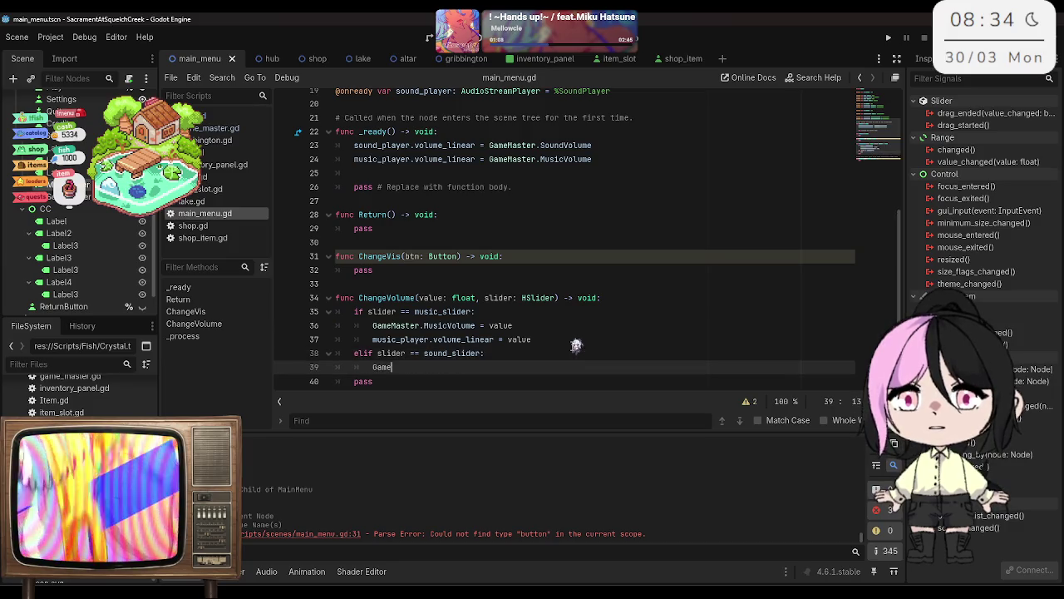
{"action": "type", "text": "Master.sl"}
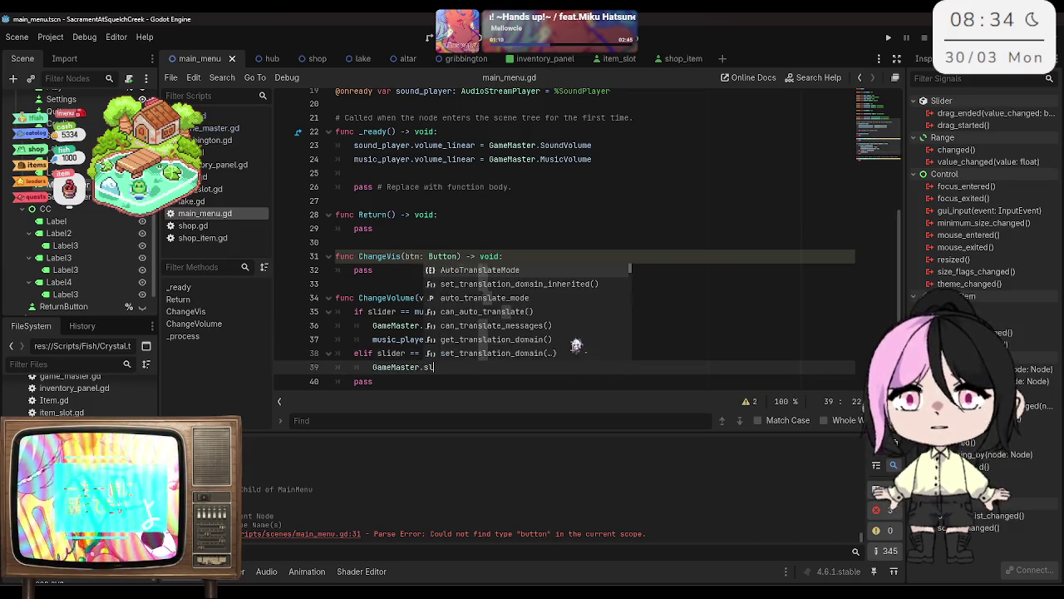
{"action": "type", "text": "ider"}
{"action": "key", "text": "BackSpace"}
{"action": "key", "text": "BackSpace"}
{"action": "key", "text": "BackSpace"}
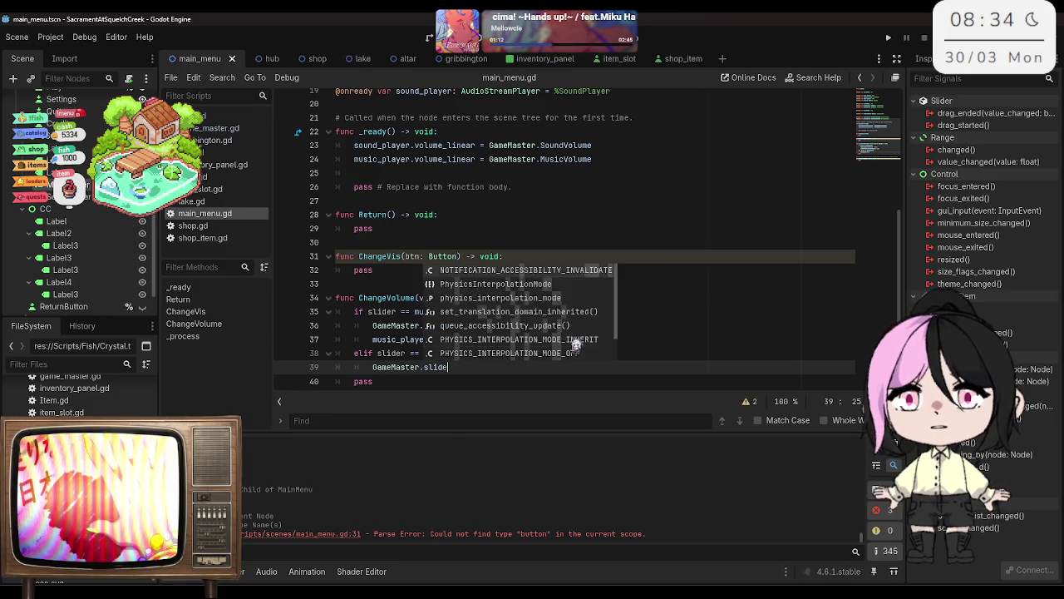
{"action": "type", "text": "SoundVolume ="}
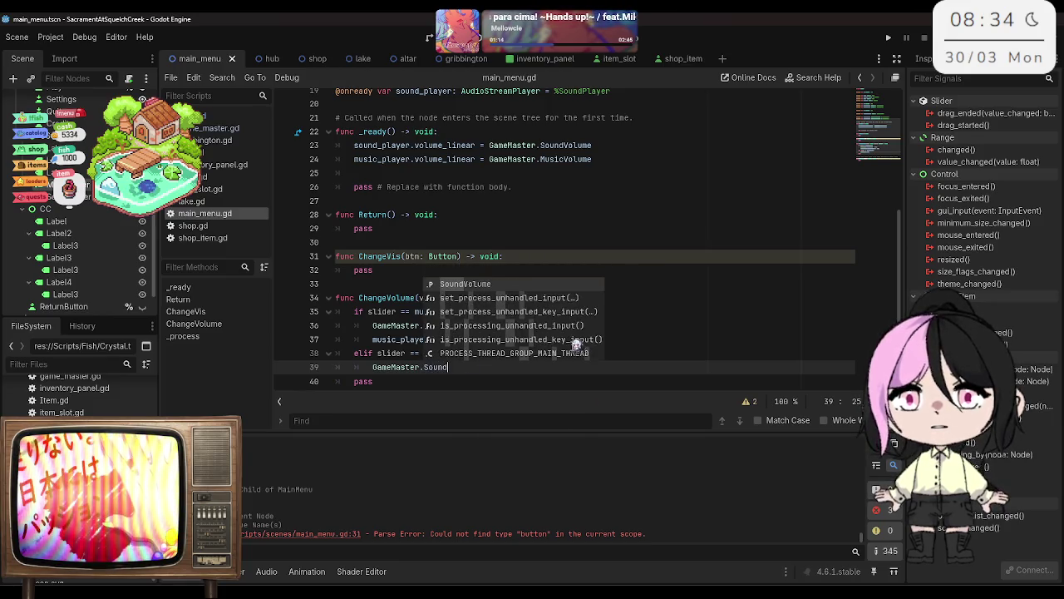
{"action": "key", "text": "Return"}
{"action": "type", "text": "value"}
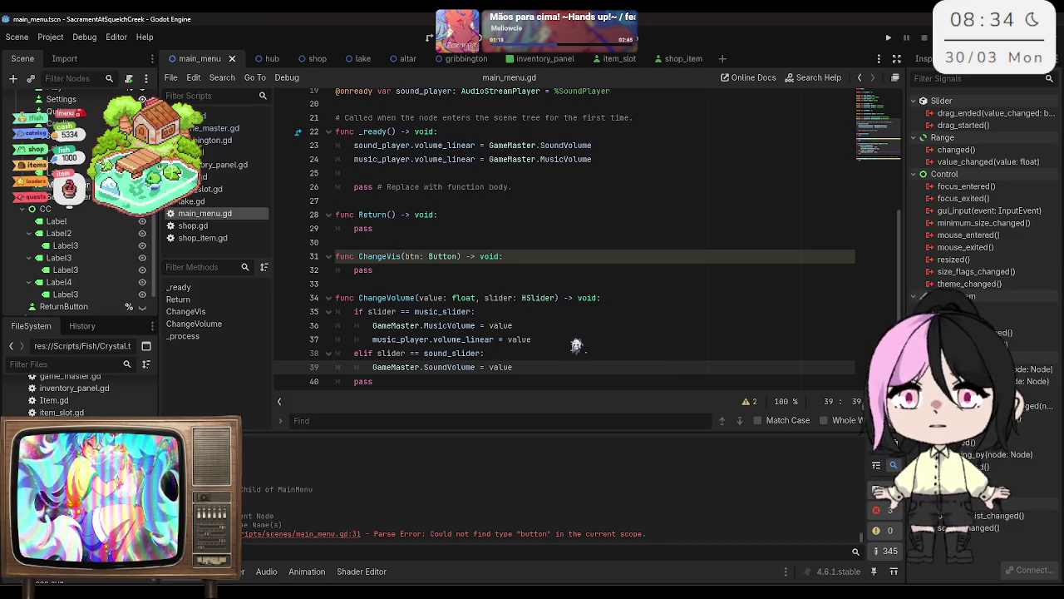
Step: Add 'music_player.volume_linear = value' to the sound_slider branch and save
{"action": "key", "text": "Return"}
{"action": "type", "text": "music"}
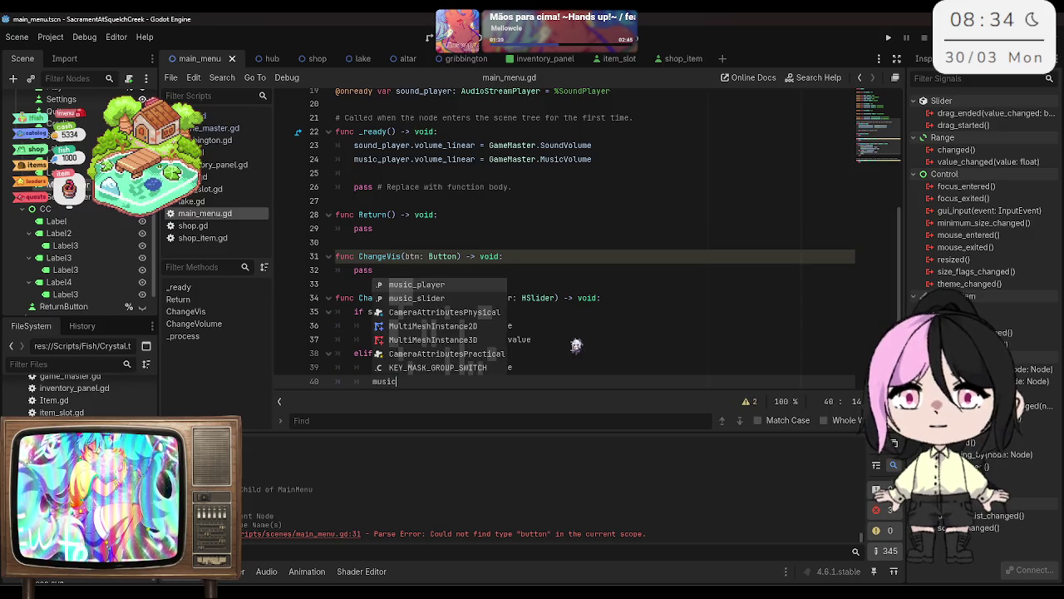
{"action": "key", "text": "Return"}
{"action": "type", "text": "."}
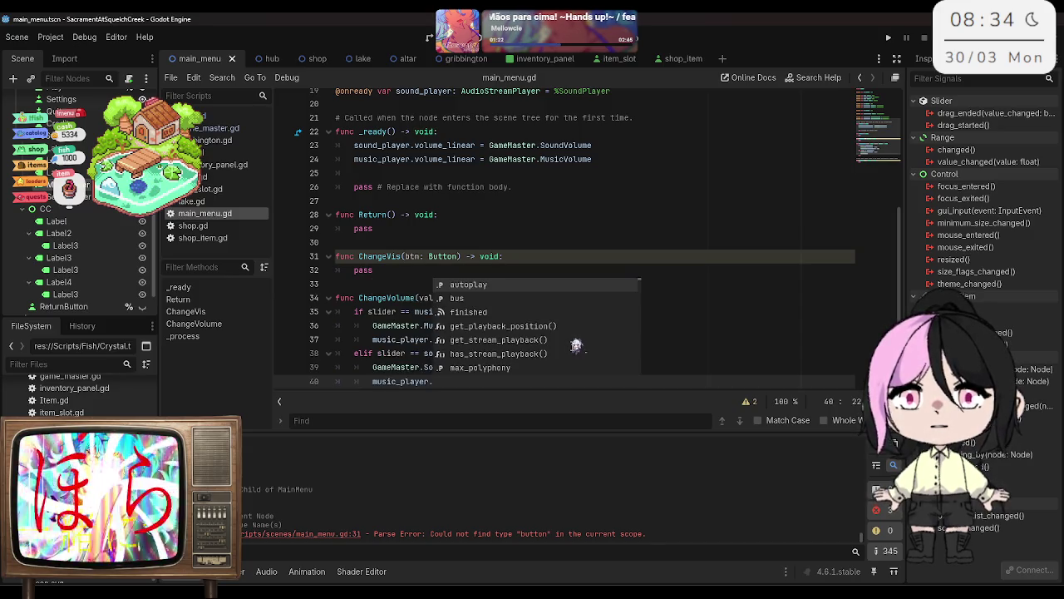
{"action": "type", "text": "vol"}
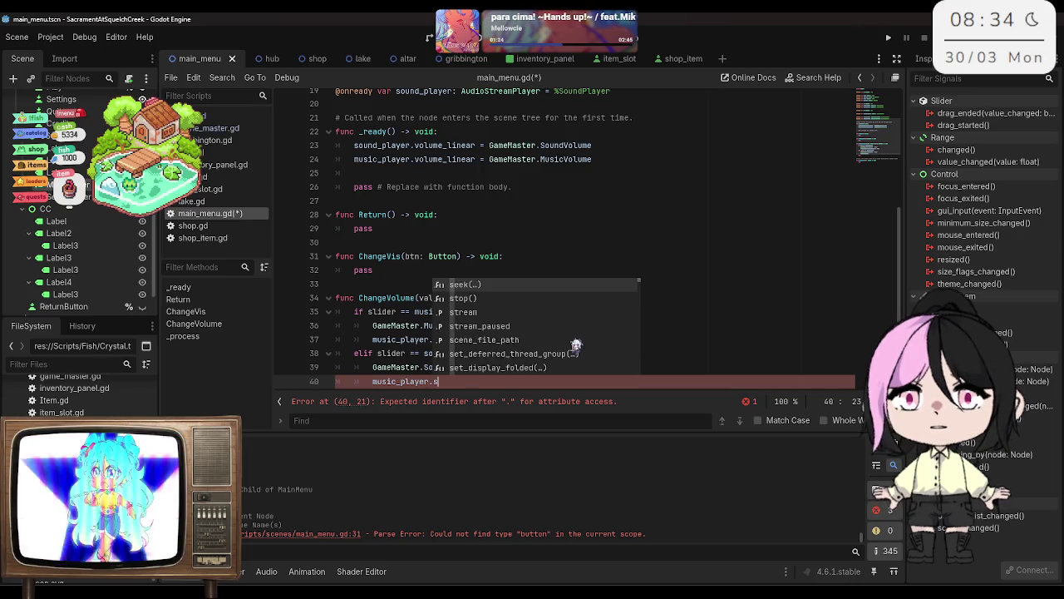
{"action": "key", "text": "Return"}
{"action": "type", "text": "= value"}
{"action": "key", "text": "Escape"}
{"action": "key", "text": "ctrl+s"}
Step: Delete the leftover pass line in ChangeVolume and save
{"action": "scroll", "coordinate": [491, 309], "scroll_direction": "down", "scroll_amount": 2}
{"action": "left_click", "coordinate": [490, 309]}
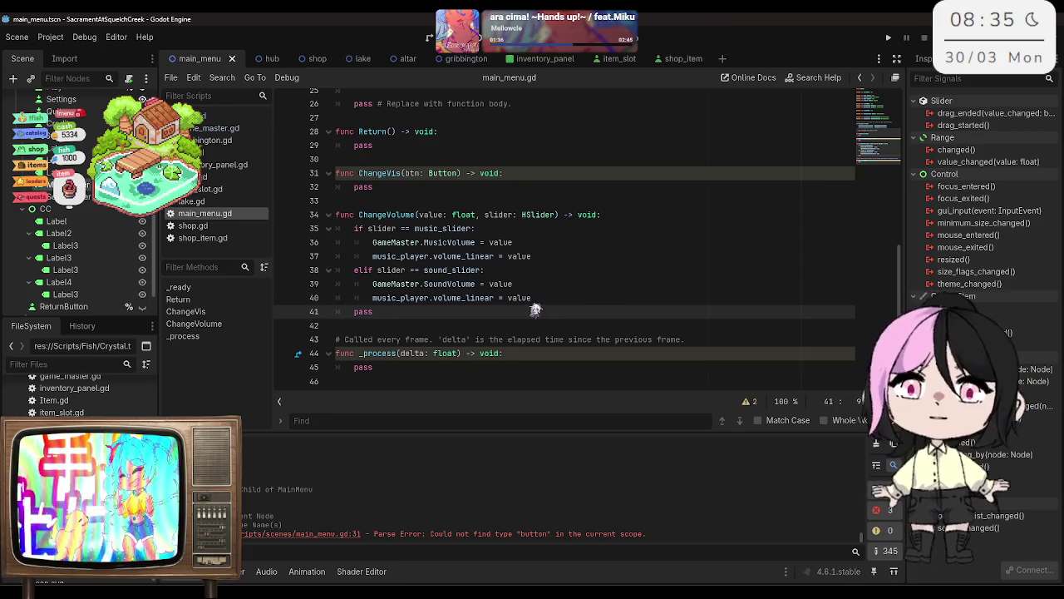
{"action": "key", "text": "BackSpace"}
{"action": "key", "text": "BackSpace"}
{"action": "key", "text": "BackSpace"}
{"action": "key", "text": "ctrl+s"}
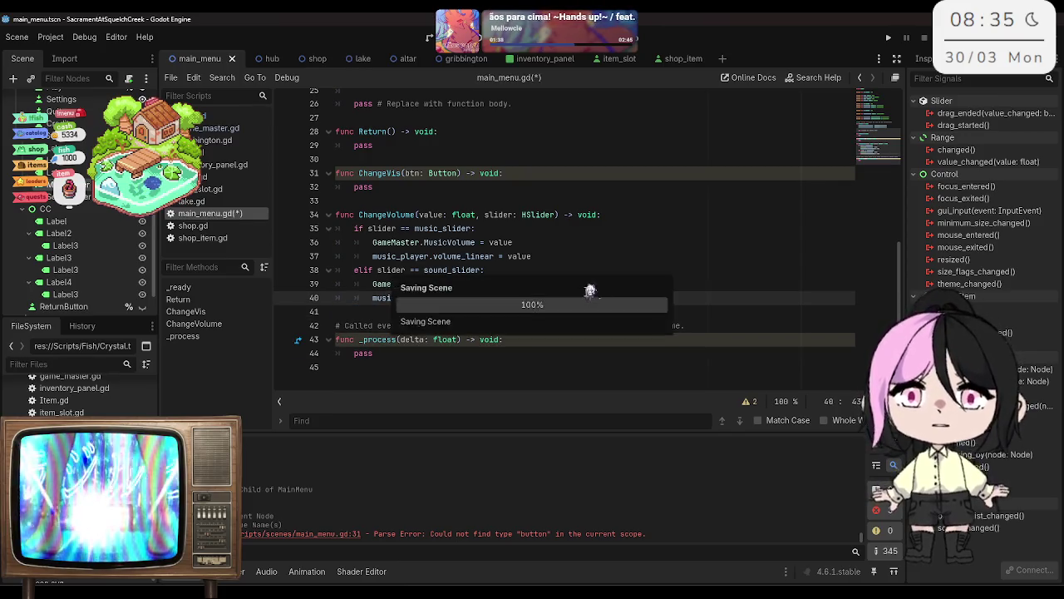
{"action": "left_click", "coordinate": [496, 242]}
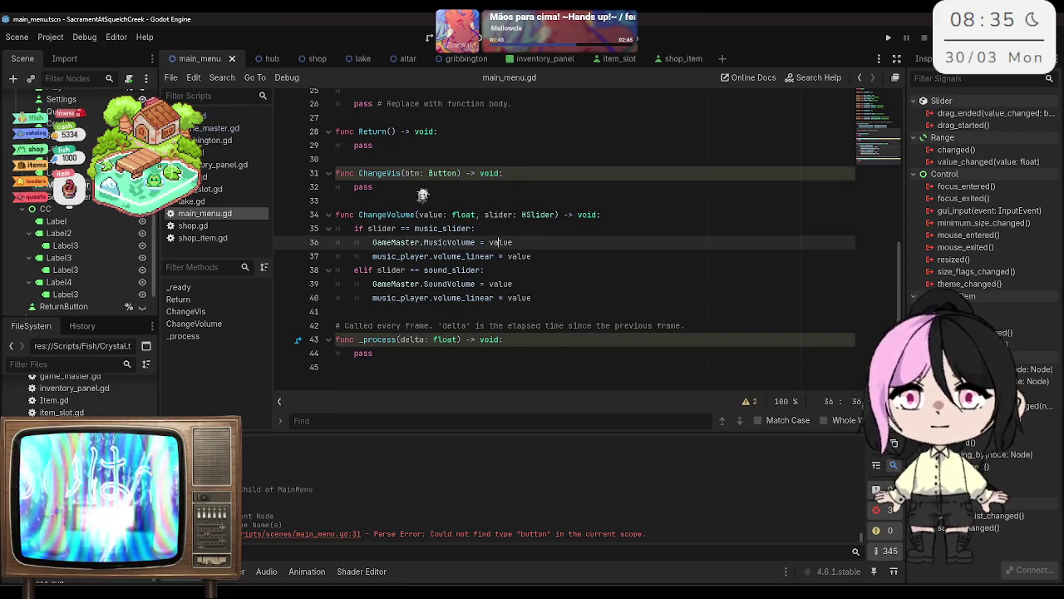
{"action": "scroll", "coordinate": [420, 183], "scroll_direction": "up", "scroll_amount": 2}
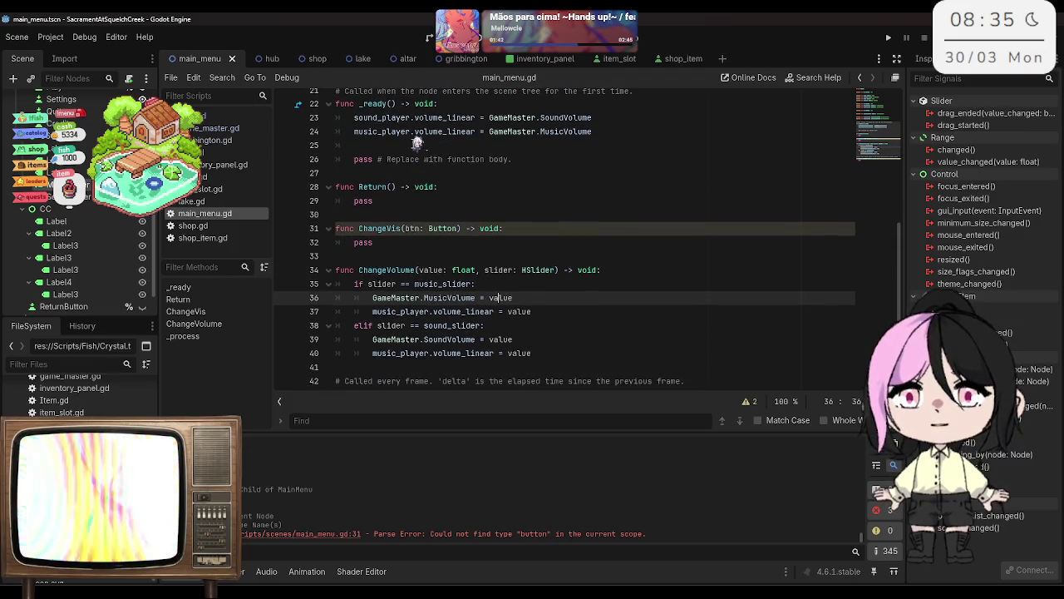
Step: Start a music_slider.value_changed.connect call on a new line in _ready
{"action": "left_click", "coordinate": [417, 145]}
{"action": "key", "text": "Return"}
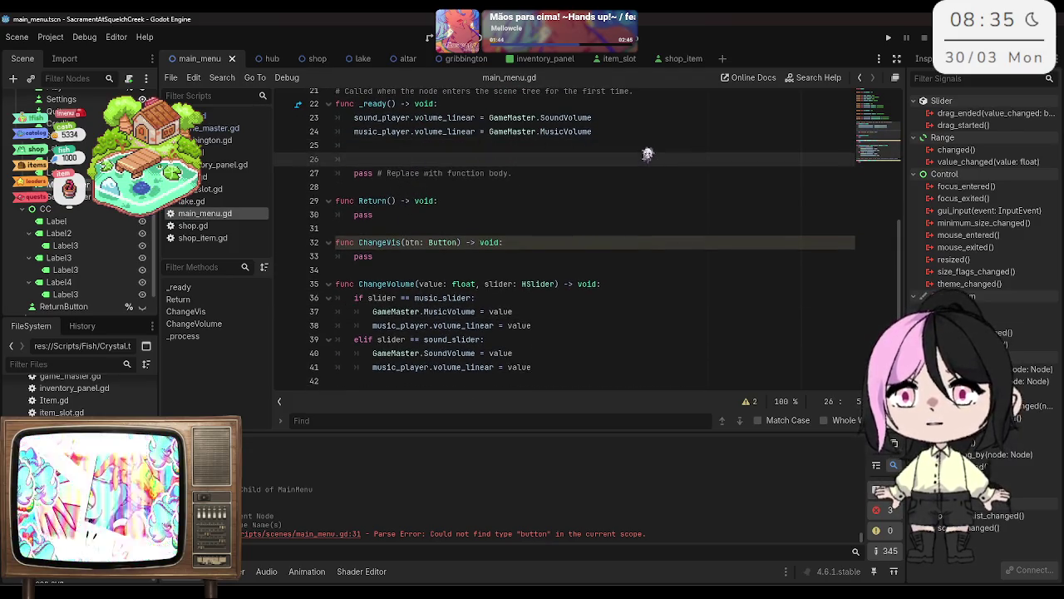
{"action": "type", "text": "music"}
{"action": "key", "text": "Down"}
{"action": "key", "text": "Return"}
{"action": "type", "text": "."}
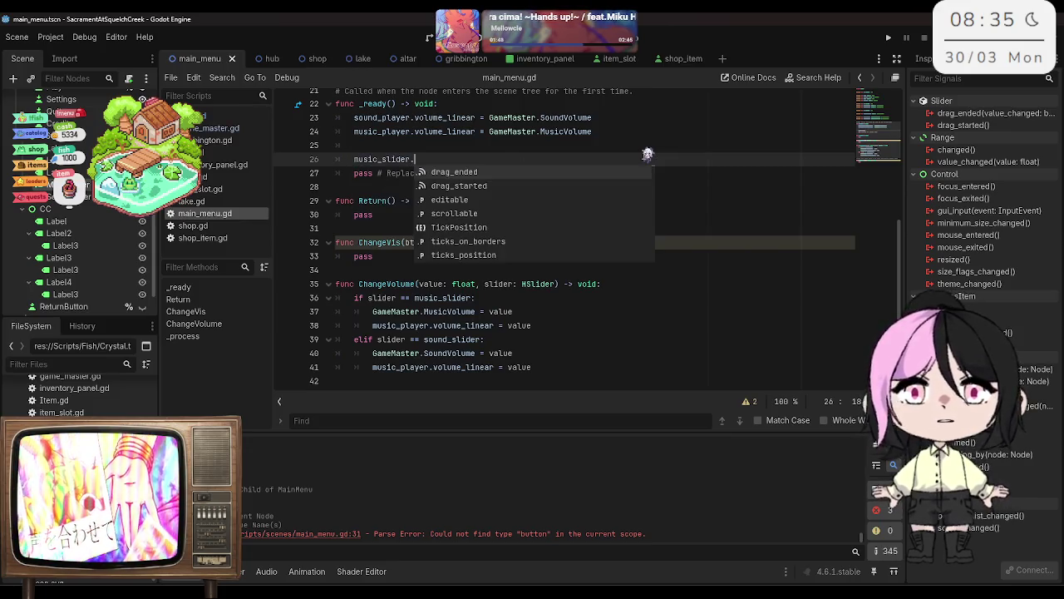
{"action": "type", "text": "va"}
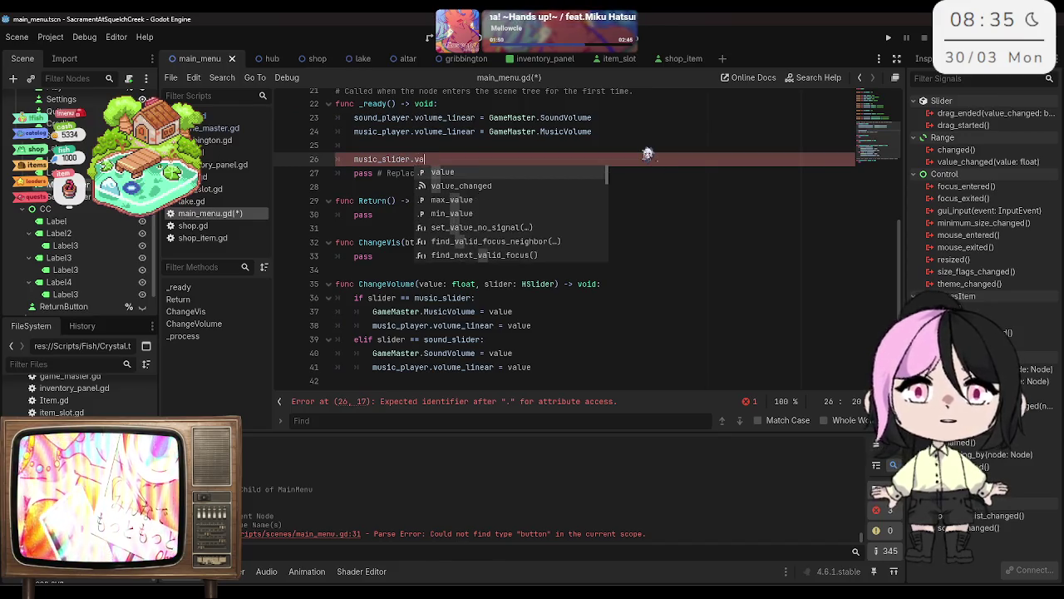
{"action": "key", "text": "Down"}
{"action": "key", "text": "Return"}
{"action": "type", "text": ".co"}
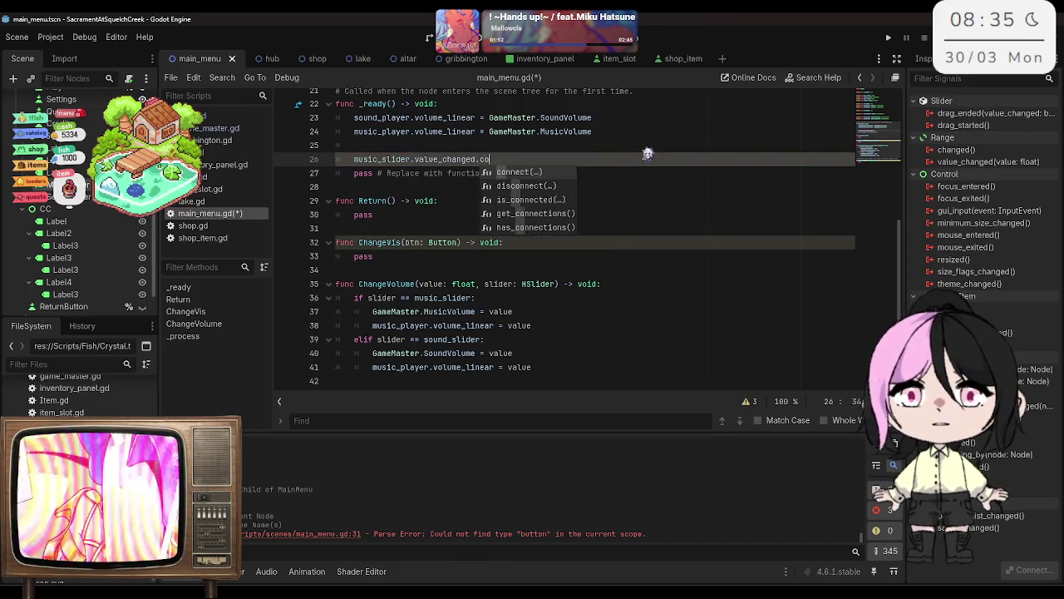
{"action": "key", "text": "Return"}
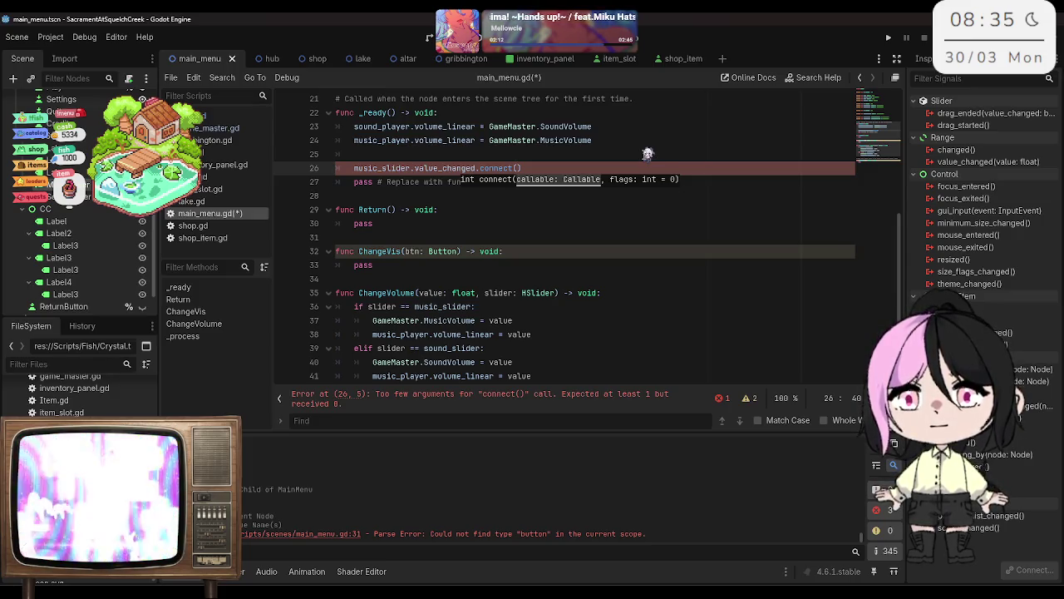
Step: Pass ChangeVolume.bind(music_slider) as the connected function
{"action": "type", "text": "C"}
{"action": "key", "text": "Down"}
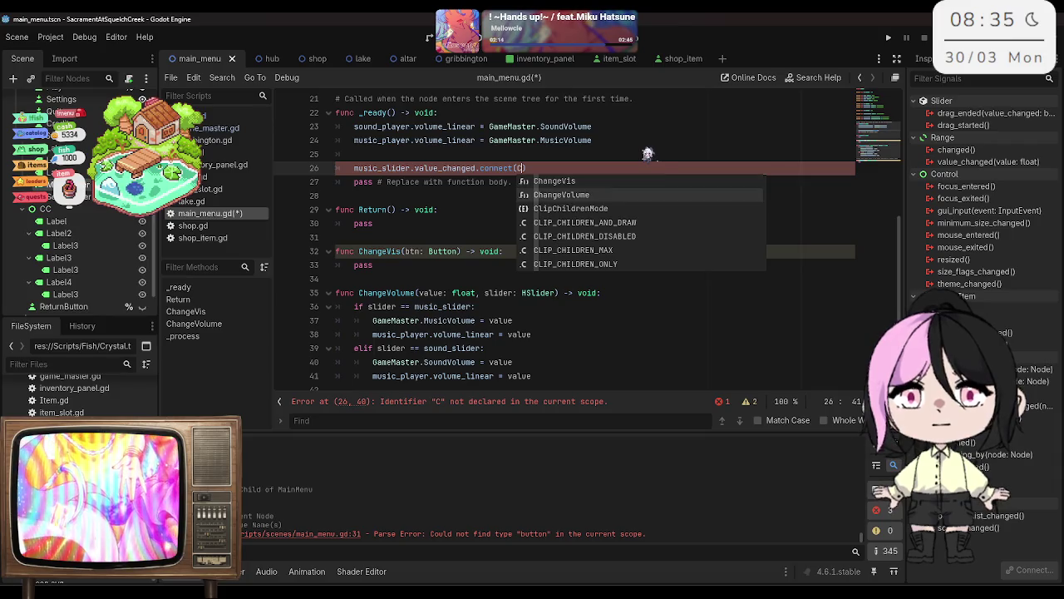
{"action": "key", "text": "Return"}
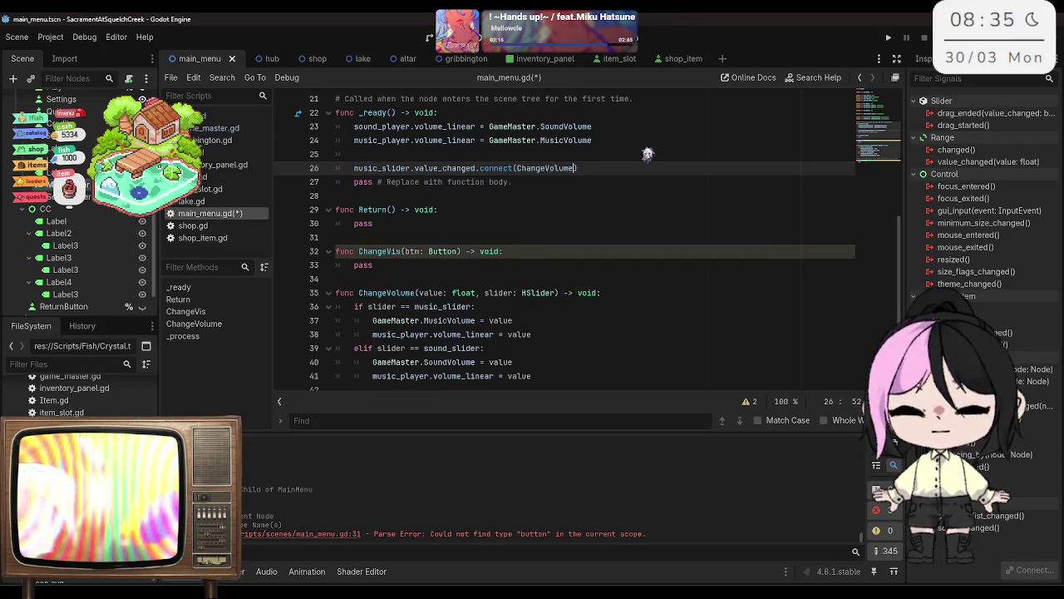
{"action": "type", "text": "bind("}
{"action": "key", "text": "Return"}
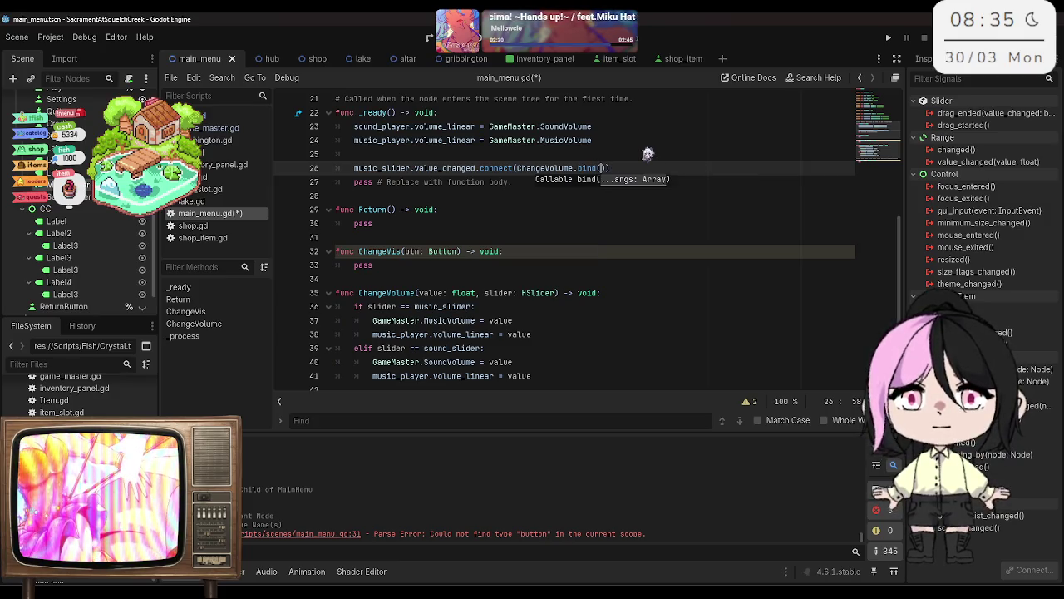
{"action": "type", "text": "slider"}
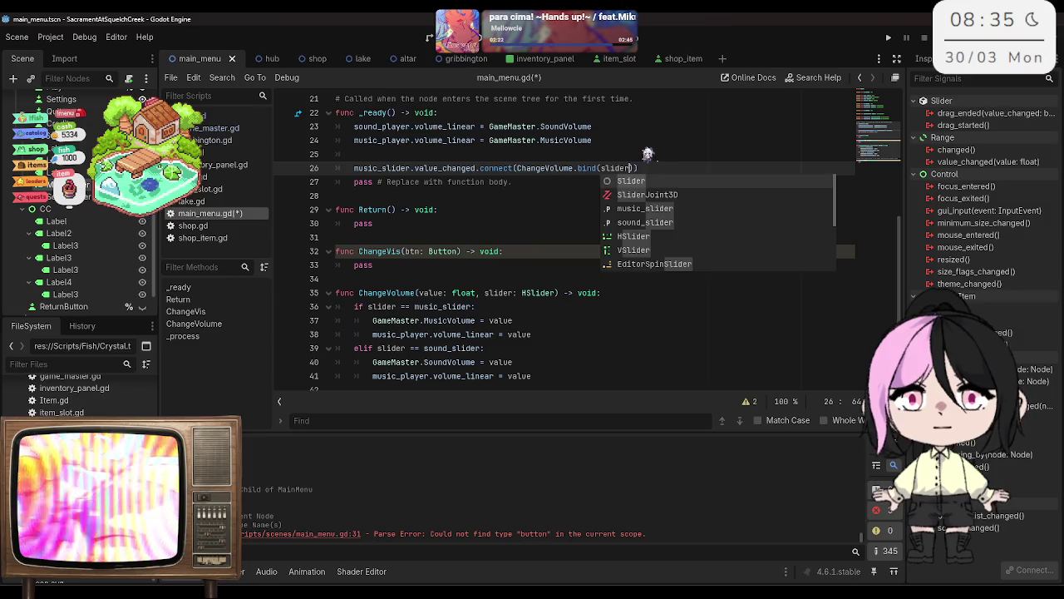
{"action": "key", "text": "BackSpace"}
{"action": "key", "text": "BackSpace"}
{"action": "key", "text": "BackSpace"}
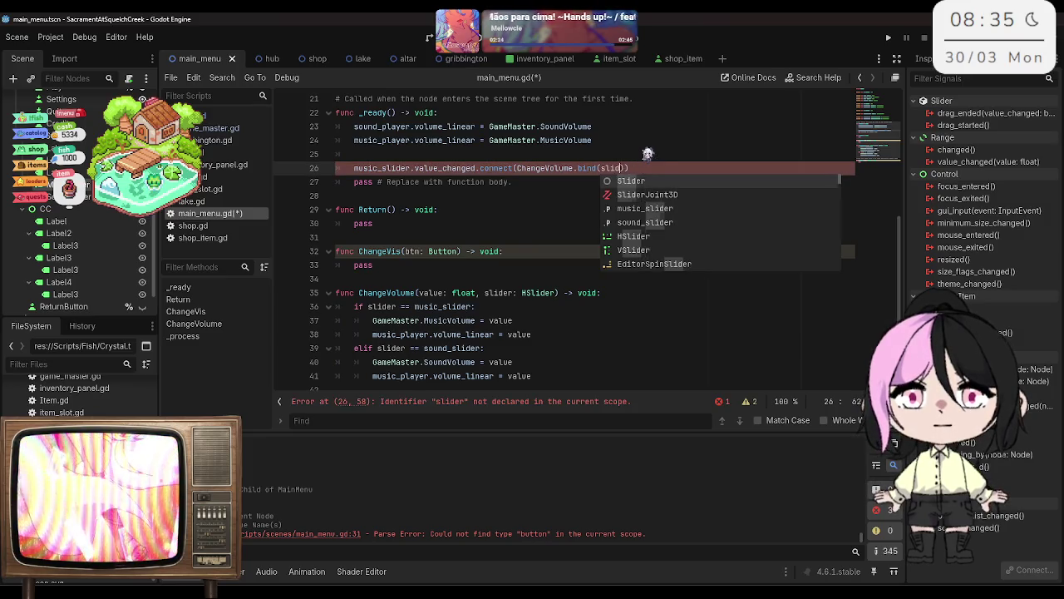
{"action": "type", "text": "H"}
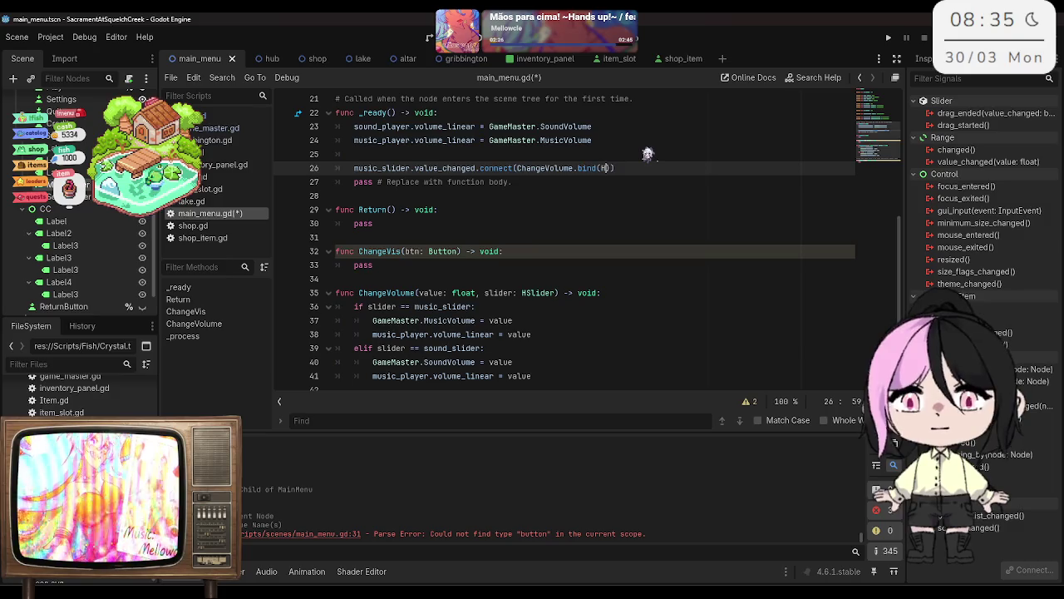
{"action": "key", "text": "BackSpace"}
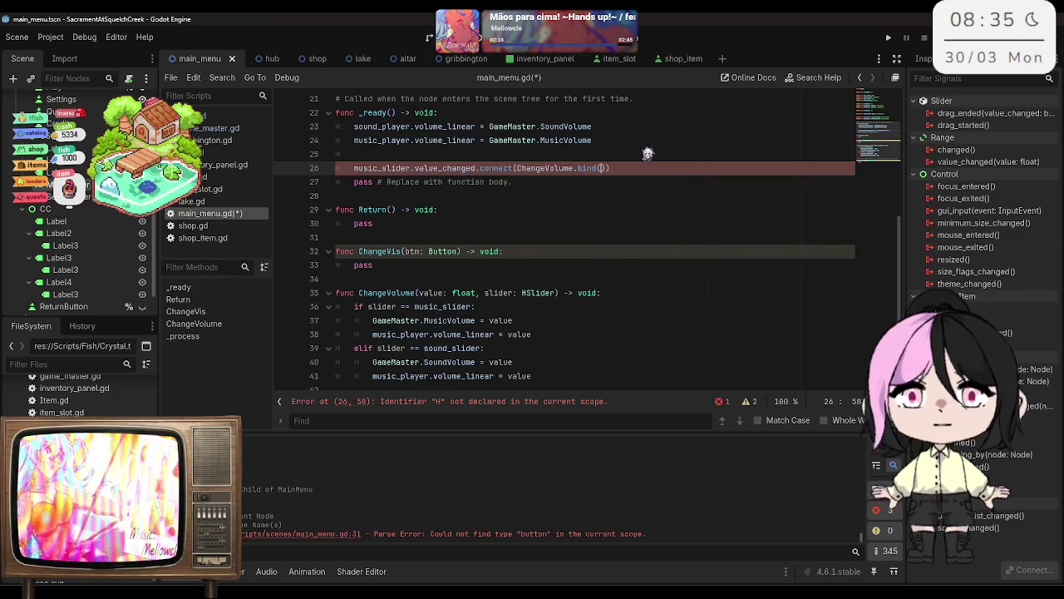
{"action": "type", "text": "s"}
{"action": "key", "text": "BackSpace"}
{"action": "type", "text": "musi"}
{"action": "key", "text": "Return"}
{"action": "key", "text": "BackSpace"}
{"action": "key", "text": "BackSpace"}
{"action": "key", "text": "BackSpace"}
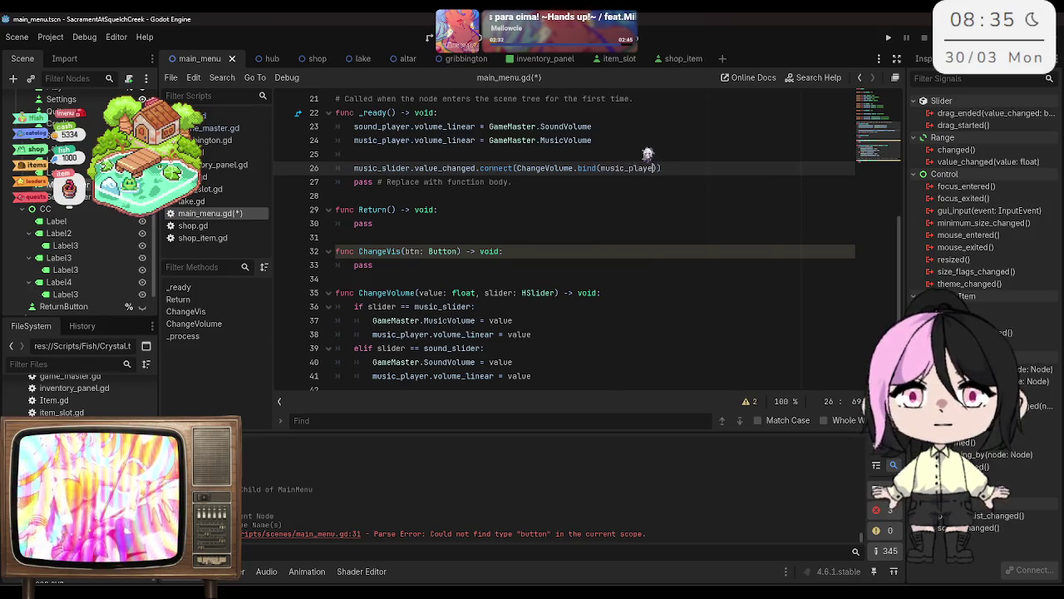
{"action": "type", "text": "slider))"}
Step: On the next line, begin sound_slider.value_changed.connect targeting ChangeVolume
{"action": "key", "text": "Return"}
{"action": "type", "text": "vol"}
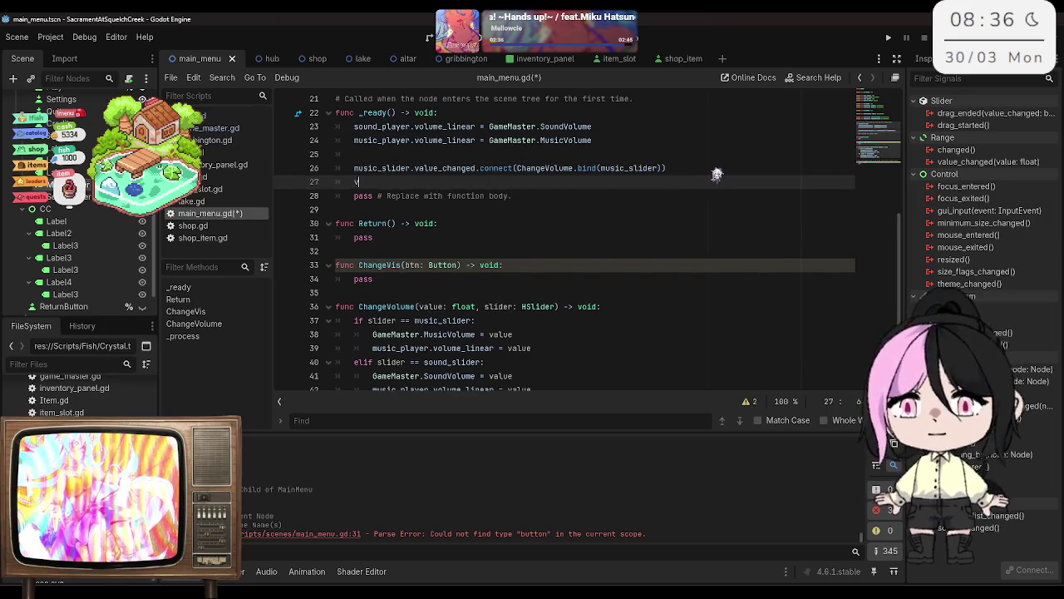
{"action": "key", "text": "BackSpace"}
{"action": "key", "text": "BackSpace"}
{"action": "key", "text": "BackSpace"}
{"action": "type", "text": "sound"}
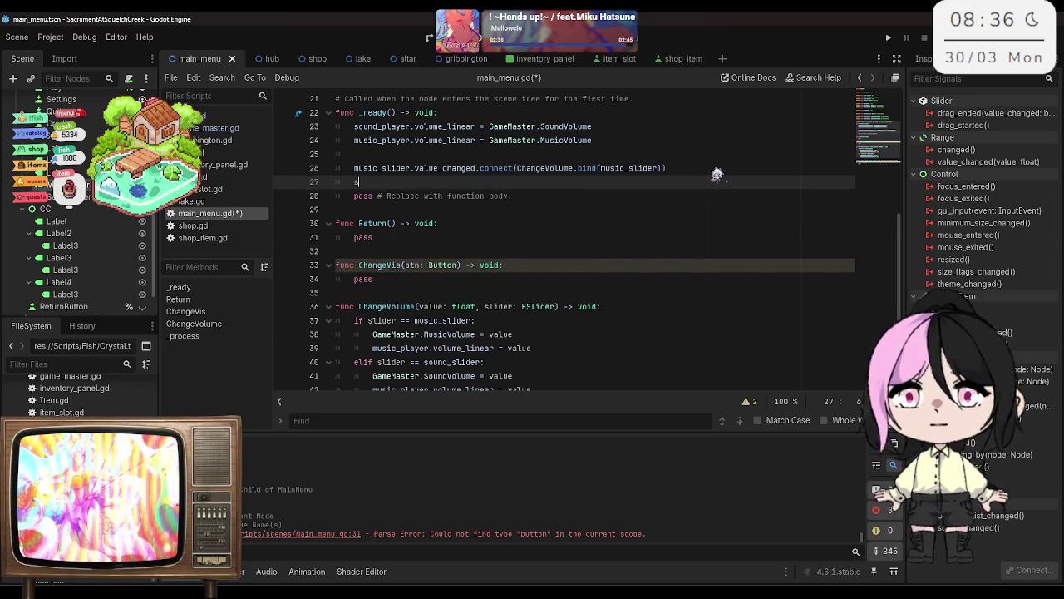
{"action": "key", "text": "Down"}
{"action": "key", "text": "Return"}
{"action": "type", "text": "."}
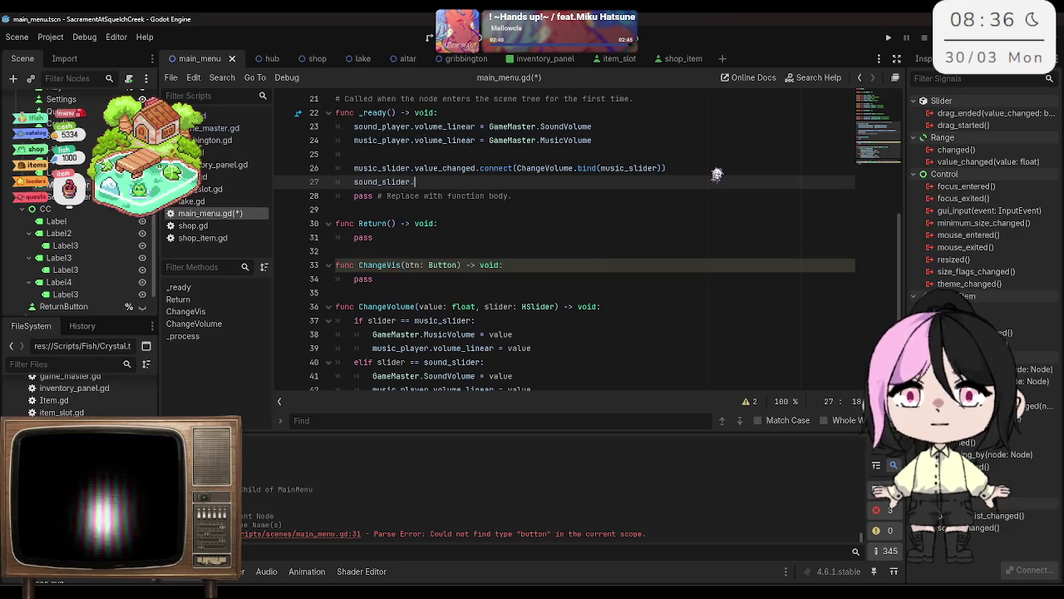
{"action": "type", "text": "value_changed"}
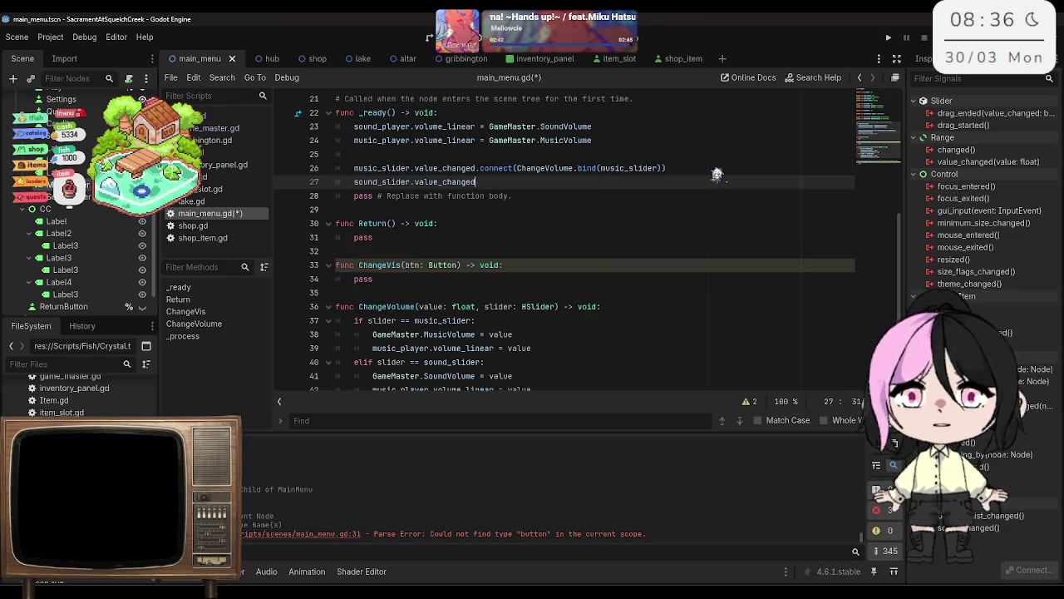
{"action": "type", "text": ".connect(Cha"}
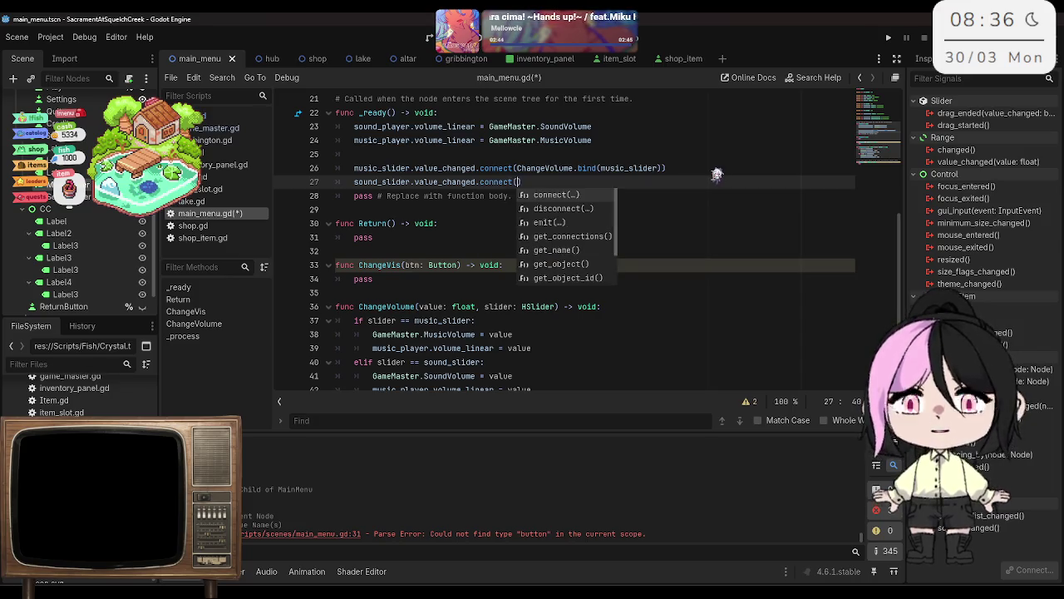
{"action": "key", "text": "Down"}
{"action": "key", "text": "Return"}
Step: Bind sound_slider as ChangeVolume's argument in that connect call
{"action": "type", "text": ".buind"}
{"action": "key", "text": "BackSpace"}
{"action": "key", "text": "BackSpace"}
{"action": "key", "text": "BackSpace"}
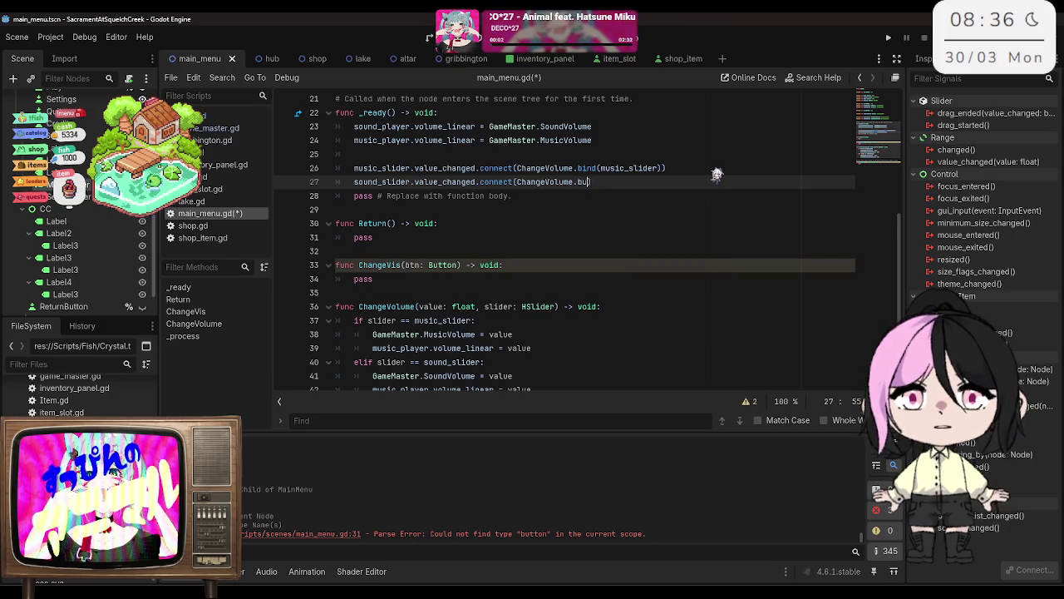
{"action": "type", "text": "ind("}
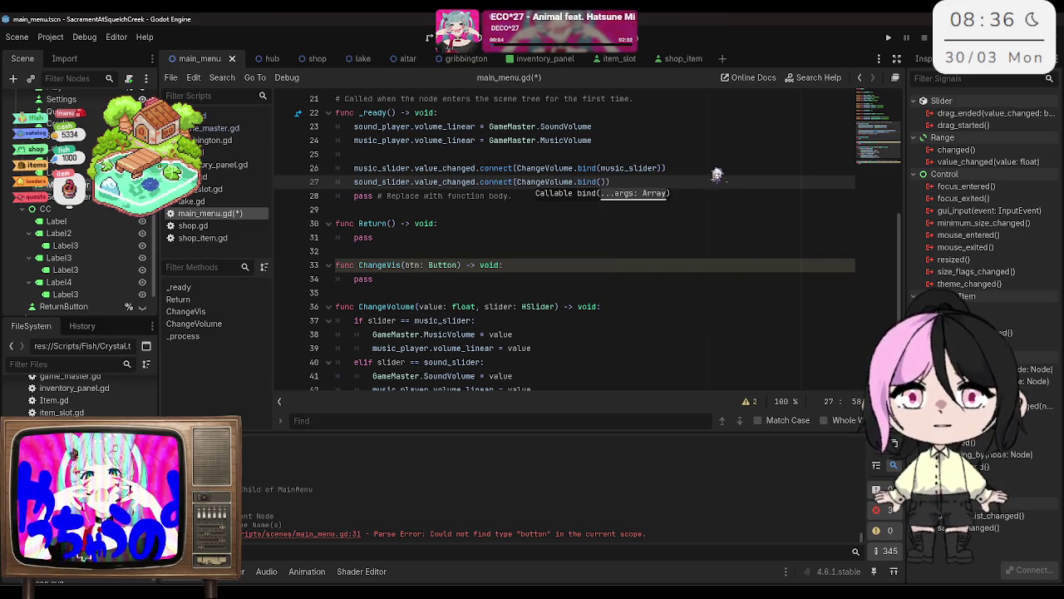
{"action": "type", "text": "sound_"}
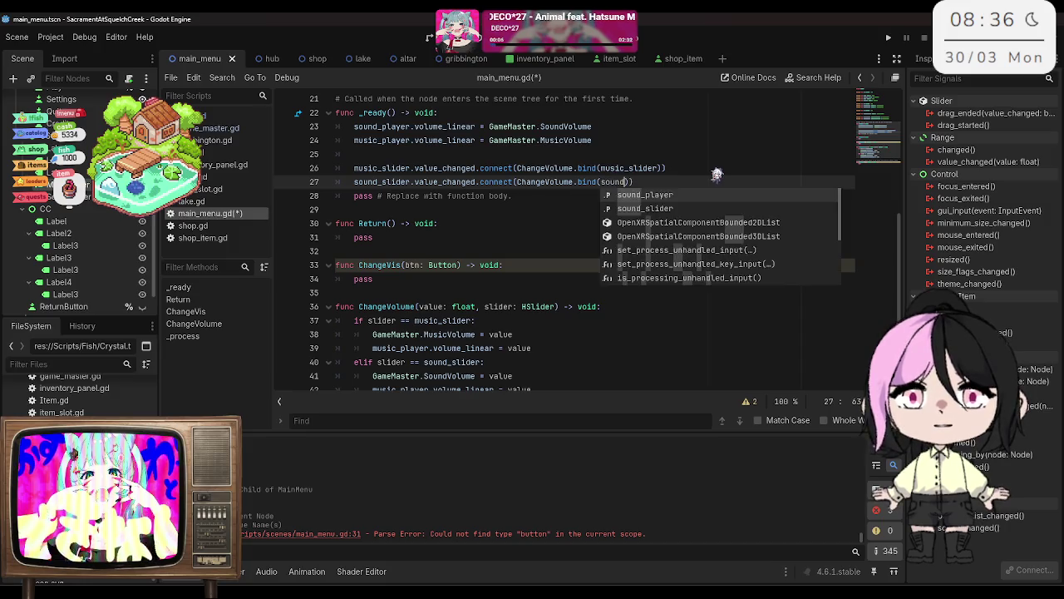
{"action": "key", "text": "Down"}
{"action": "key", "text": "Return"}
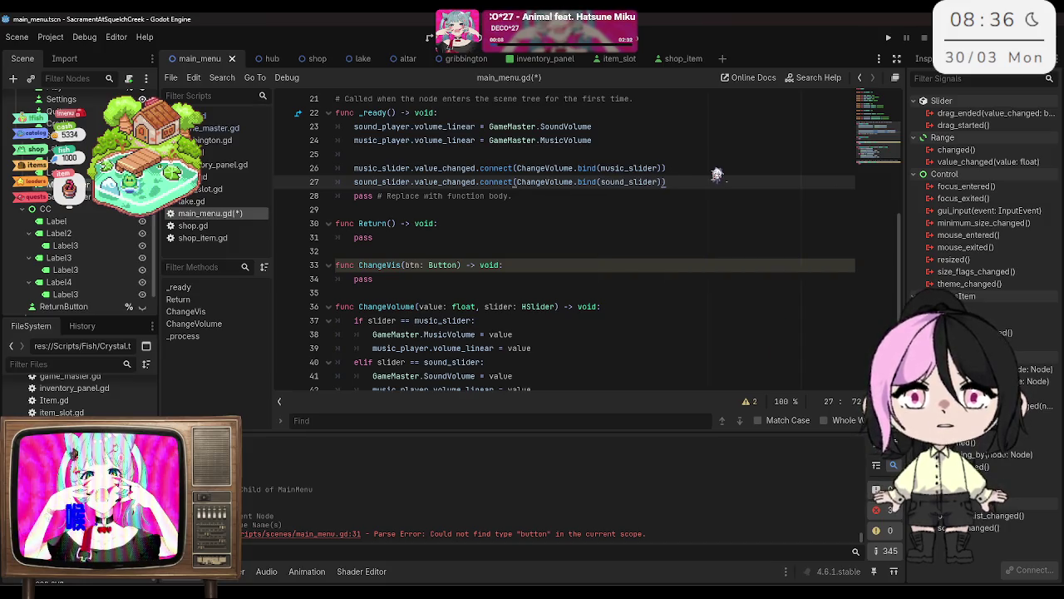
{"action": "left_click", "coordinate": [436, 292]}
{"action": "key", "text": "Return"}
{"action": "key", "text": "Return"}
{"action": "key", "text": "Up"}
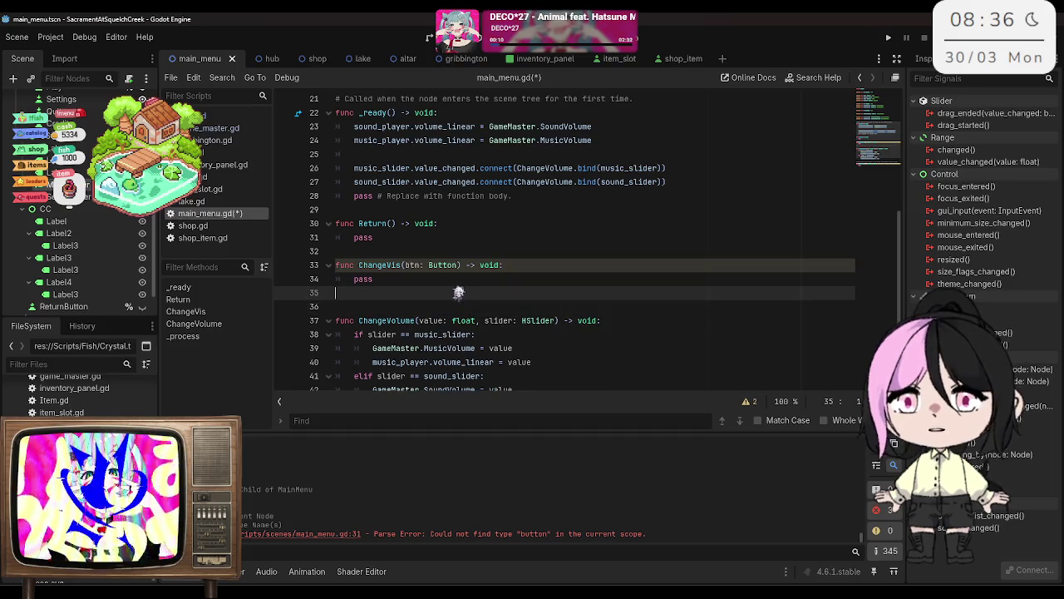
Step: Write func SoundDragEnded(value_changed: bool) -> void: with a pass body and save main_menu.gd
{"action": "type", "text": "func"}
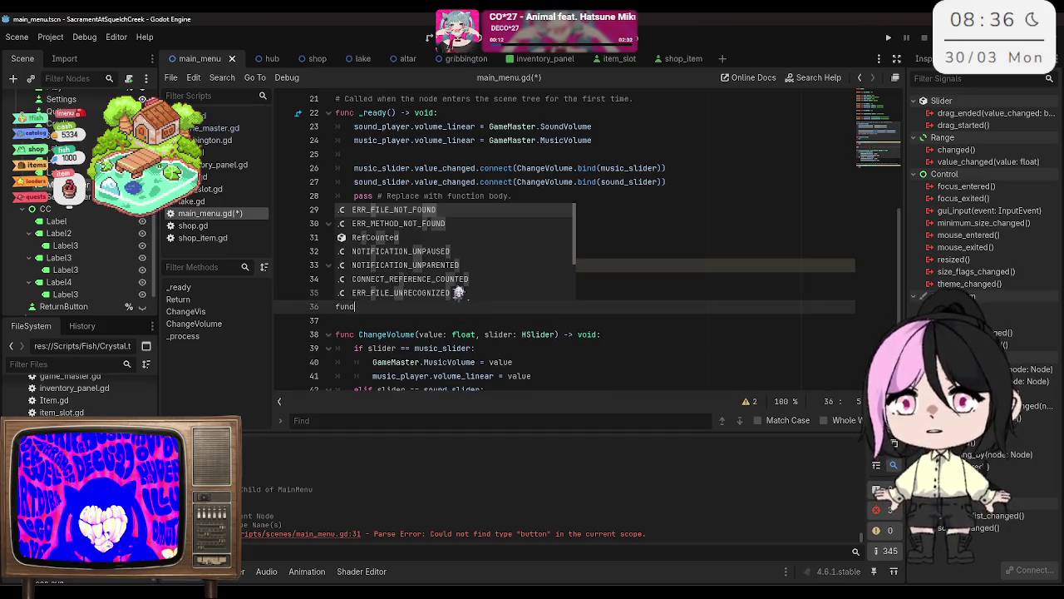
{"action": "key", "text": "Escape"}
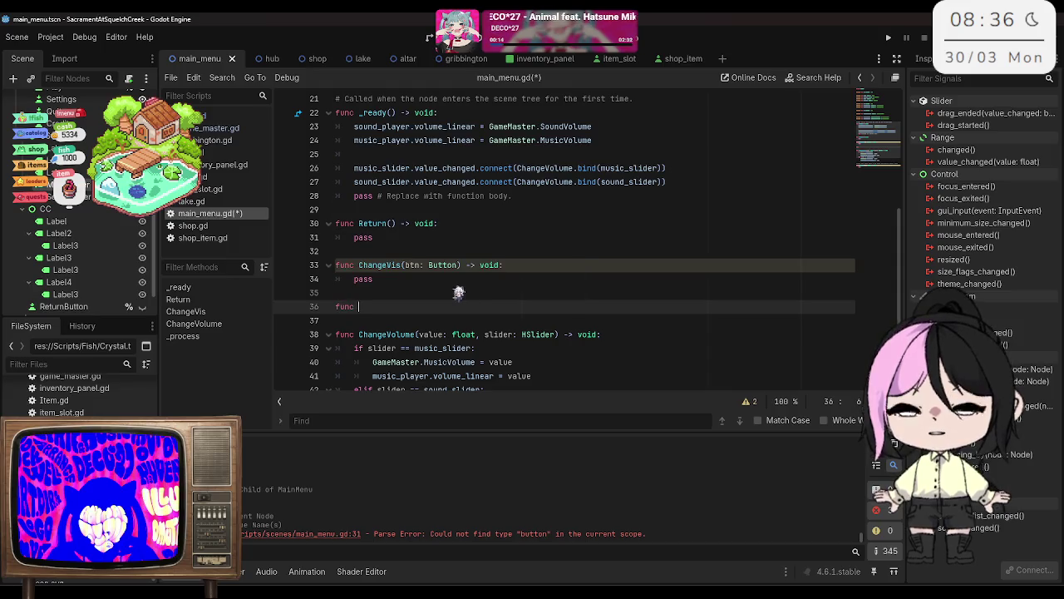
{"action": "type", "text": "oundDragEnded("}
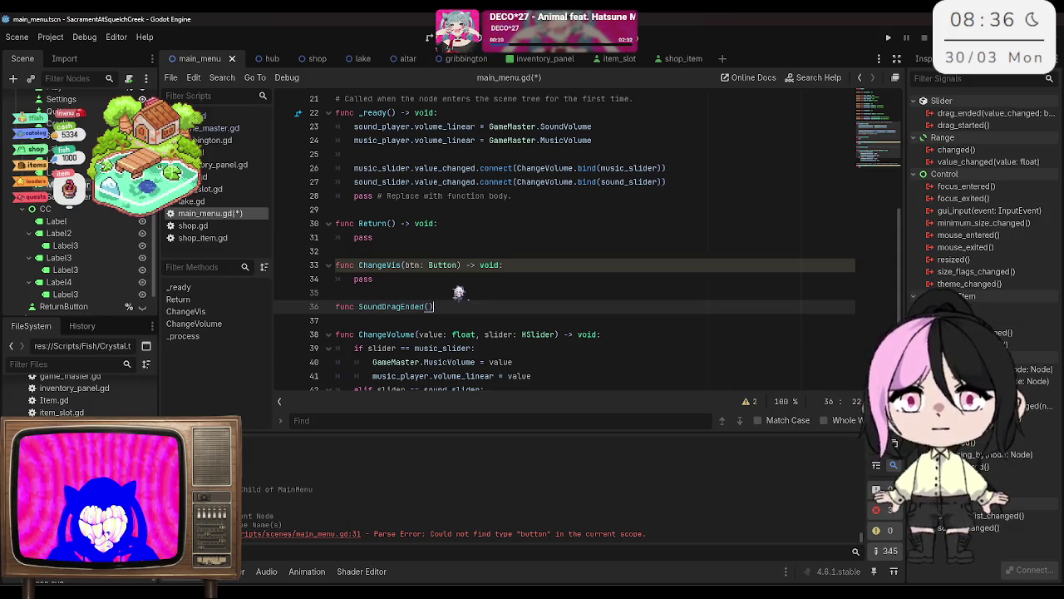
{"action": "key", "text": "BackSpace"}
{"action": "type", "text": "va"}
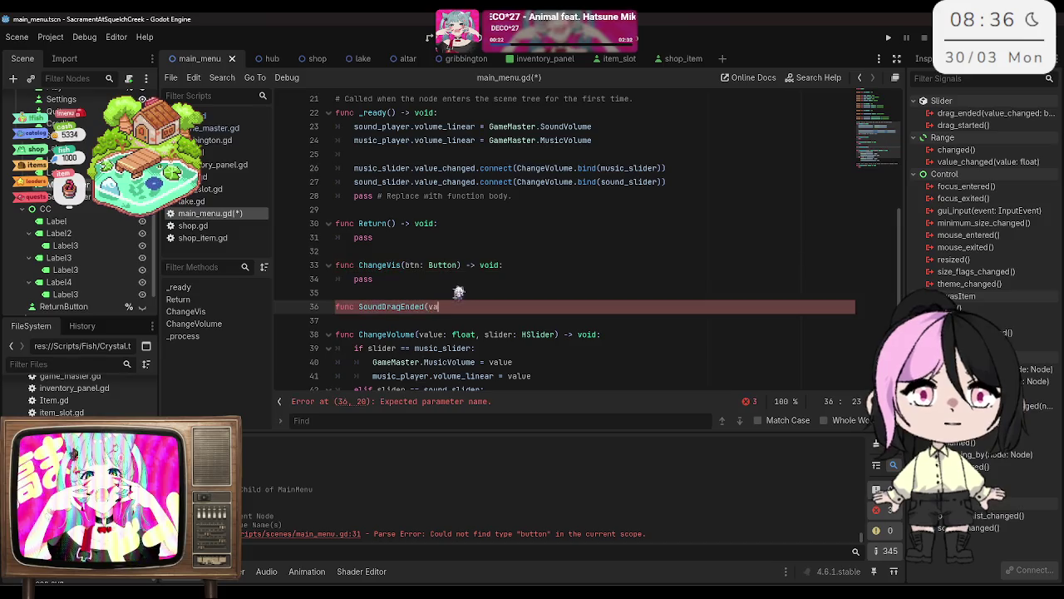
{"action": "type", "text": "lue_changed:"}
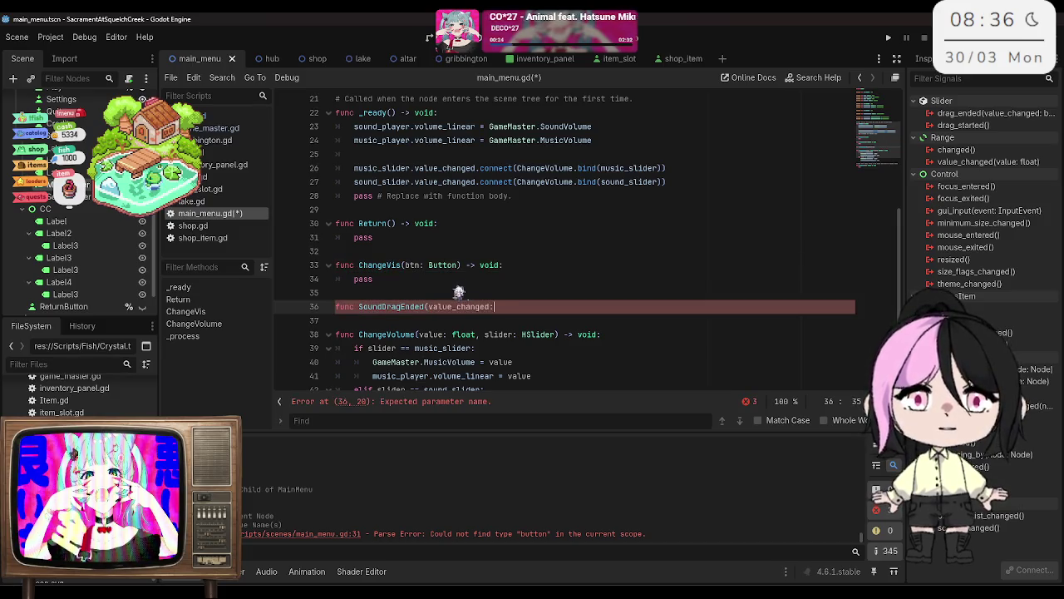
{"action": "type", "text": " bool"}
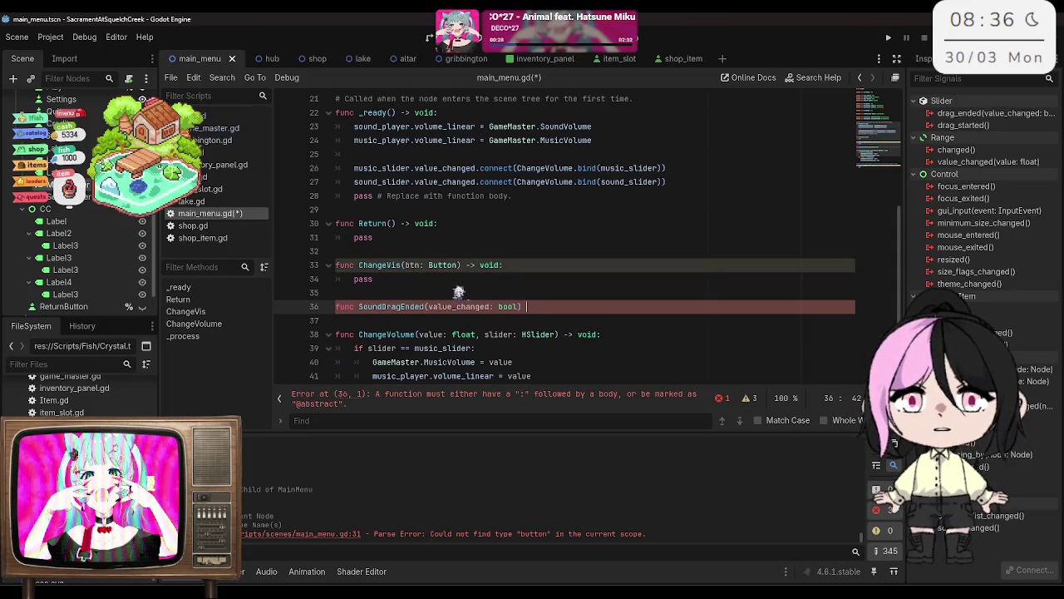
{"action": "key", "text": "BackSpace"}
{"action": "key", "text": "BackSpace"}
{"action": "type", "text": "> void:"}
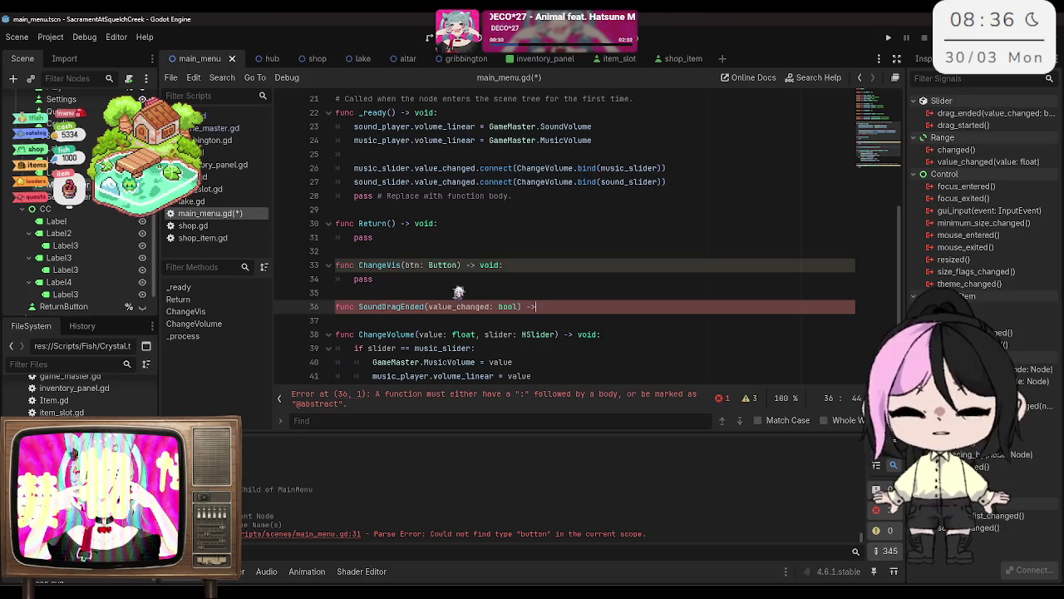
{"action": "key", "text": "Return"}
{"action": "type", "text": "pass"}
{"action": "key", "text": "ctrl+s"}
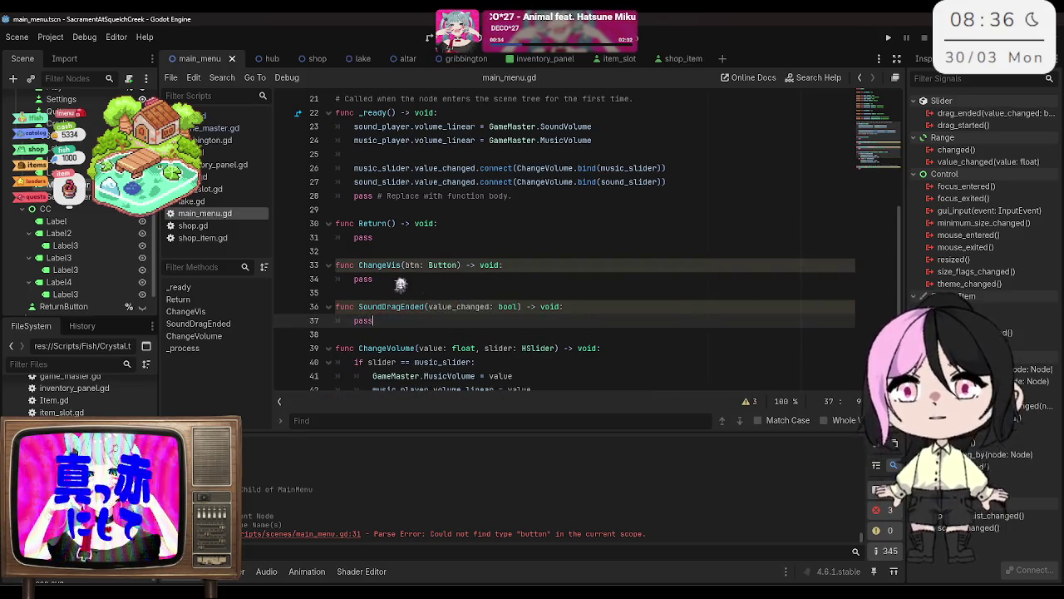
{"action": "left_click", "coordinate": [356, 280]}
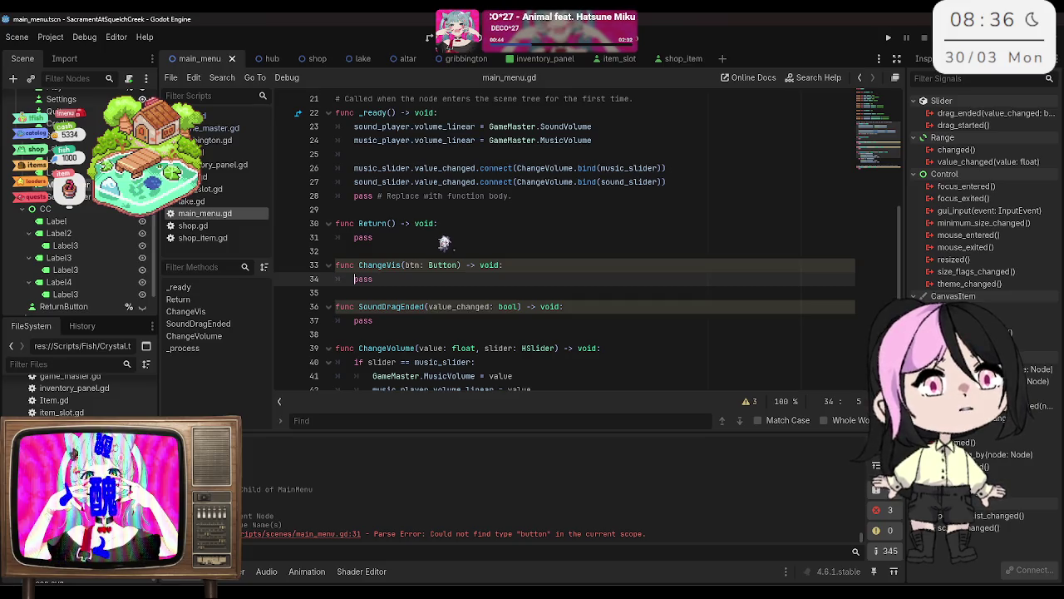
Step: Look over the ChangeVis and Return stubs, then add a line after the sound_slider connection
{"action": "left_click", "coordinate": [399, 321]}
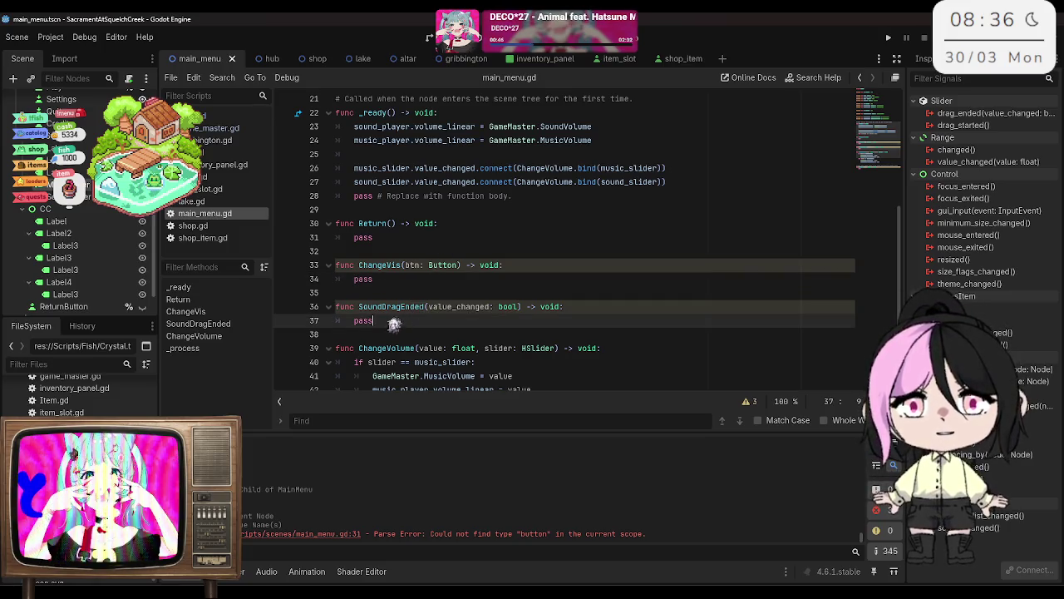
{"action": "left_click", "coordinate": [497, 290]}
{"action": "left_click", "coordinate": [483, 280]}
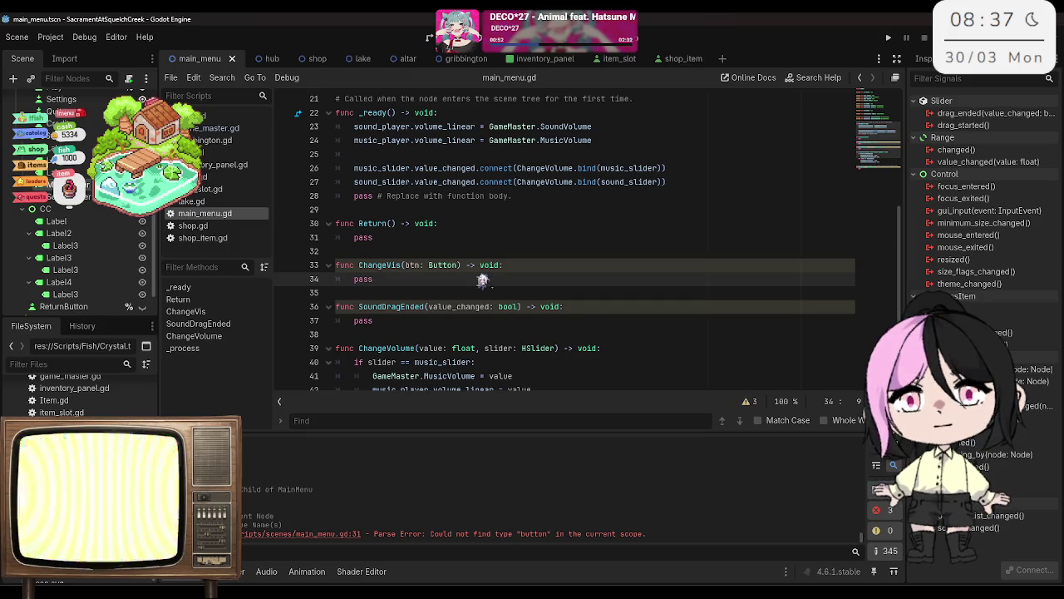
{"action": "left_click", "coordinate": [468, 235]}
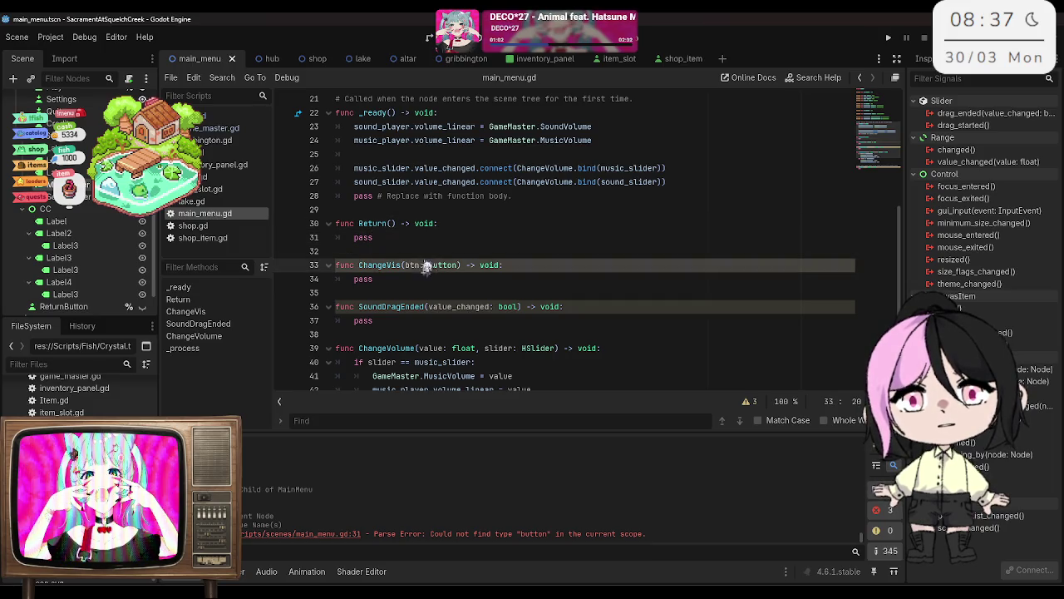
{"action": "left_click", "coordinate": [402, 280]}
{"action": "left_click", "coordinate": [482, 252]}
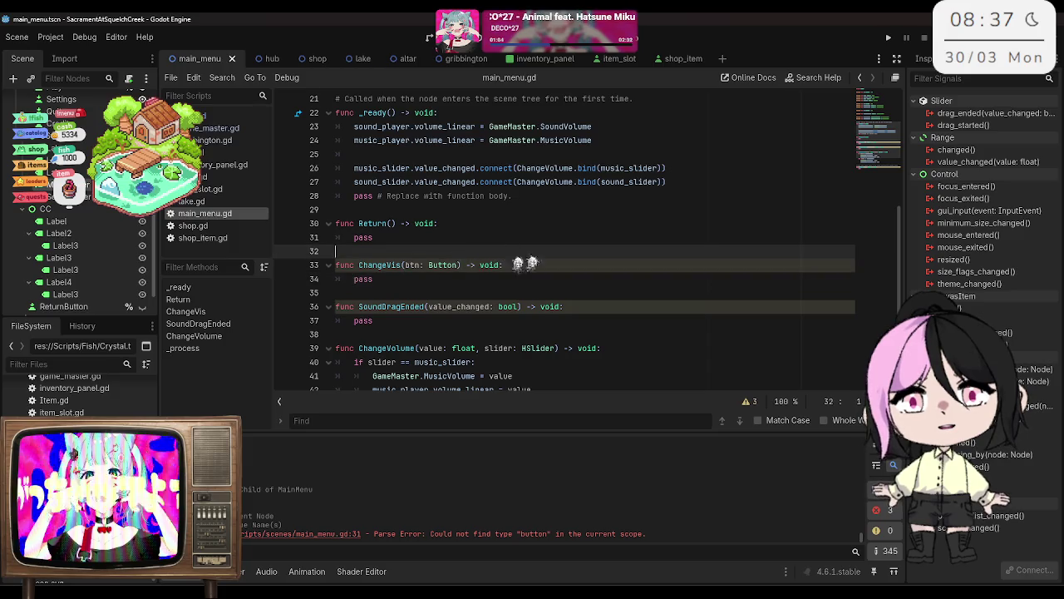
{"action": "left_click", "coordinate": [519, 240]}
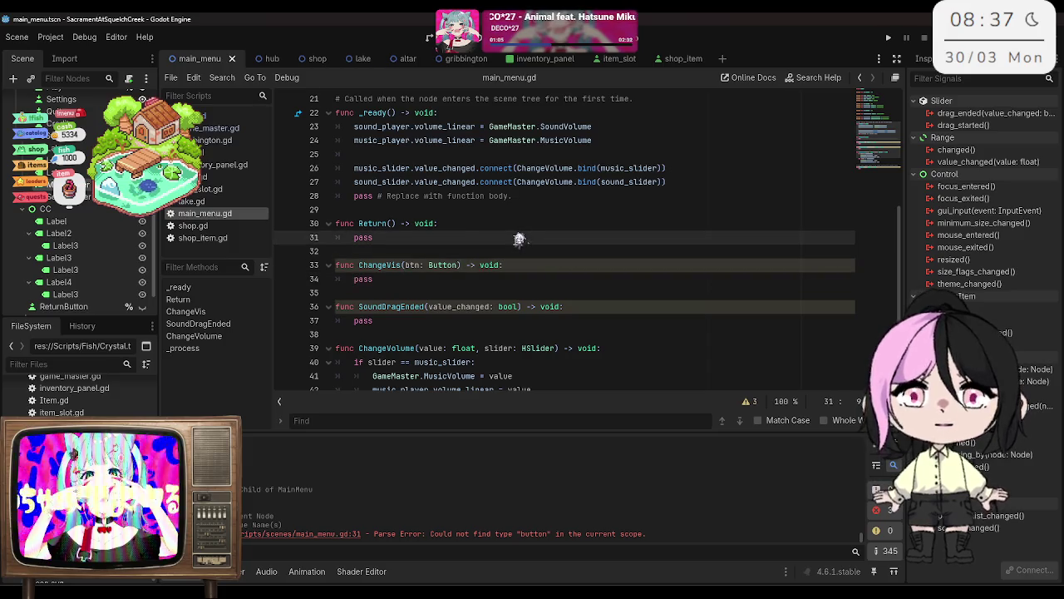
{"action": "left_click", "coordinate": [359, 280]}
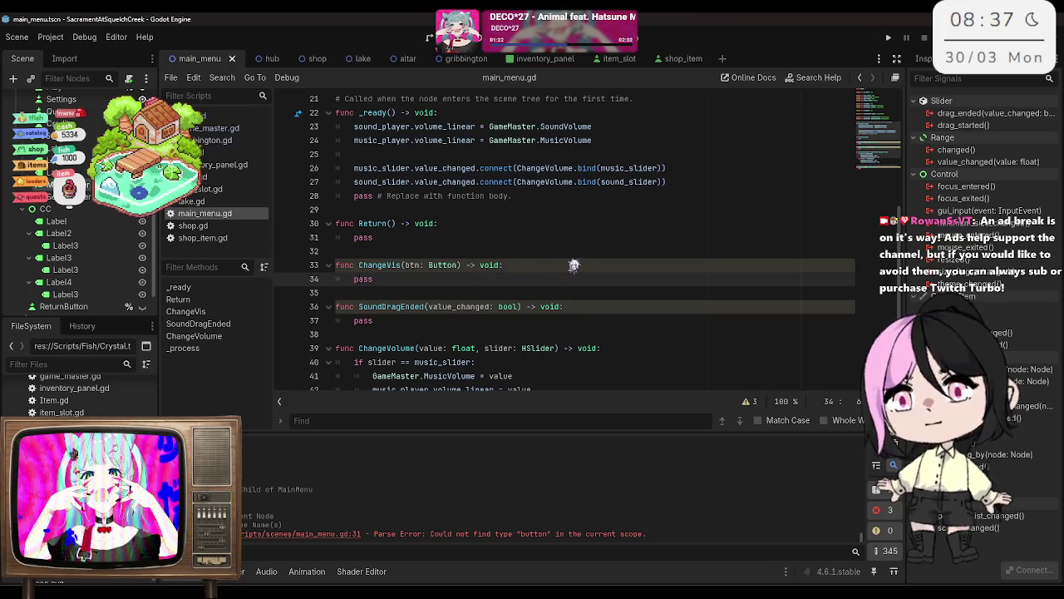
{"action": "left_click", "coordinate": [524, 278]}
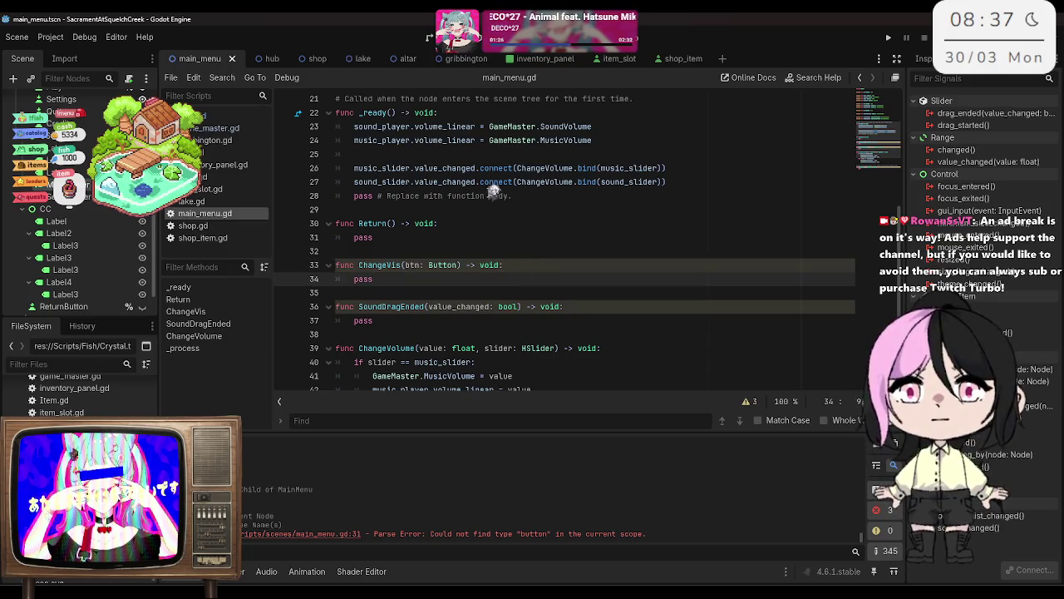
{"action": "left_click", "coordinate": [530, 194]}
{"action": "left_click", "coordinate": [698, 182]}
{"action": "key", "text": "Return"}
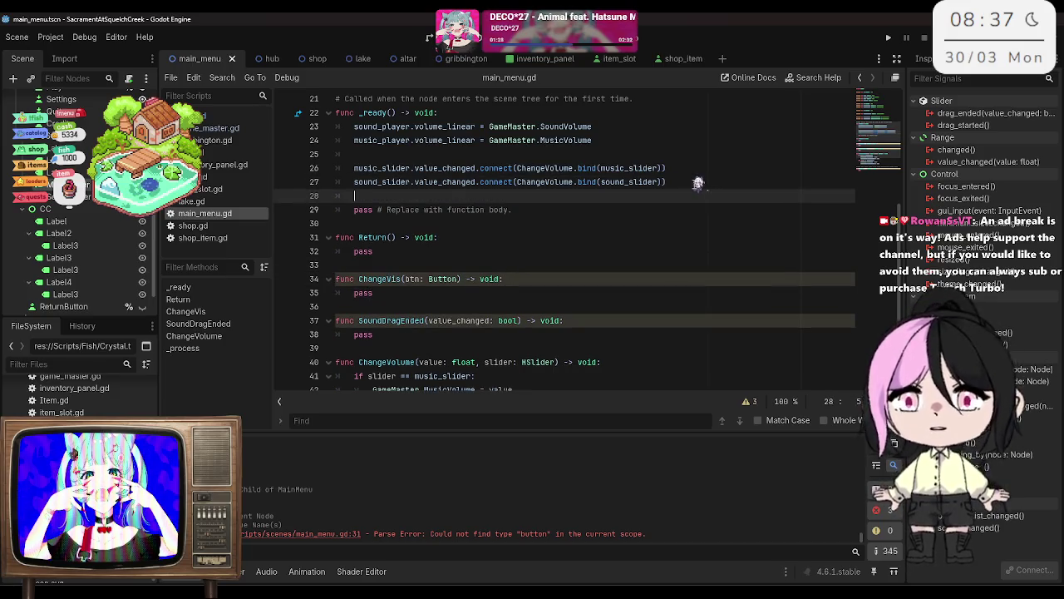
Step: Connect sound_slider.drag_ended to SoundDragEnded
{"action": "type", "text": "sound_slider.dra"}
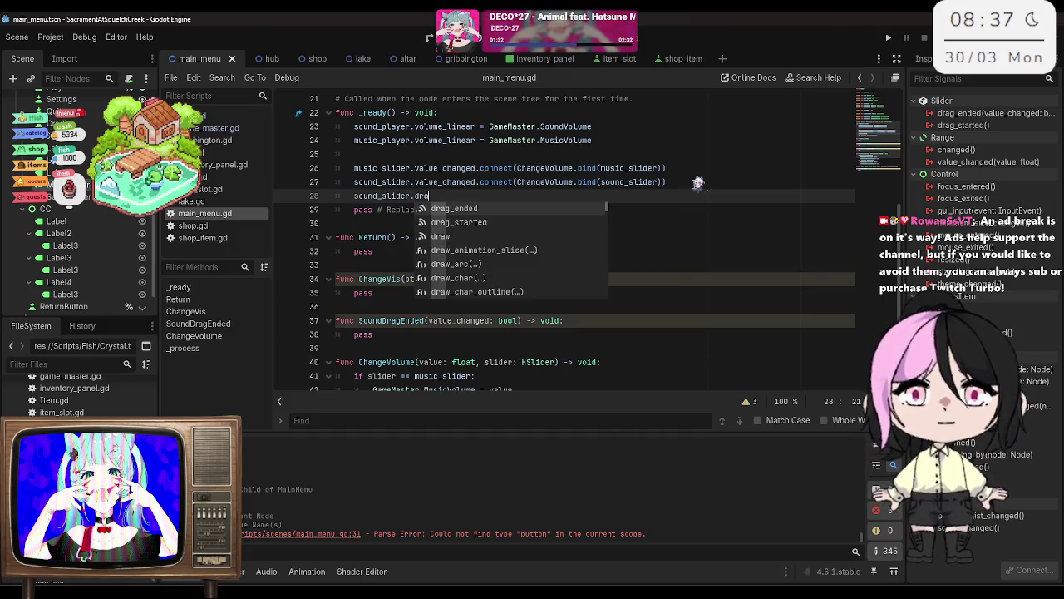
{"action": "key", "text": "Return"}
{"action": "type", "text": "(SoundDragEnded)"}
{"action": "key", "text": "Return"}
{"action": "key", "text": "Return"}
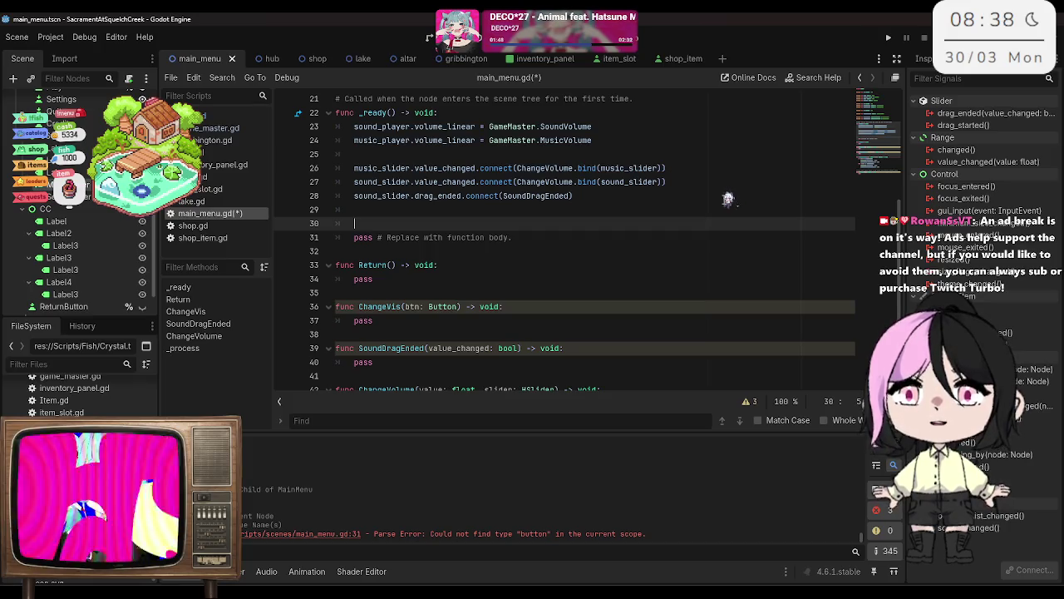
Step: Add return_button.pressed.connect(Return) in place of the faulty connect call
{"action": "type", "text": "etur"}
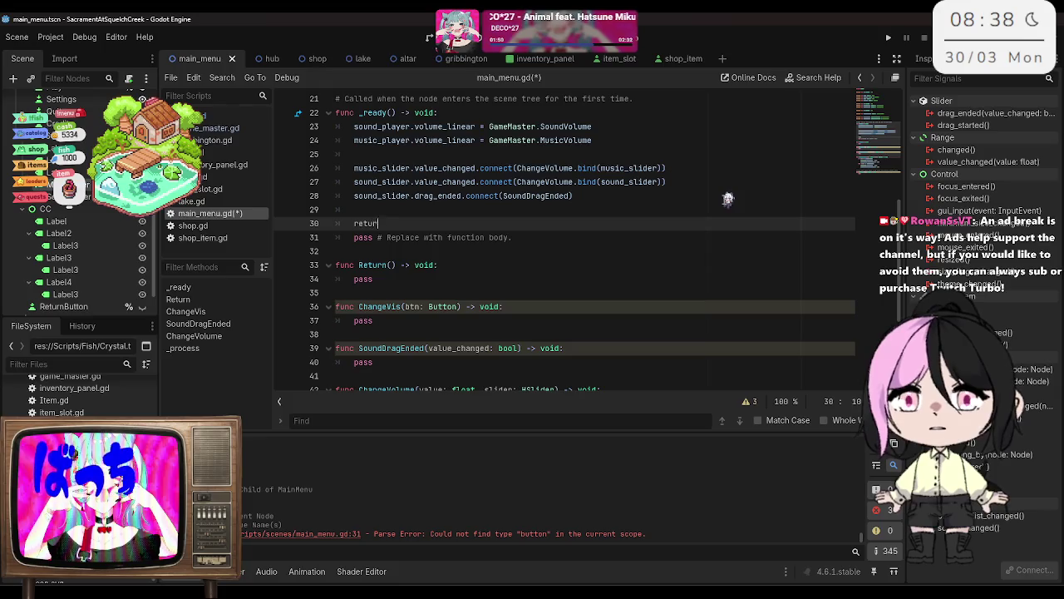
{"action": "type", "text": "n_button.conne"}
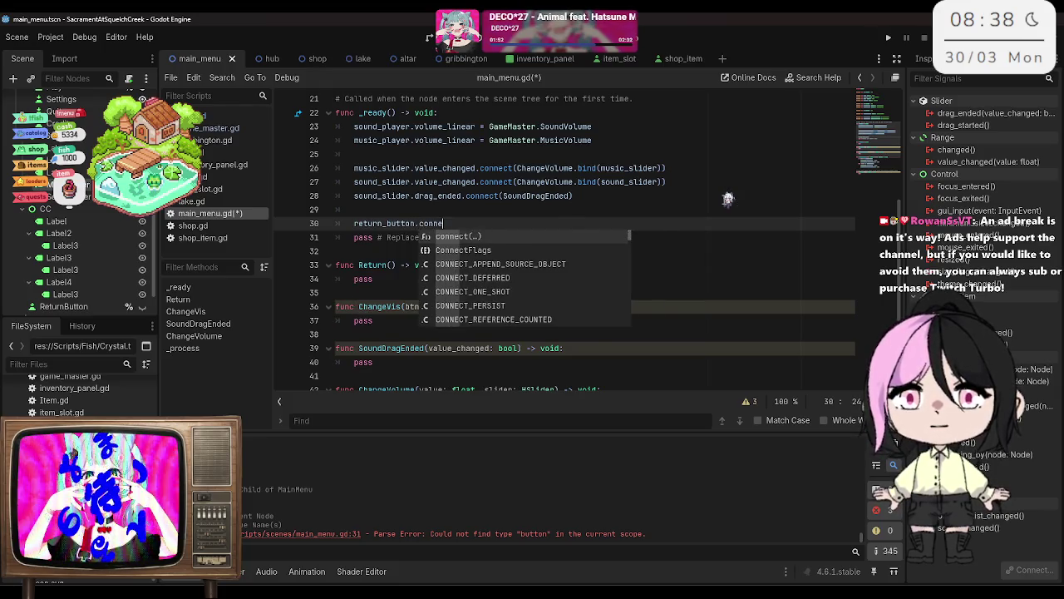
{"action": "key", "text": "Return"}
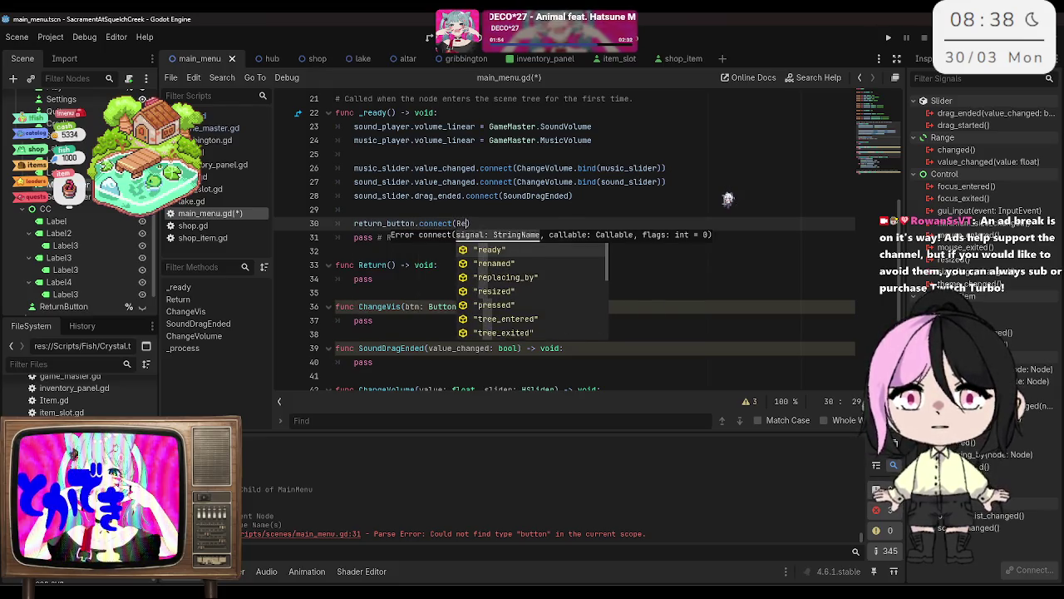
{"action": "type", "text": "Return"}
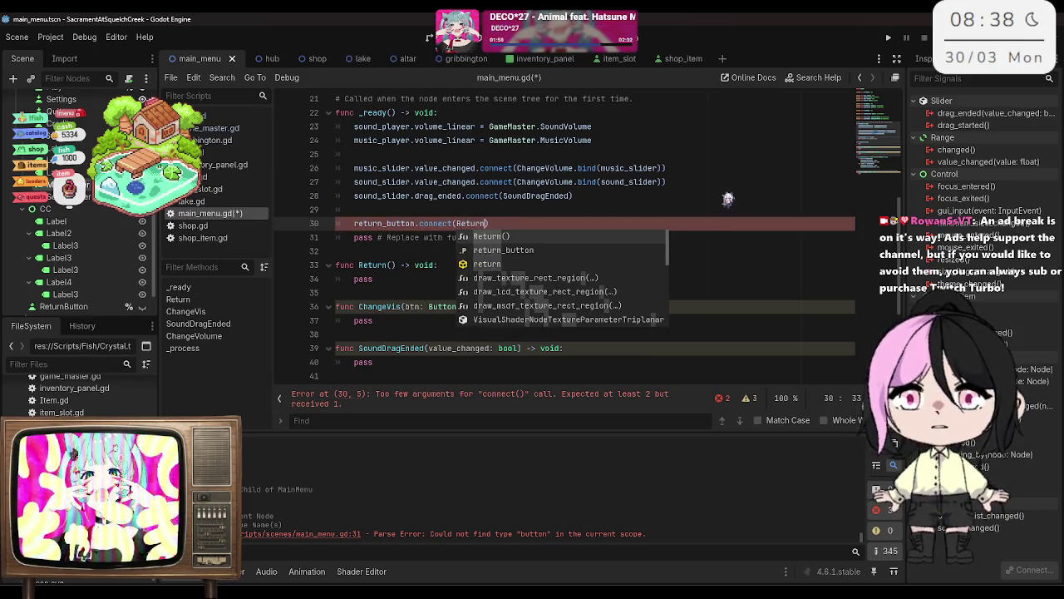
{"action": "key", "text": "BackSpace"}
{"action": "key", "text": "BackSpace"}
{"action": "key", "text": "BackSpace"}
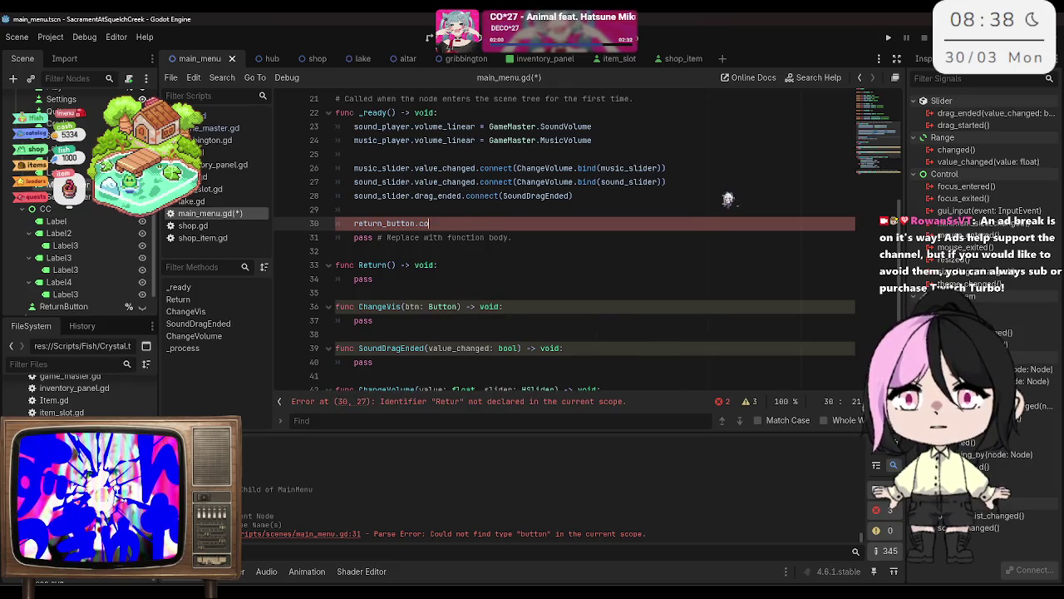
{"action": "type", "text": "pressed.con"}
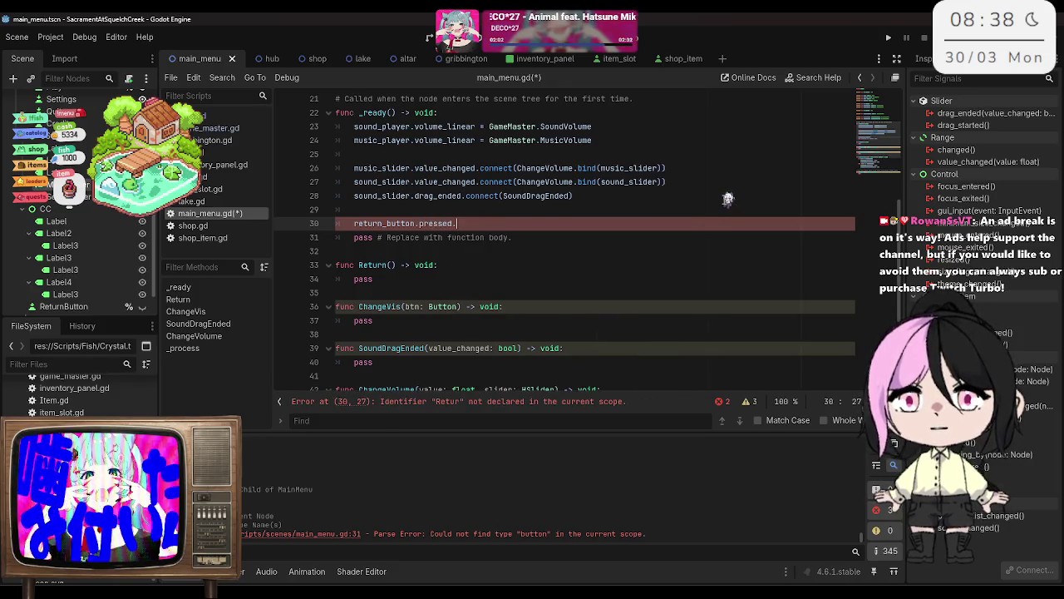
{"action": "key", "text": "Return"}
{"action": "type", "text": "Return"}
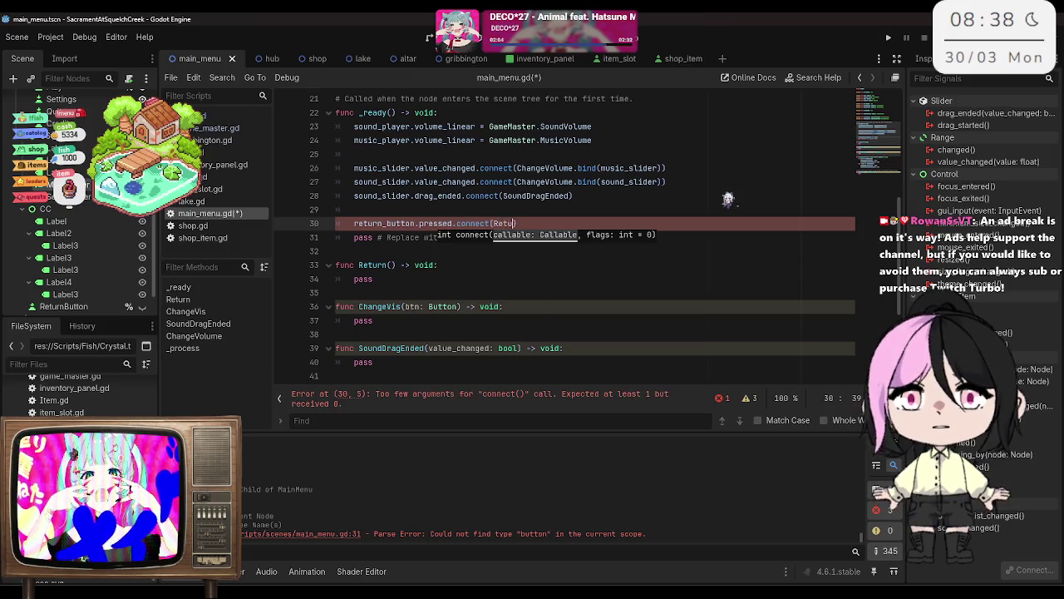
{"action": "left_click", "coordinate": [533, 237]}
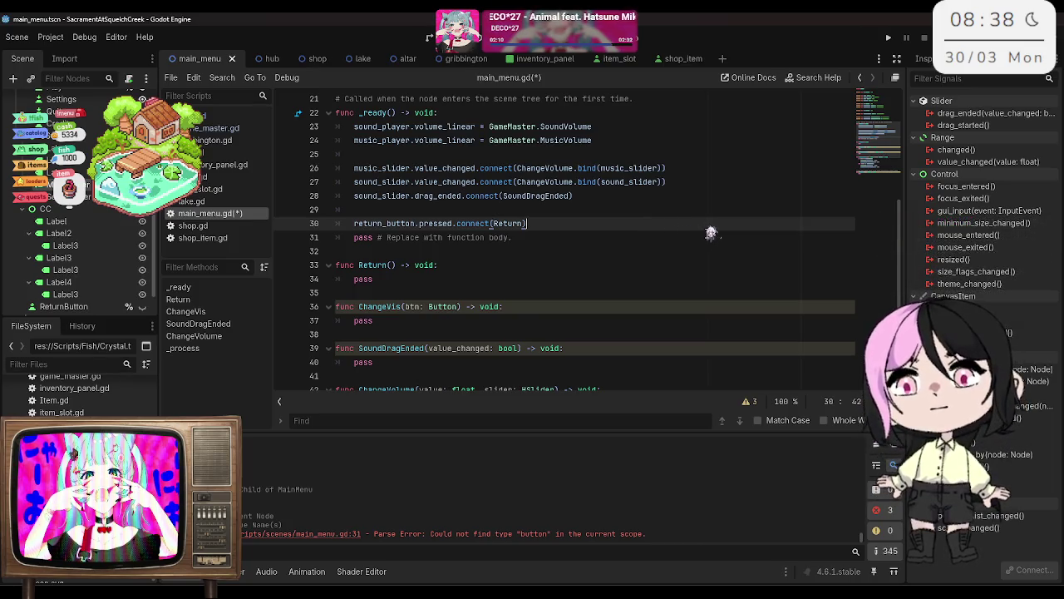
{"action": "key", "text": "Return"}
{"action": "key", "text": "Return"}
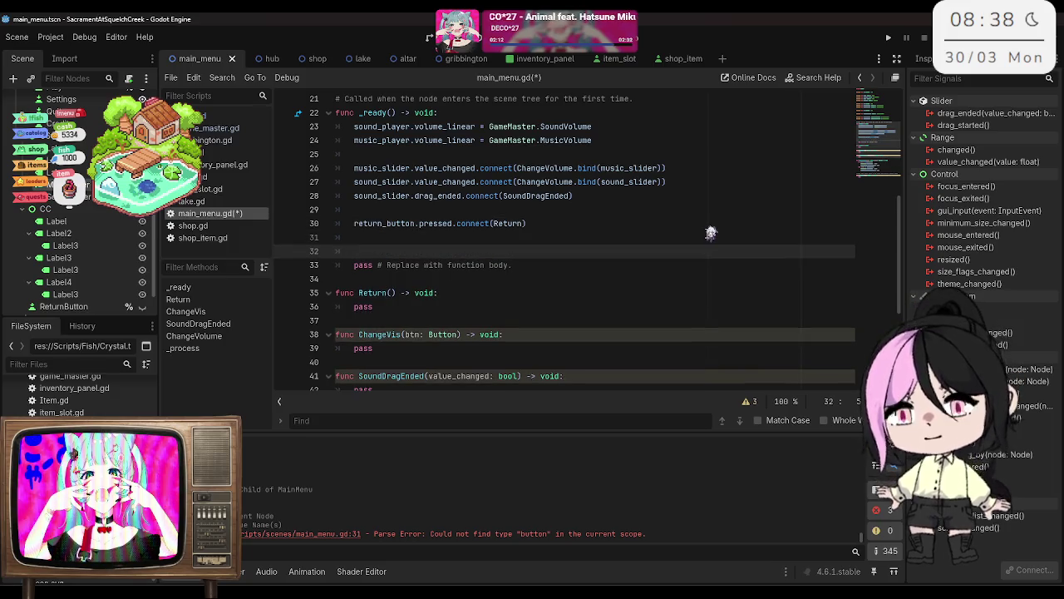
{"action": "type", "text": "return"}
{"action": "key", "text": "BackSpace"}
{"action": "key", "text": "BackSpace"}
{"action": "key", "text": "BackSpace"}
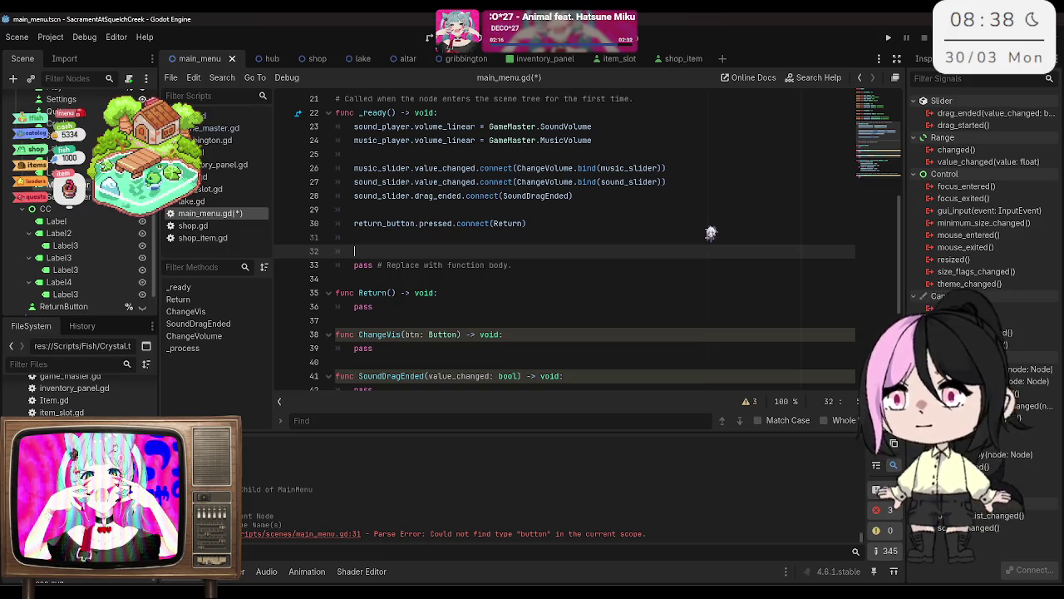
Step: Connect play.pressed to StartGame in _ready
{"action": "type", "text": "la"}
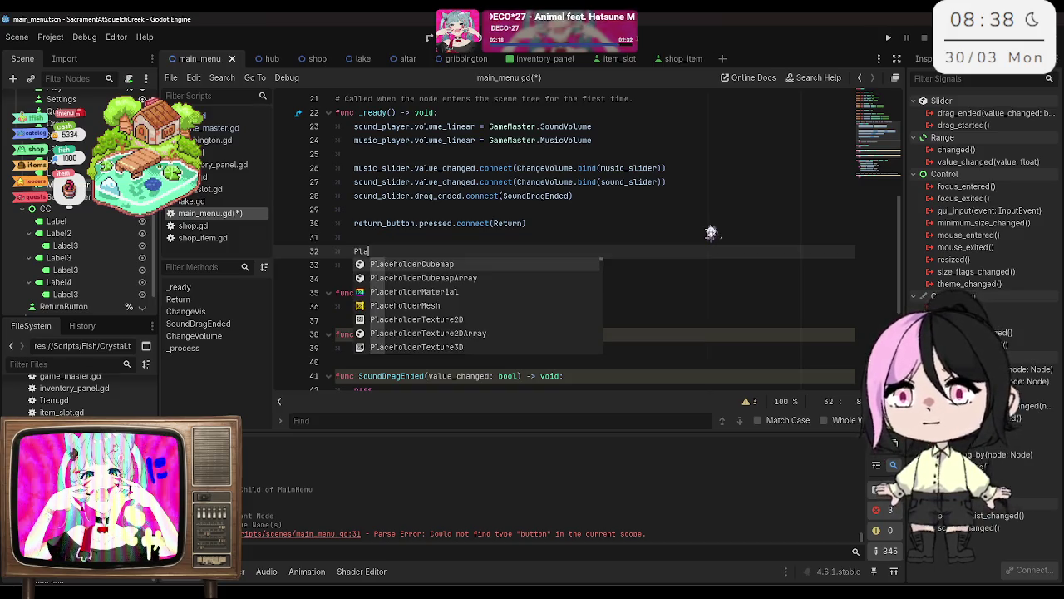
{"action": "key", "text": "Escape"}
{"action": "type", "text": "y.p"}
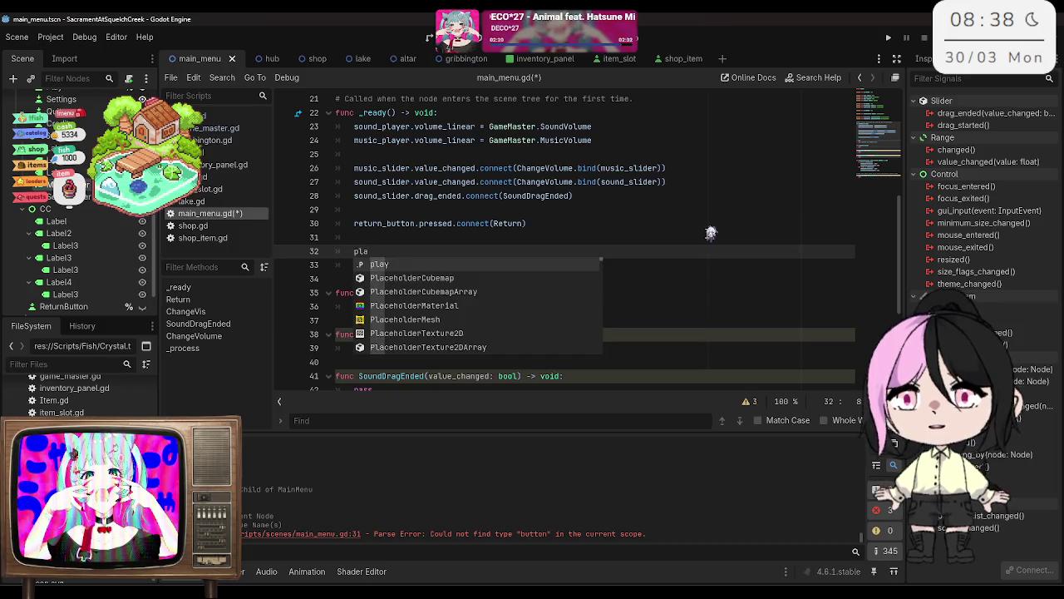
{"action": "type", "text": "ressed"}
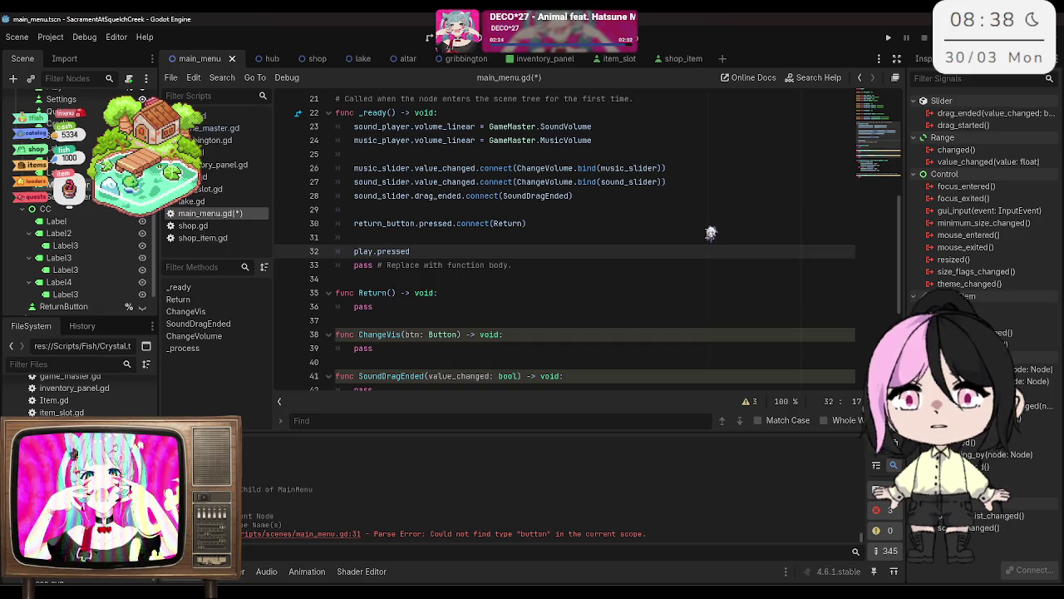
{"action": "type", "text": ".conn"}
{"action": "key", "text": "Return"}
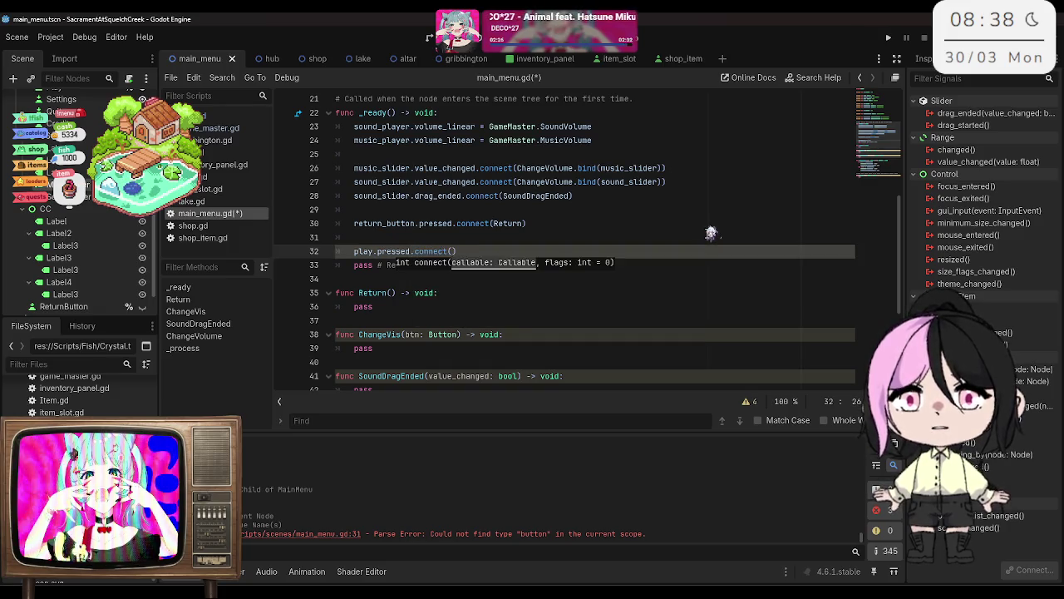
{"action": "type", "text": "StartGame"}
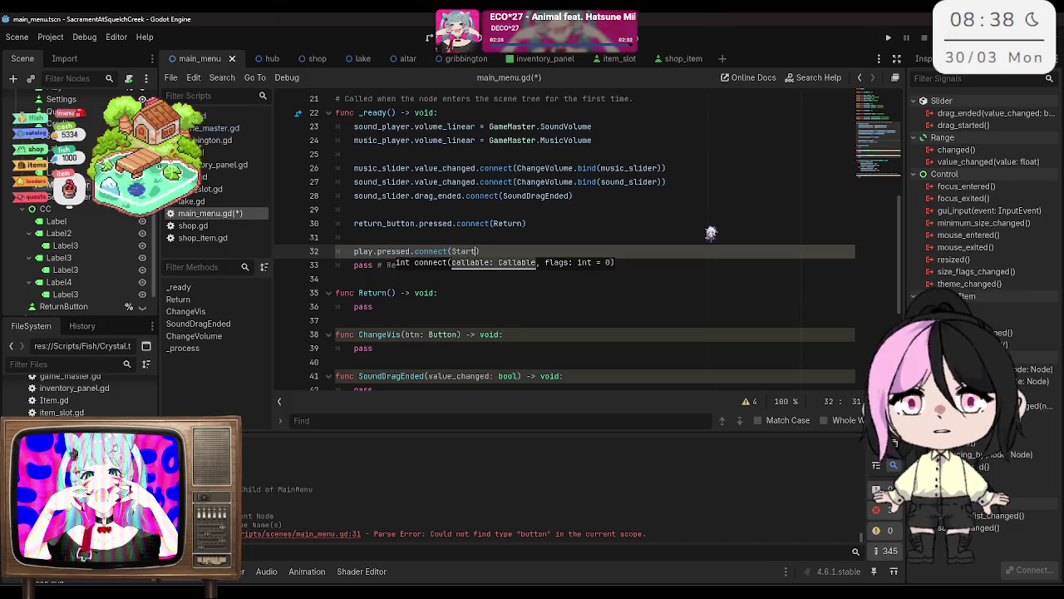
Step: Add an empty StartGame() -> void function, save, and open a new line after the play hookup
{"action": "left_click", "coordinate": [423, 278]}
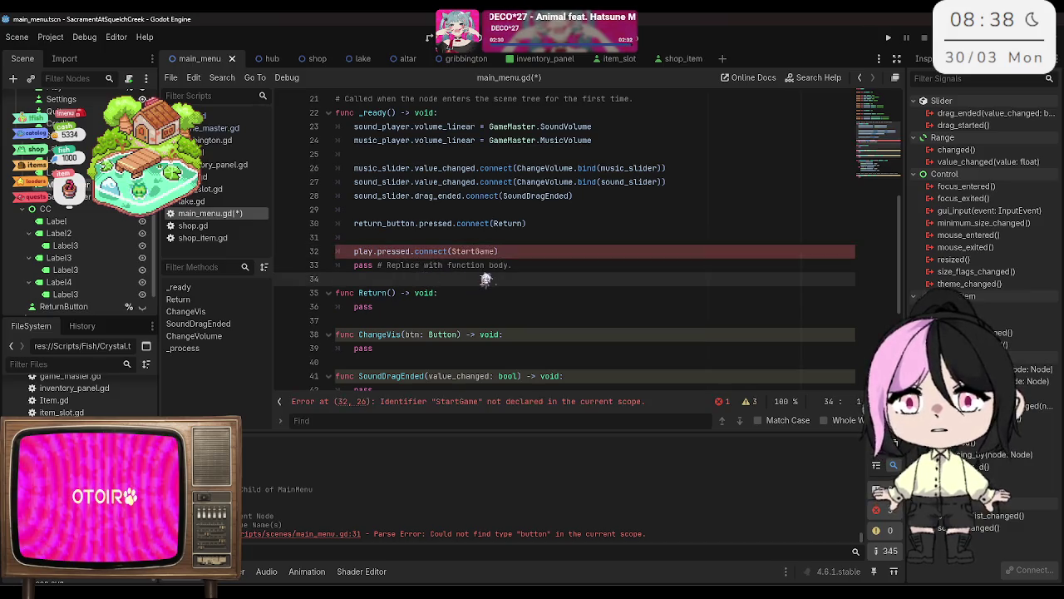
{"action": "key", "text": "Return"}
{"action": "key", "text": "Return"}
{"action": "key", "text": "Up"}
{"action": "type", "text": "func StartGame"}
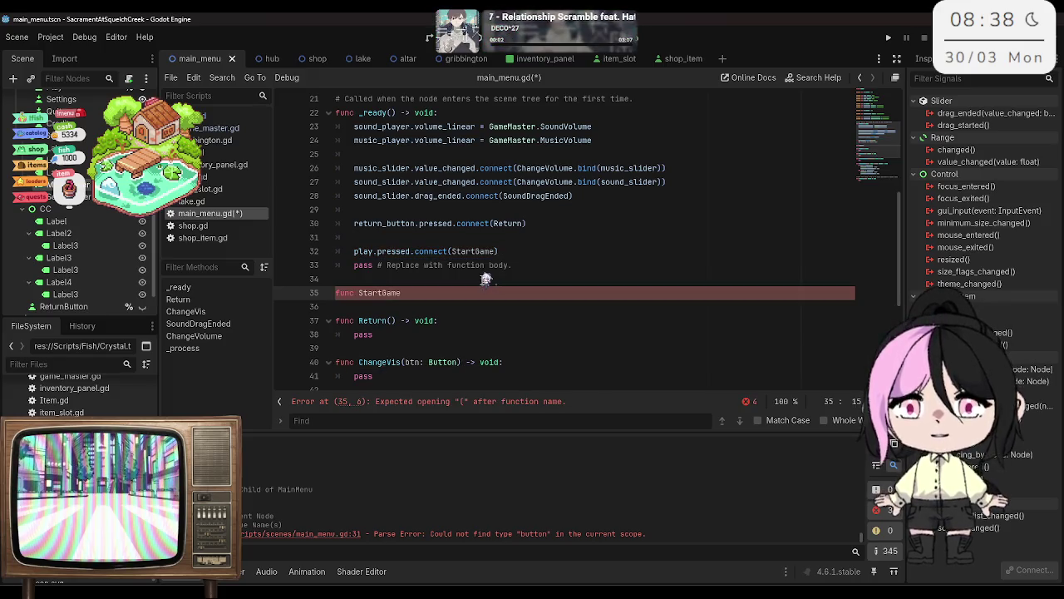
{"action": "type", "text": "() -> void:"}
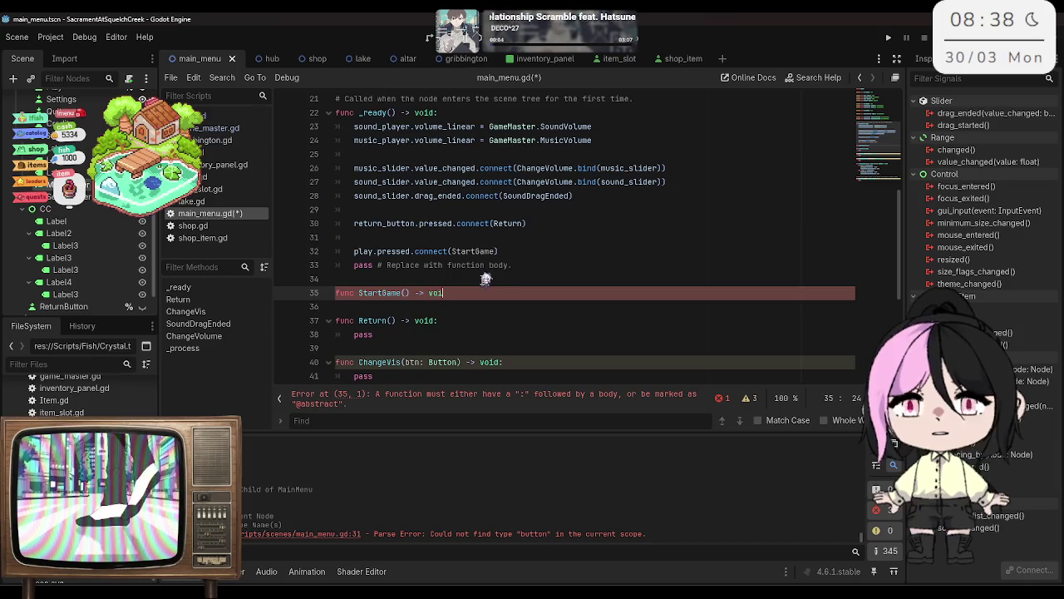
{"action": "key", "text": "Return"}
{"action": "type", "text": "s"}
{"action": "key", "text": "ctrl+s"}
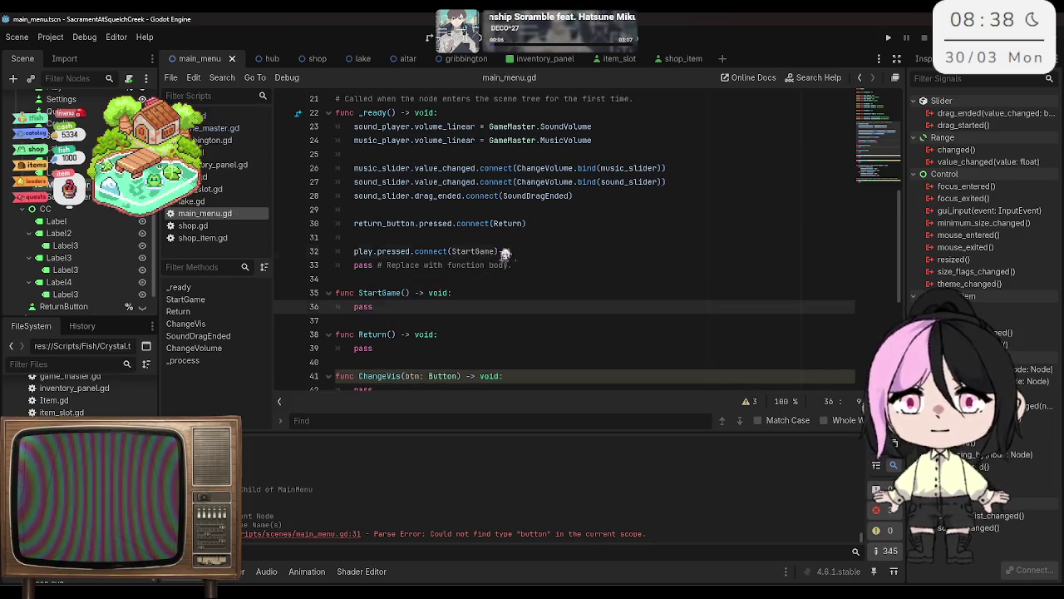
{"action": "left_click", "coordinate": [520, 251]}
{"action": "left_click", "coordinate": [522, 265]}
{"action": "left_click", "coordinate": [528, 251]}
{"action": "key", "text": "Return"}
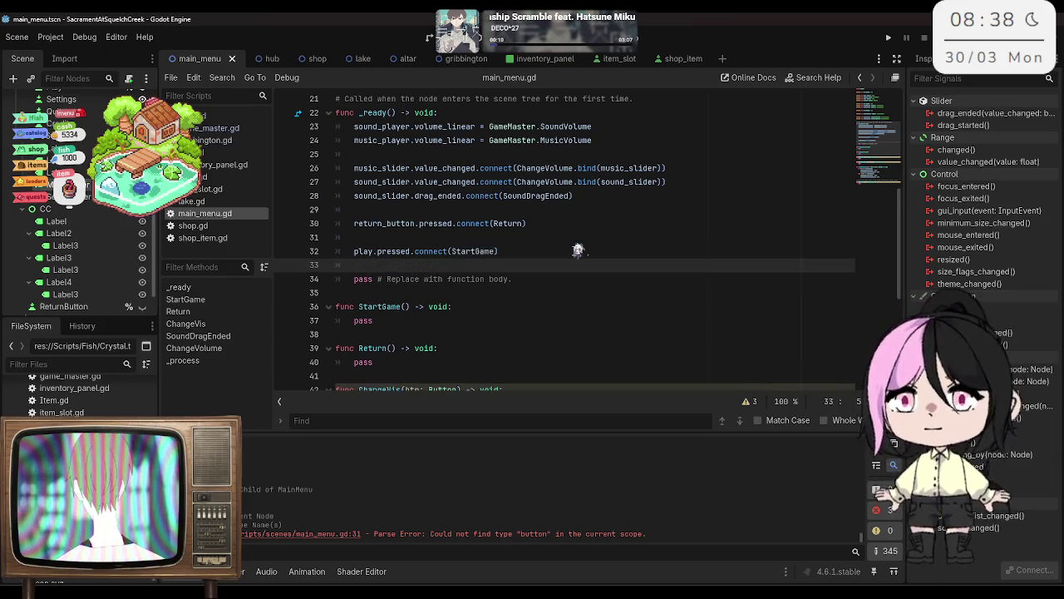
{"action": "type", "text": "se"}
Step: Connect settings.pressed to ChangeVis bound with settings
{"action": "key", "text": "Return"}
{"action": "type", "text": ".pr"}
{"action": "key", "text": "Return"}
{"action": "type", "text": ".connect"}
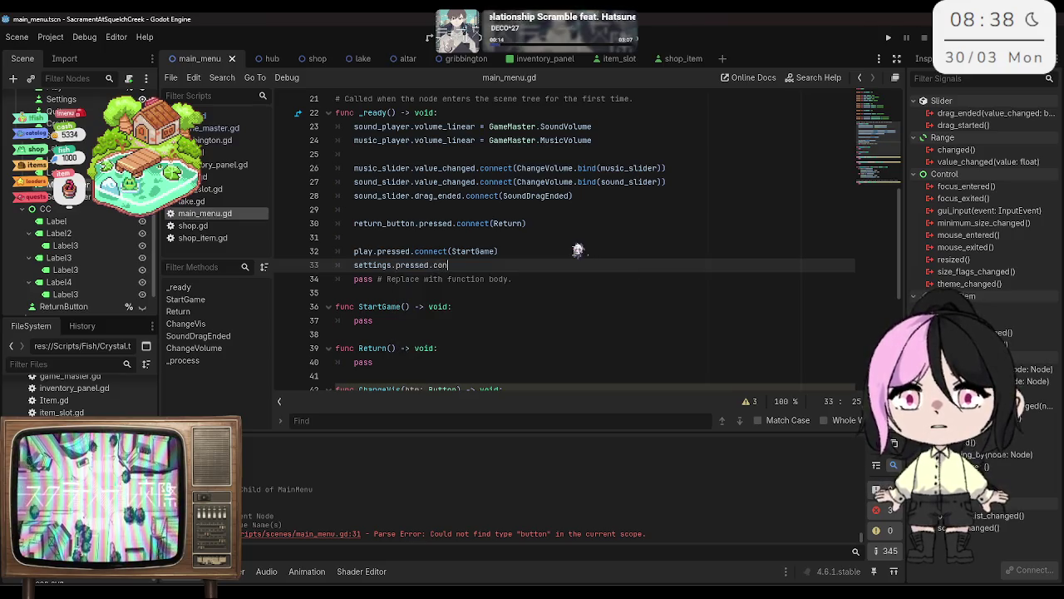
{"action": "key", "text": "Return"}
{"action": "key", "text": "BackSpace"}
{"action": "type", "text": "S"}
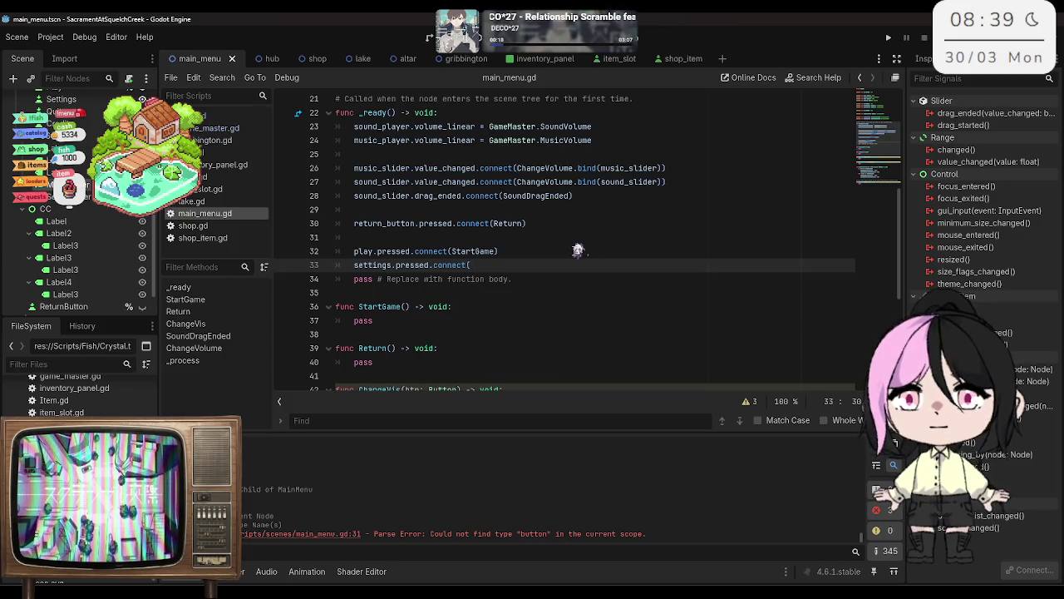
{"action": "type", "text": "ChangeVis"}
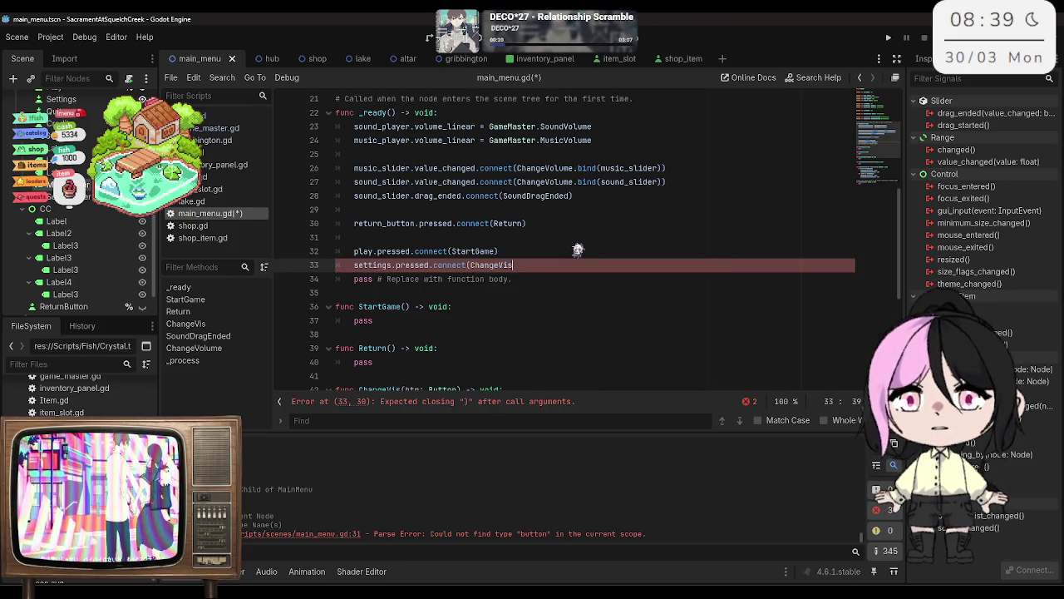
{"action": "type", "text": "ind(se"}
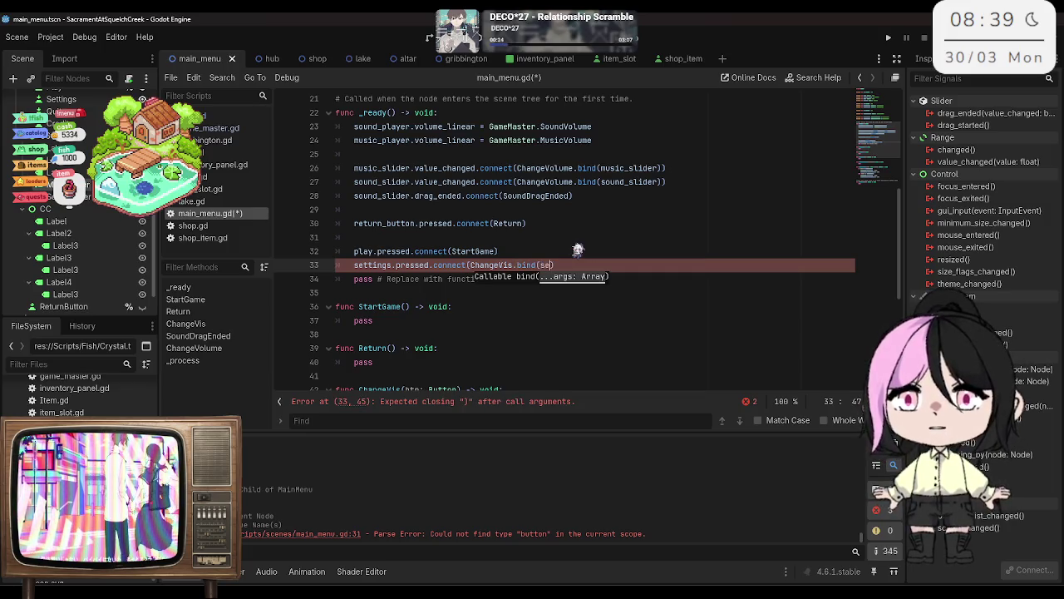
{"action": "type", "text": "ttings"}
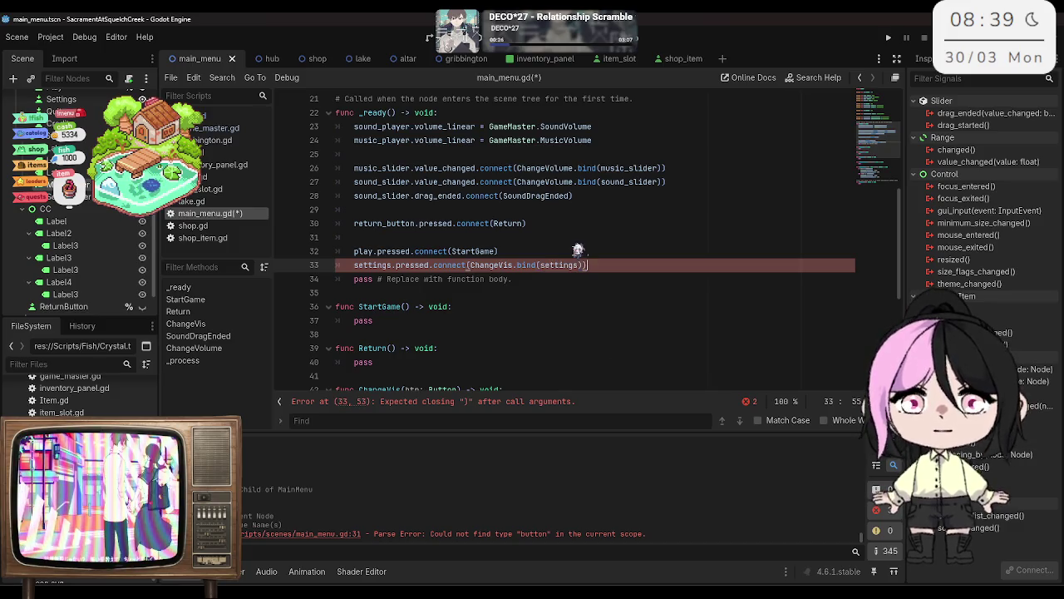
{"action": "type", "text": ")"}
{"action": "scroll", "coordinate": [625, 247], "scroll_direction": "down", "scroll_amount": 2}
{"action": "key", "text": "Return"}
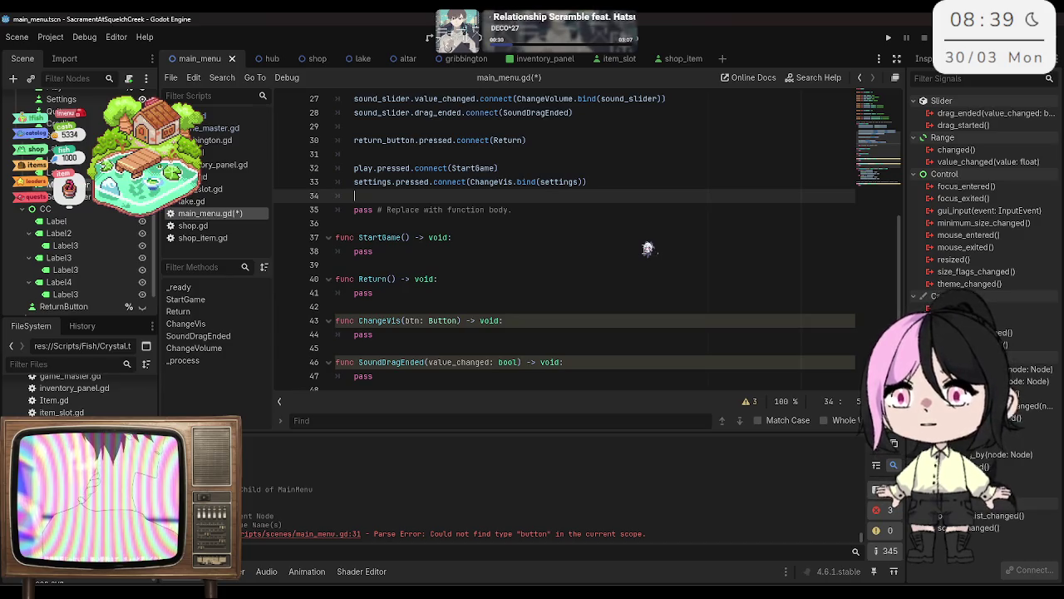
Step: Connect quit.pressed to EndGame on the next line
{"action": "type", "text": "quit"}
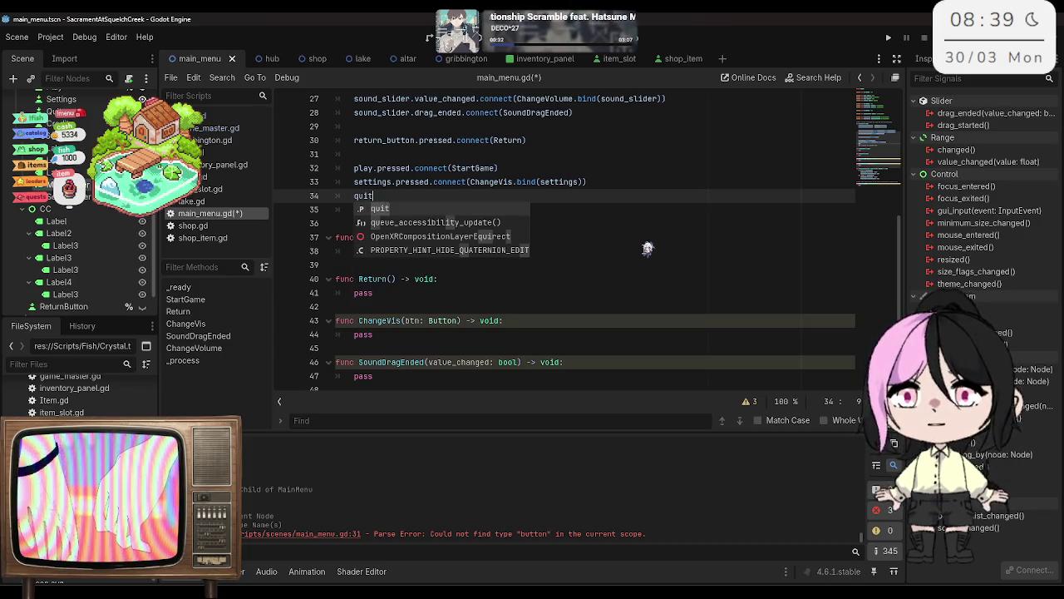
{"action": "key", "text": "Escape"}
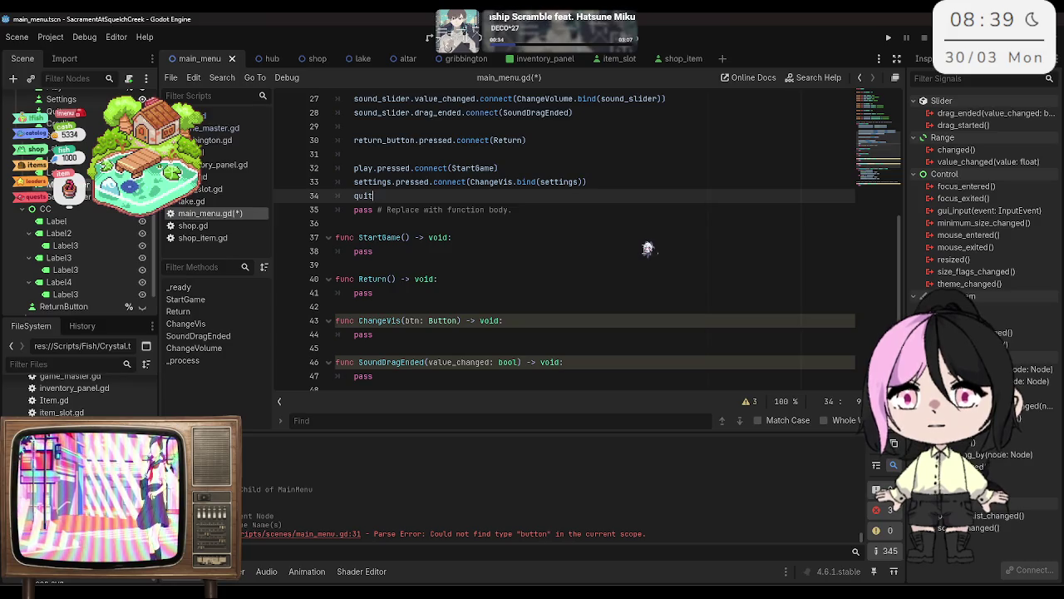
{"action": "type", "text": ".pressed.connect"}
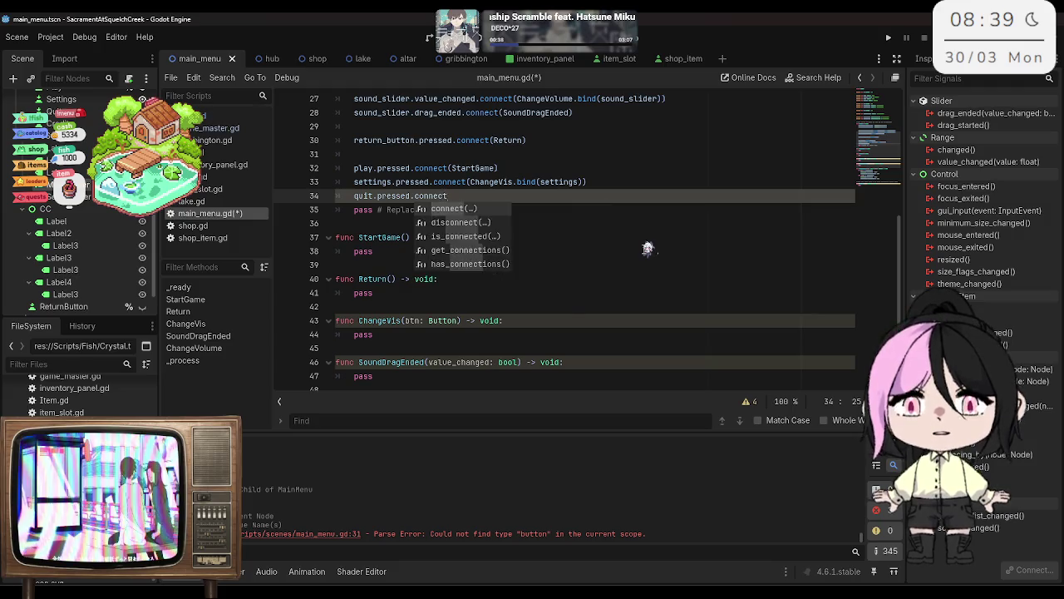
{"action": "type", "text": "(EndGame"}
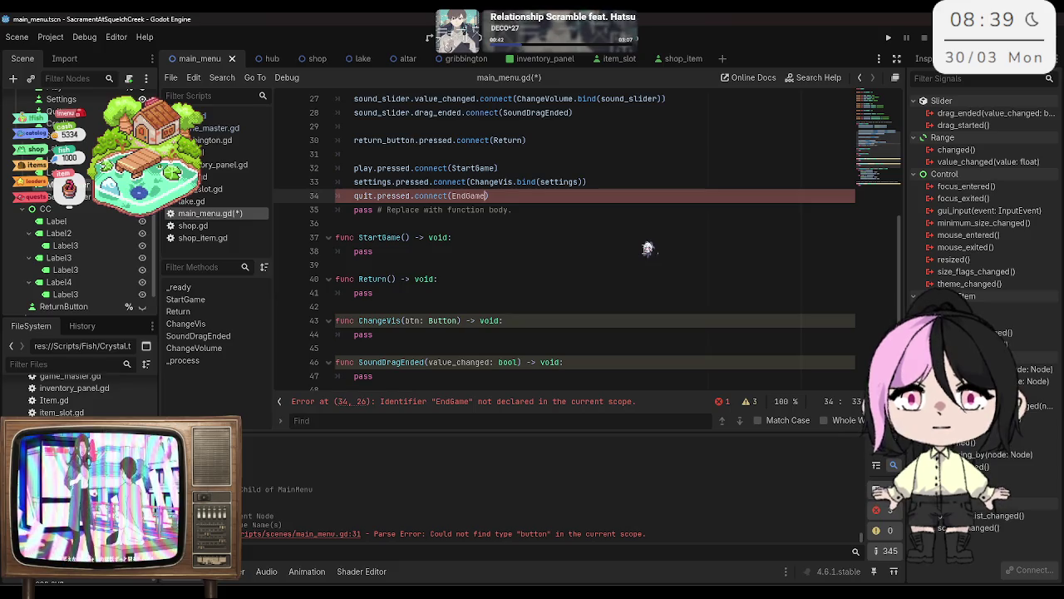
{"action": "scroll", "coordinate": [646, 244], "scroll_direction": "down", "scroll_amount": 4}
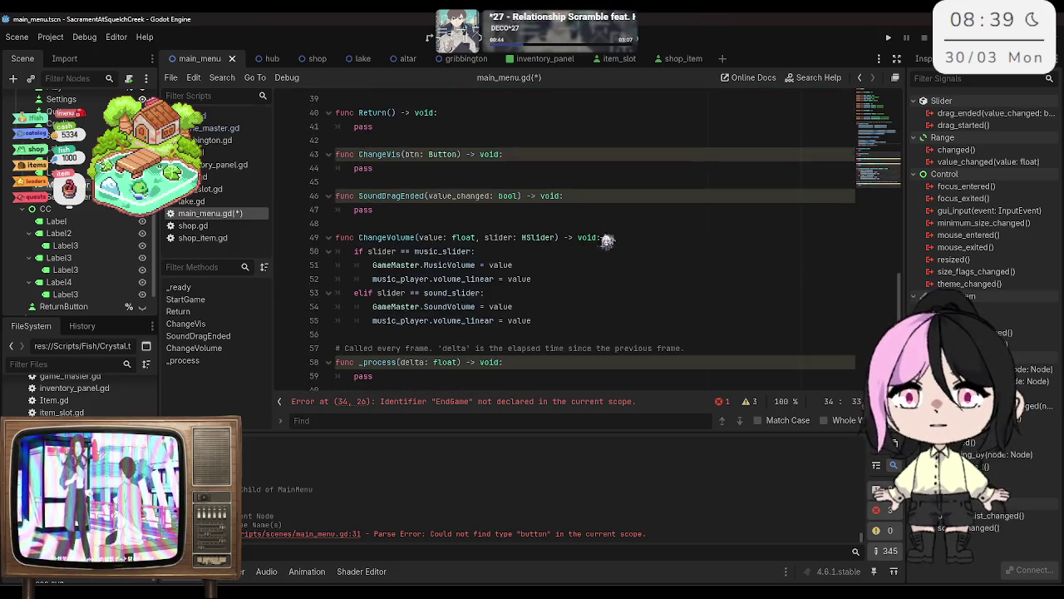
{"action": "scroll", "coordinate": [591, 239], "scroll_direction": "up", "scroll_amount": 4}
Step: Add an EndGame() -> void function with a pass body below StartGame
{"action": "left_click", "coordinate": [447, 259]}
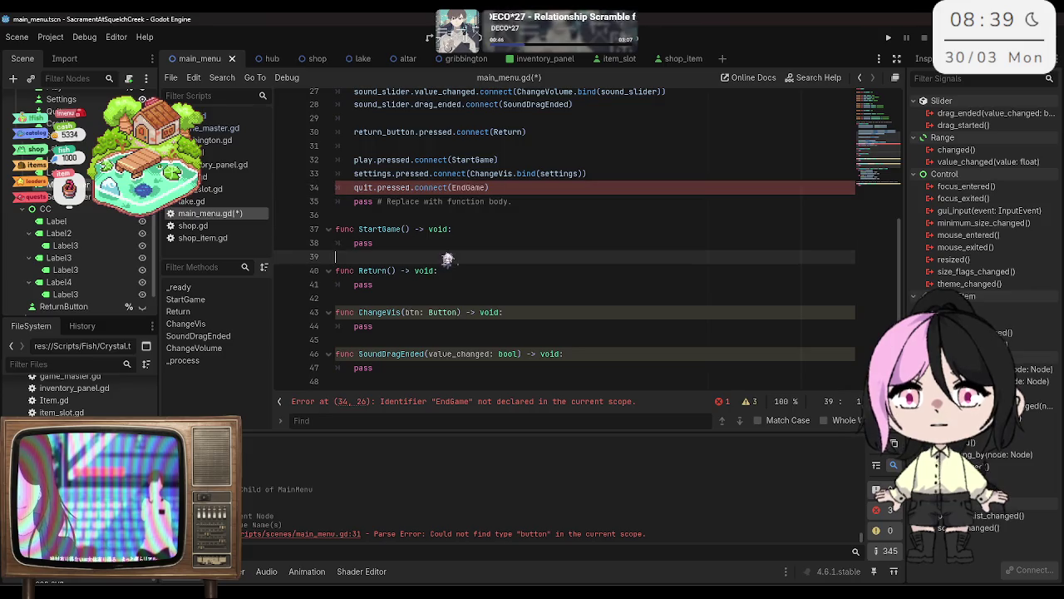
{"action": "key", "text": "Return"}
{"action": "key", "text": "Return"}
{"action": "type", "text": "func EndGame"}
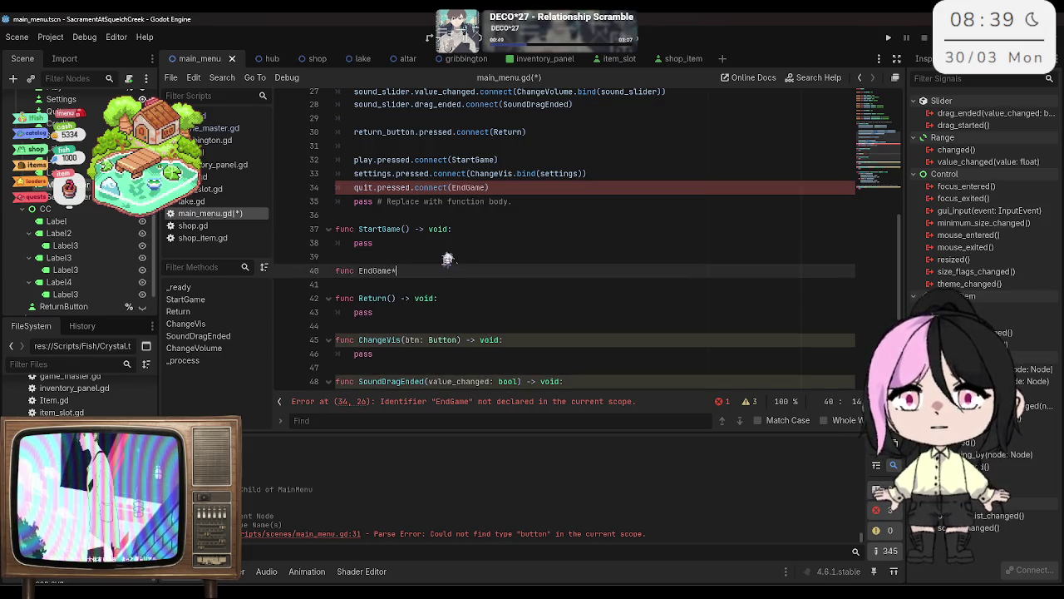
{"action": "type", "text": "() -> v"}
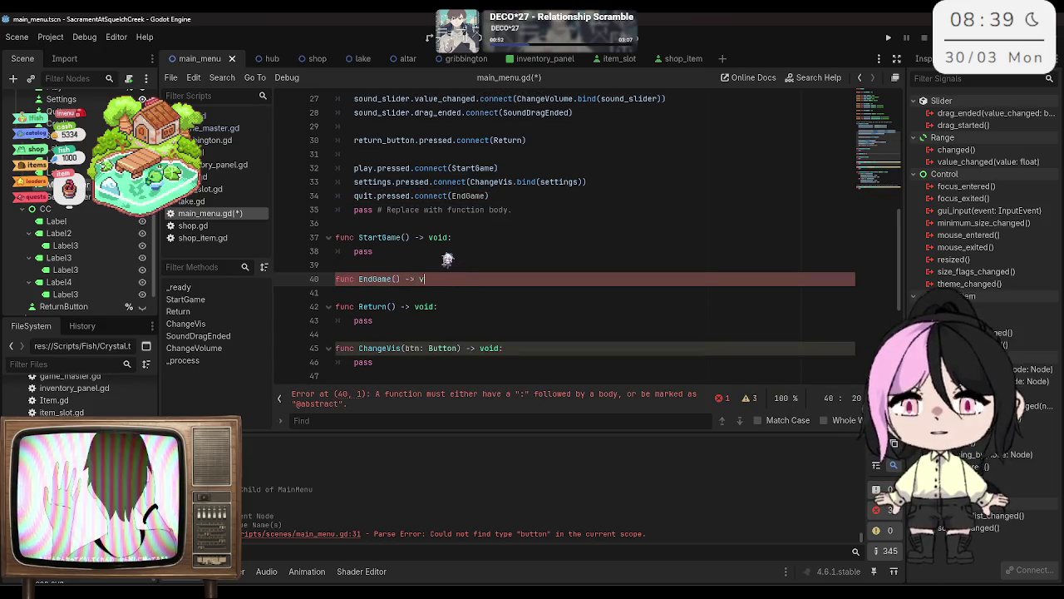
{"action": "type", "text": "oid?"}
{"action": "key", "text": "Return"}
{"action": "type", "text": "pass"}
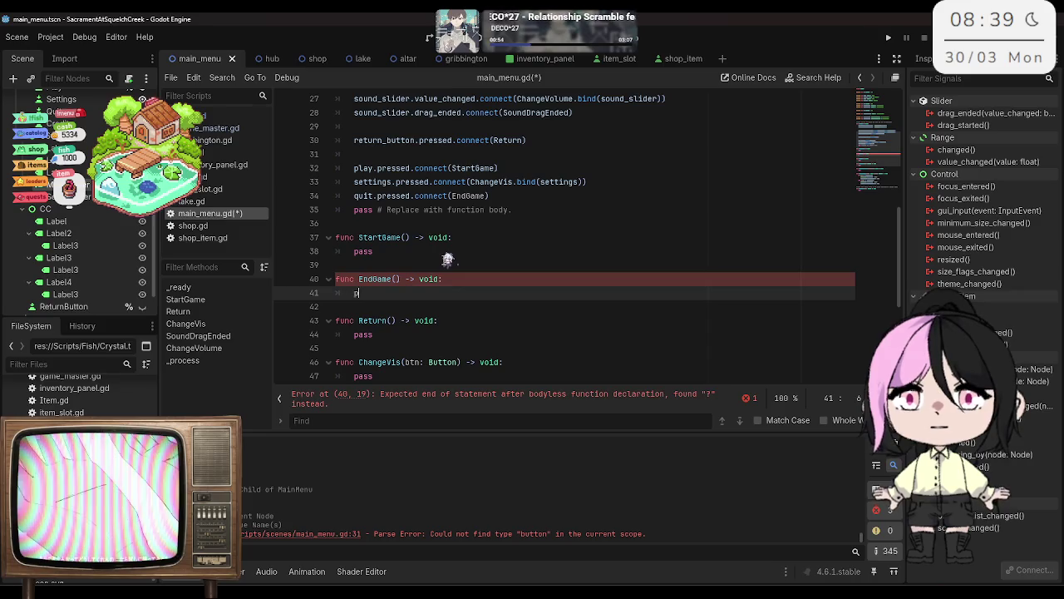
Step: Add credits.pressed.connect(ChangeVis.bind(credits)) below the quit connection and save the script
{"action": "left_click", "coordinate": [515, 222]}
{"action": "left_click", "coordinate": [539, 209]}
{"action": "left_click", "coordinate": [534, 196]}
{"action": "key", "text": "Return"}
{"action": "type", "text": "credits.pressed.connect"}
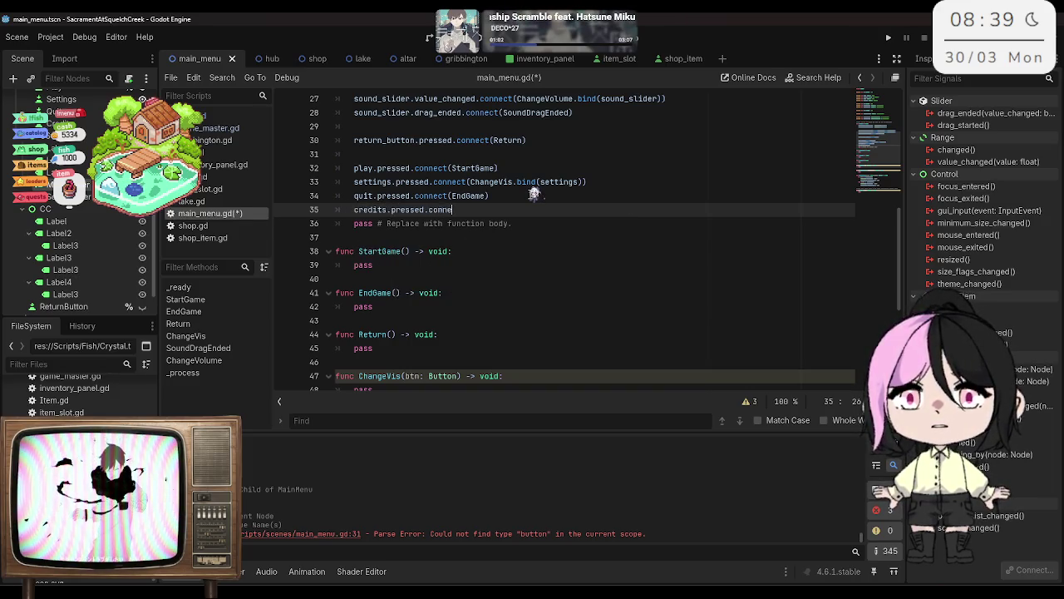
{"action": "type", "text": "(ChangeVis."}
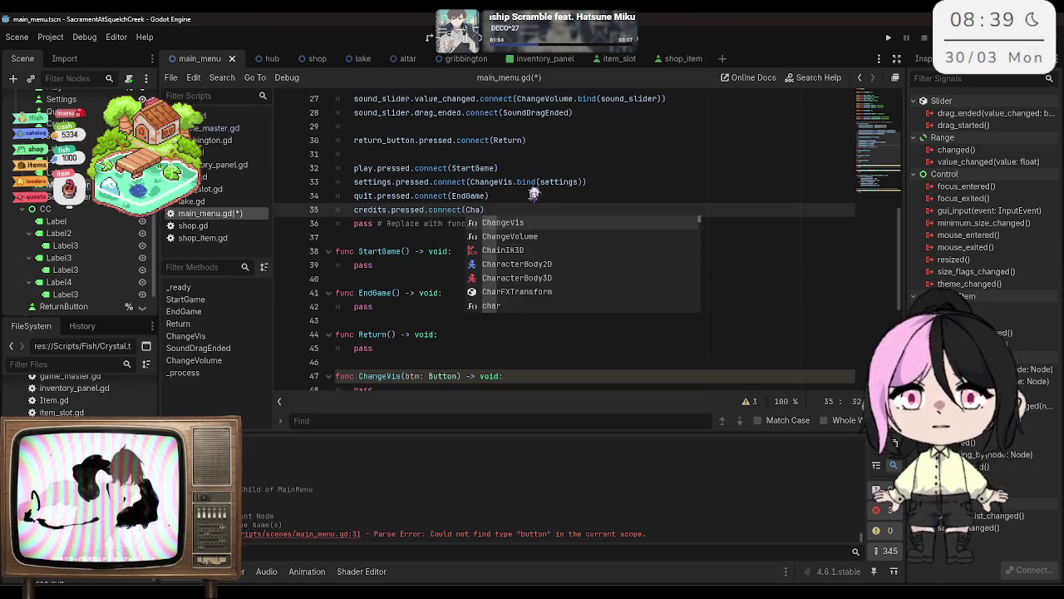
{"action": "type", "text": "bind"}
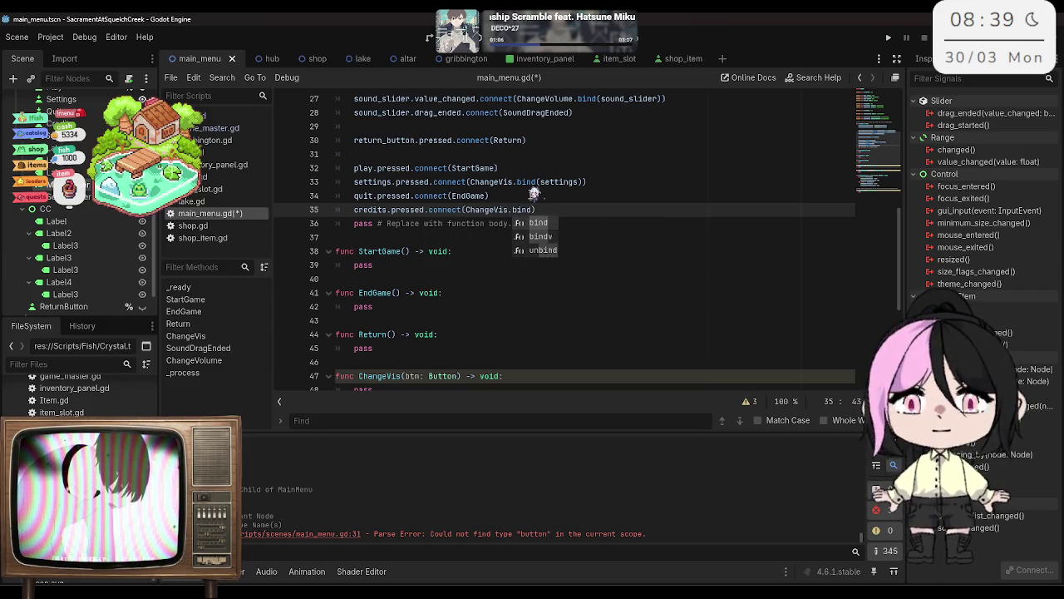
{"action": "type", "text": "(c"}
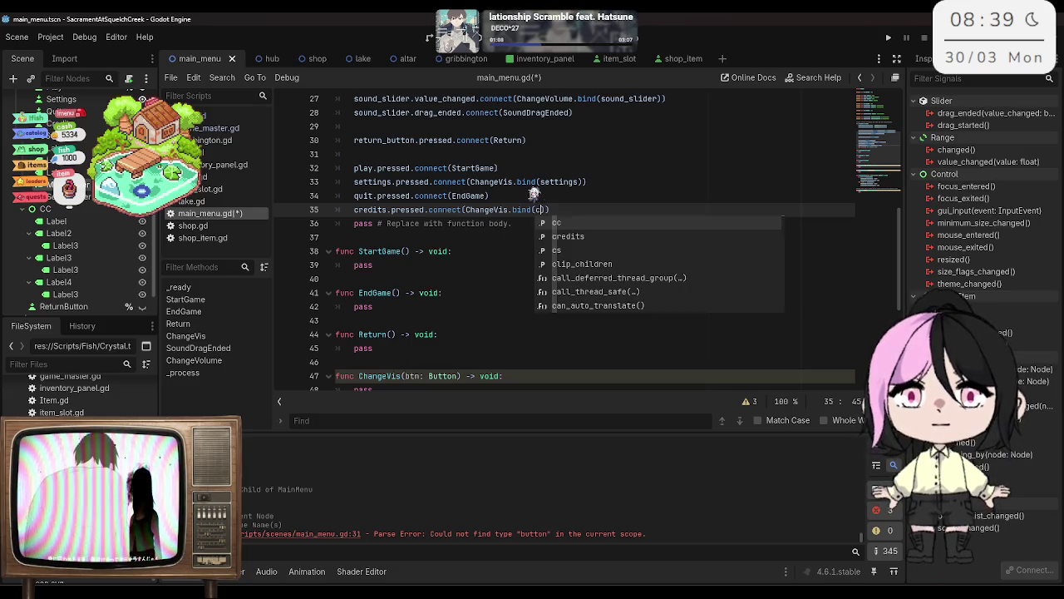
{"action": "type", "text": "redits"}
{"action": "key", "text": "ctrl+s"}
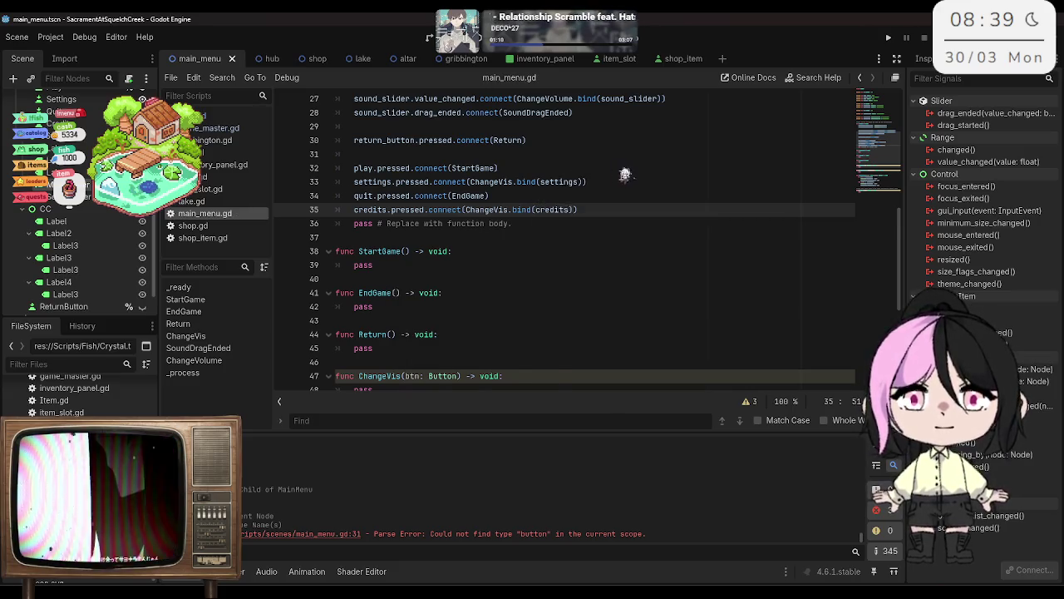
{"action": "scroll", "coordinate": [625, 175], "scroll_direction": "down", "scroll_amount": 1}
{"action": "scroll", "coordinate": [625, 174], "scroll_direction": "up", "scroll_amount": 2}
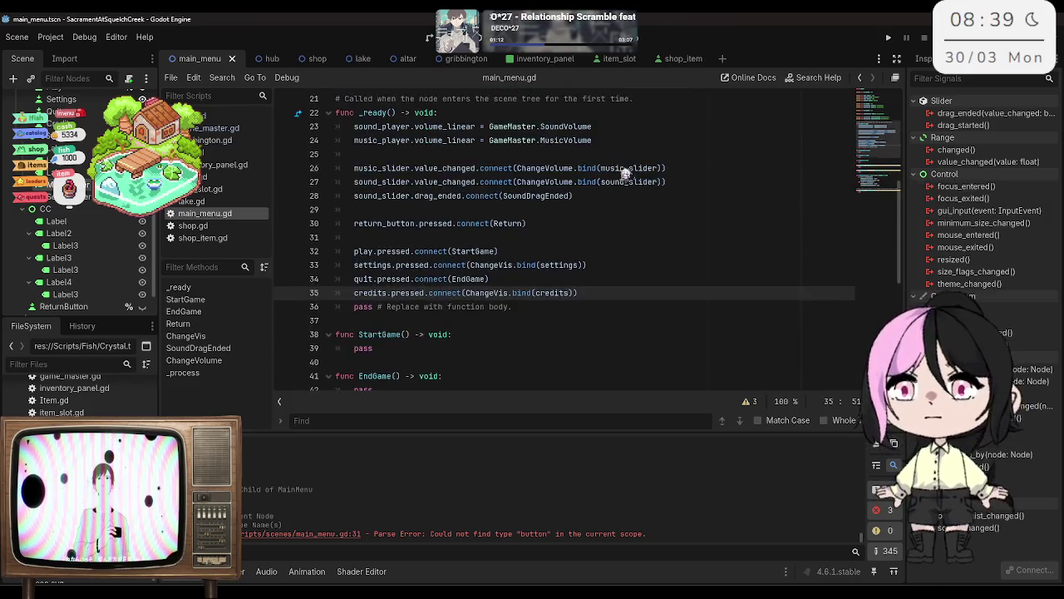
{"action": "scroll", "coordinate": [615, 200], "scroll_direction": "down", "scroll_amount": 1}
{"action": "left_click", "coordinate": [578, 253]}
{"action": "key", "text": "Return"}
{"action": "key", "text": "Return"}
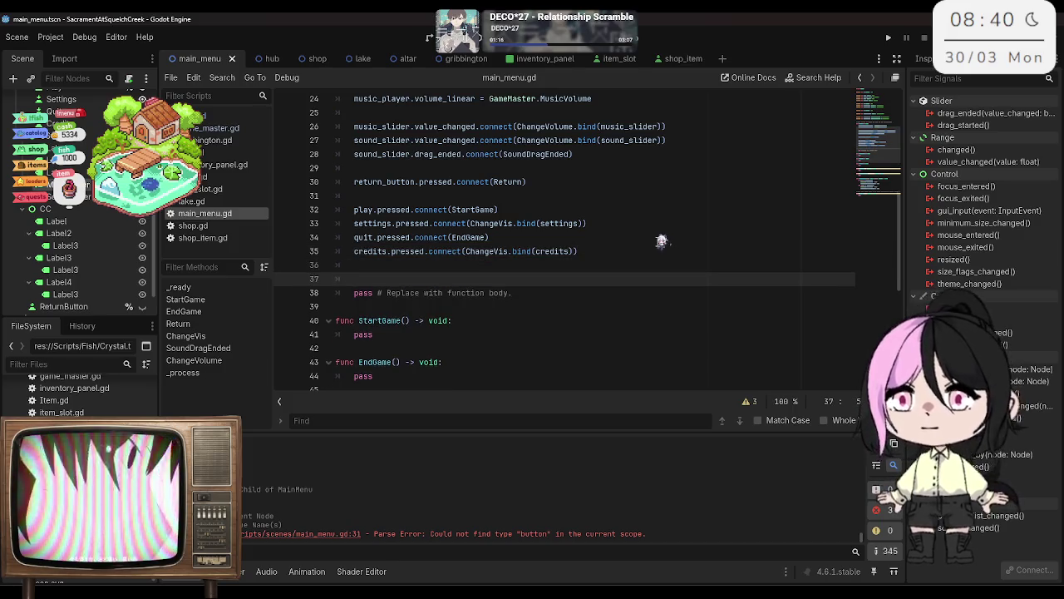
Step: In _ready, set cc.visible and cs.visible to false and save the script
{"action": "type", "text": "co.vi"}
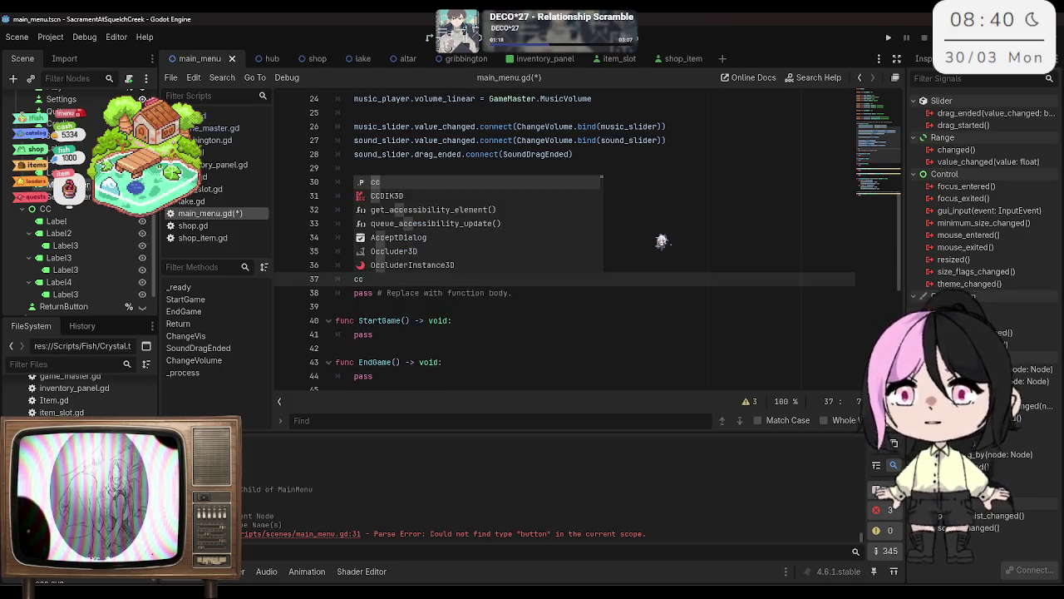
{"action": "type", "text": "sib"}
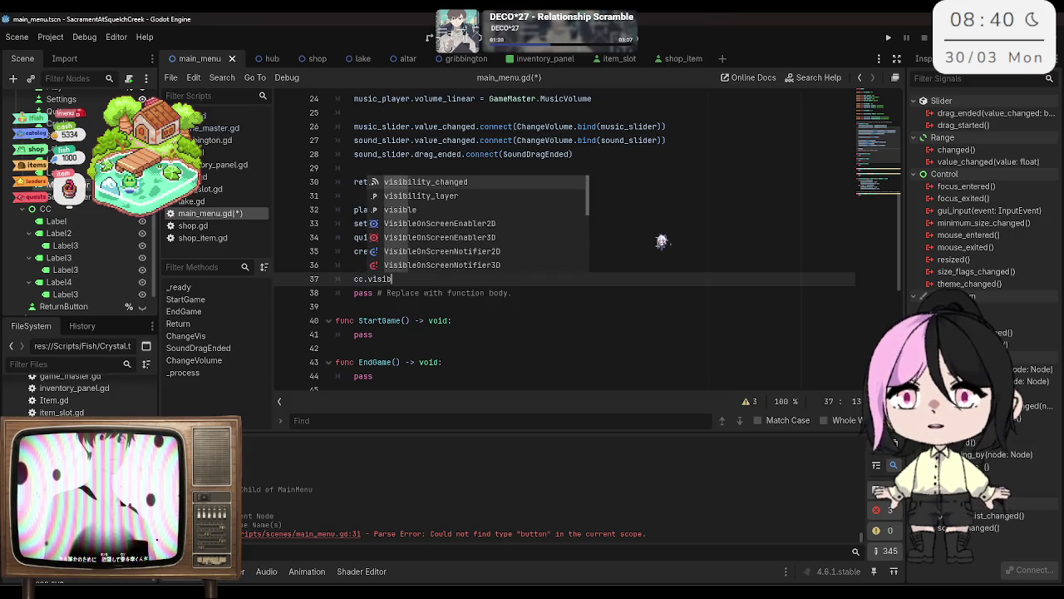
{"action": "type", "text": "le = false"}
{"action": "key", "text": "Return"}
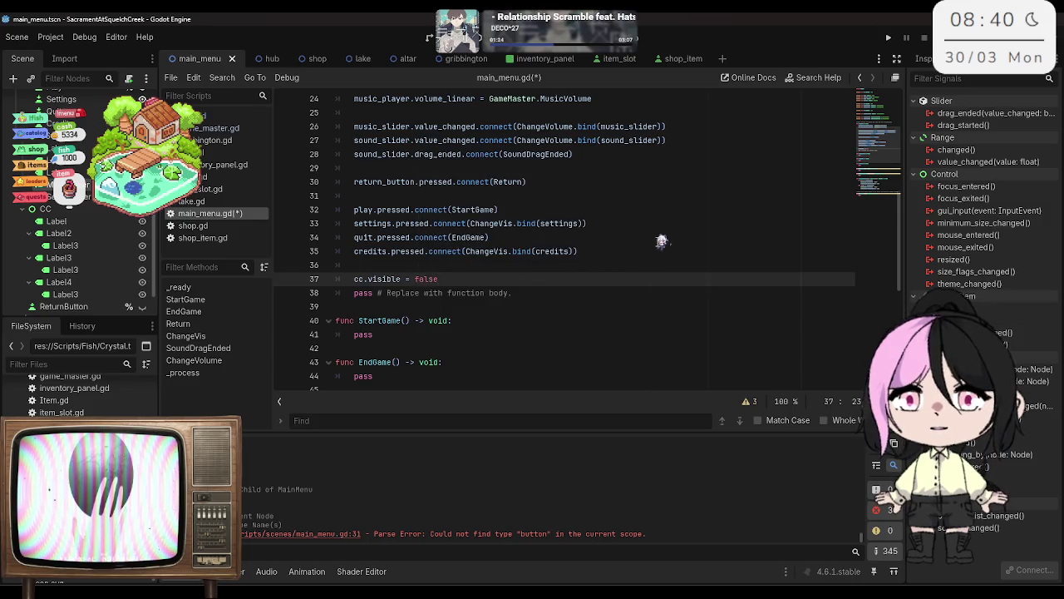
{"action": "key", "text": "Return"}
{"action": "type", "text": "cs.vi"}
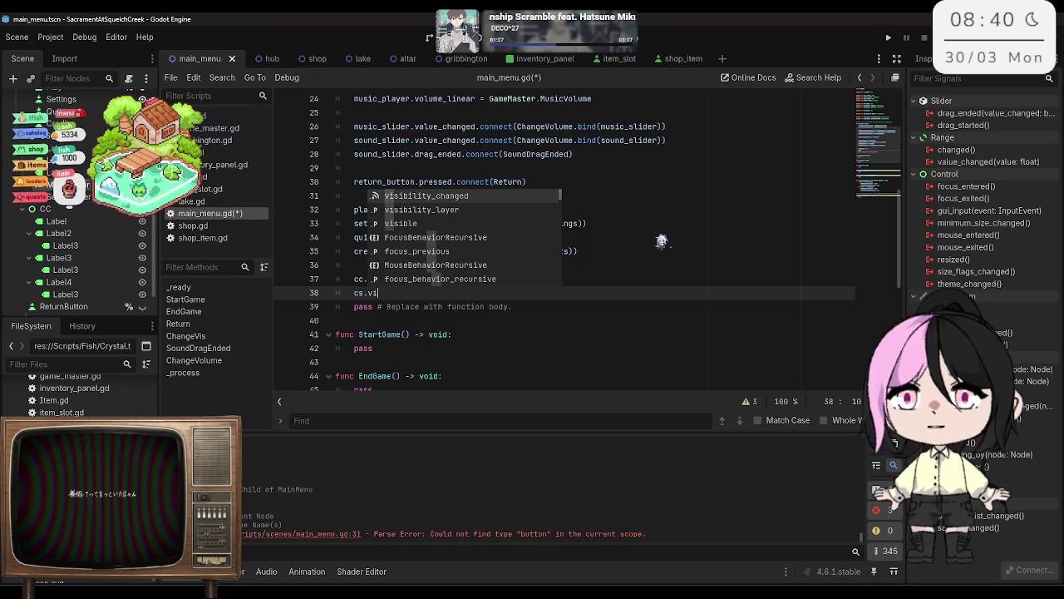
{"action": "key", "text": "Down"}
{"action": "key", "text": "Down"}
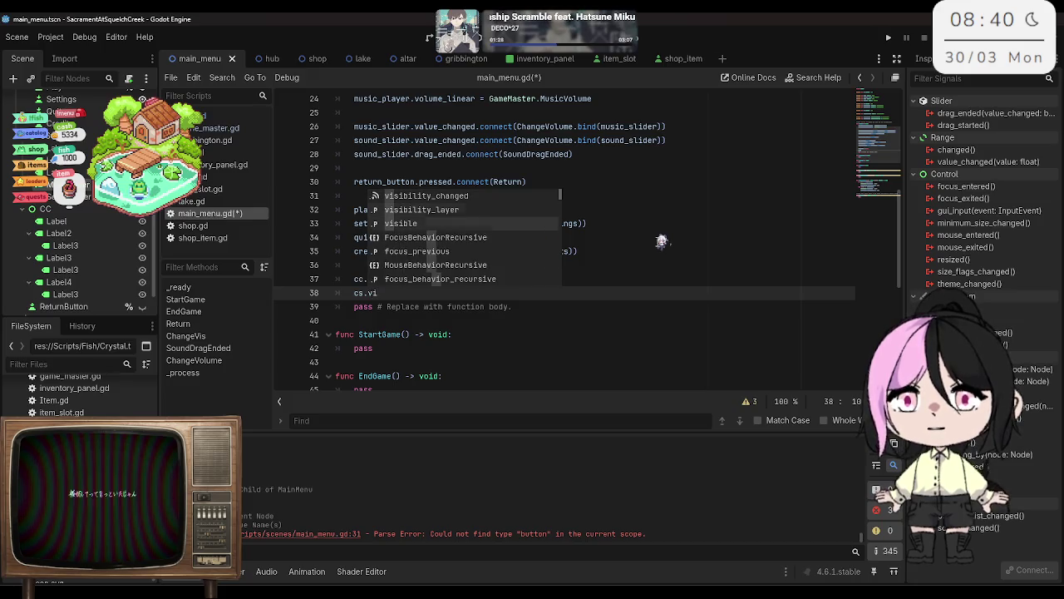
{"action": "key", "text": "Return"}
{"action": "type", "text": "false"}
{"action": "key", "text": "ctrl+s"}
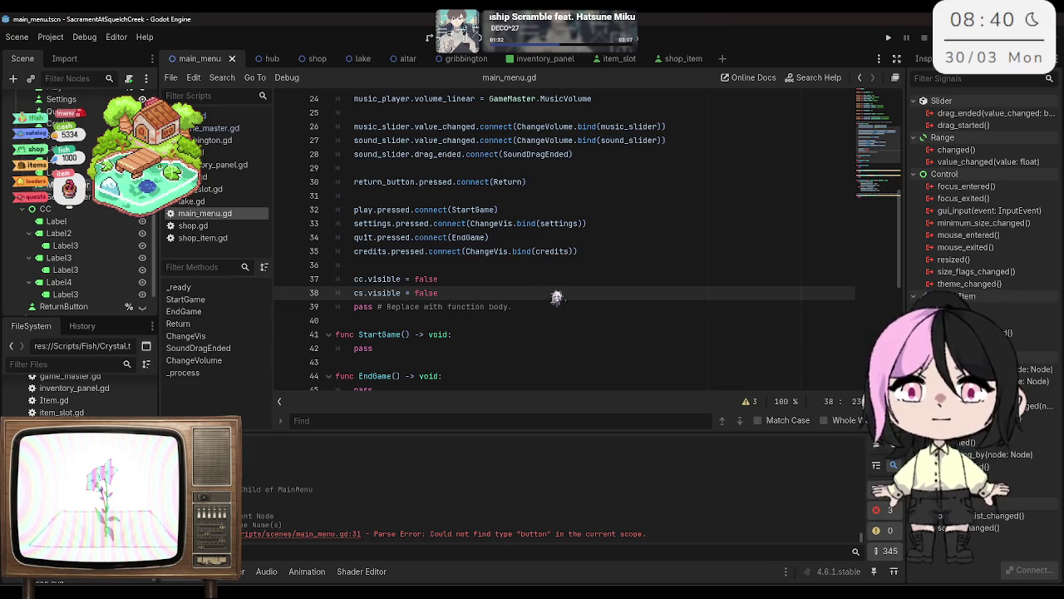
Step: Add return_button.visible = false, delete the leftover pass line, and switch to the 2D view
{"action": "key", "text": "Return"}
{"action": "type", "text": "return_button"}
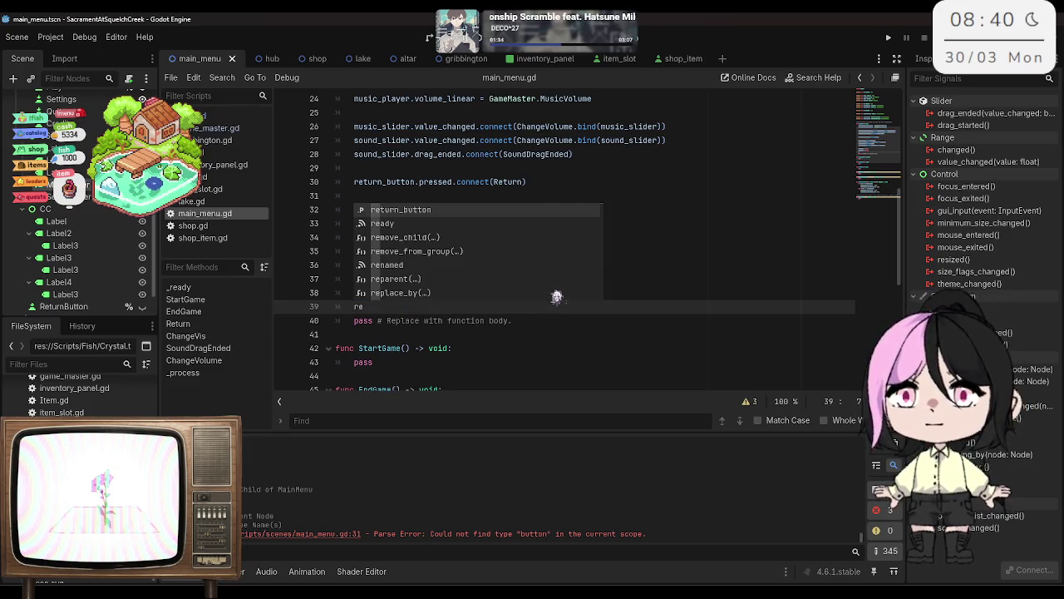
{"action": "key", "text": "Return"}
{"action": "type", "text": ".visi"}
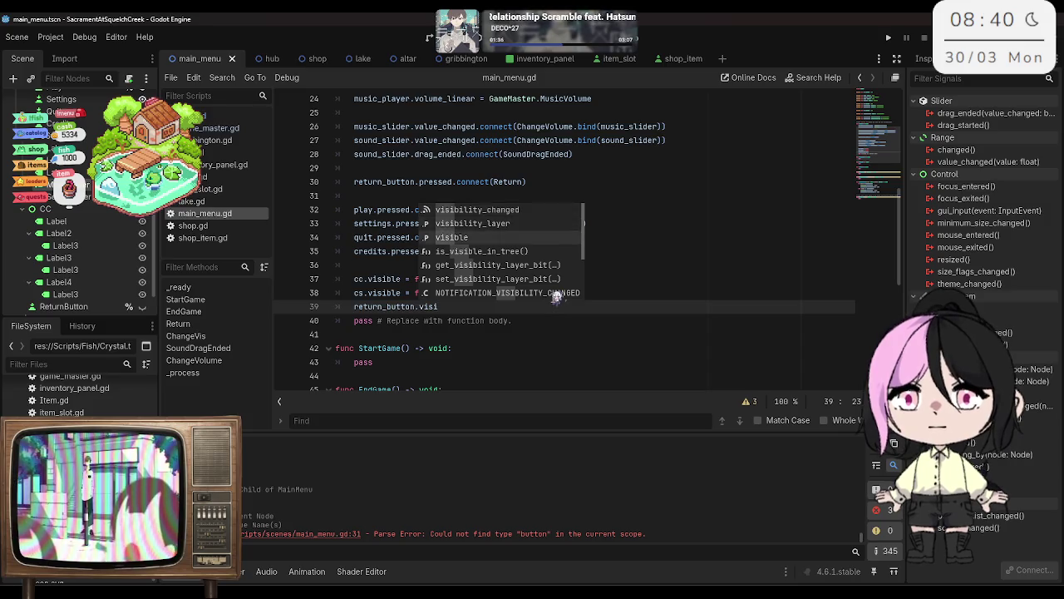
{"action": "key", "text": "Return"}
{"action": "type", "text": "= fal"}
{"action": "key", "text": "ctrl+s"}
{"action": "key", "text": "BackSpace"}
{"action": "key", "text": "BackSpace"}
{"action": "key", "text": "BackSpace"}
{"action": "type", "text": ".f = false"}
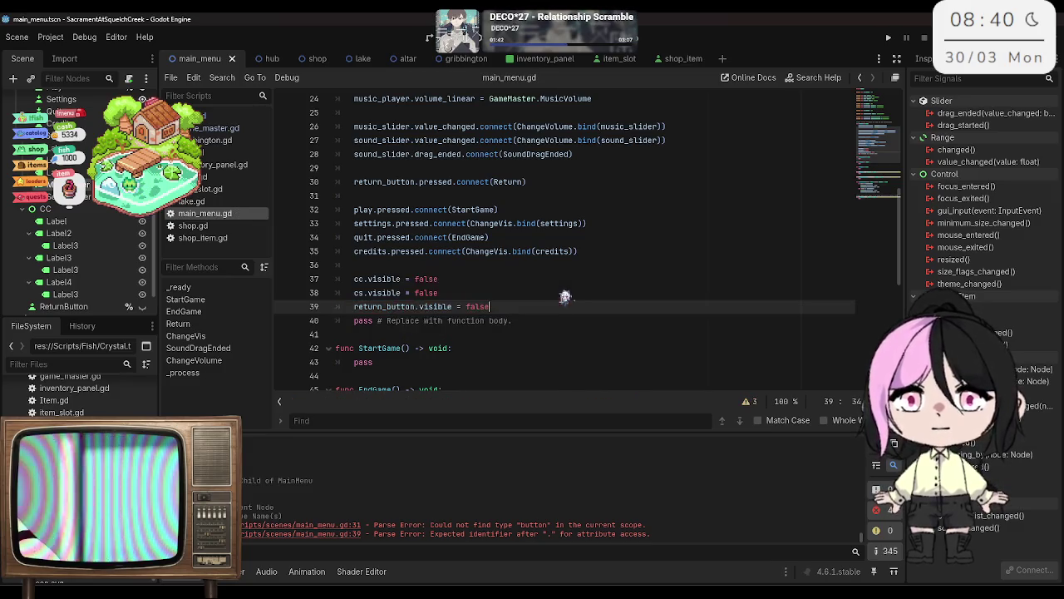
{"action": "key", "text": "shift+Down"}
{"action": "key", "text": "shift+End"}
{"action": "key", "text": "Delete"}
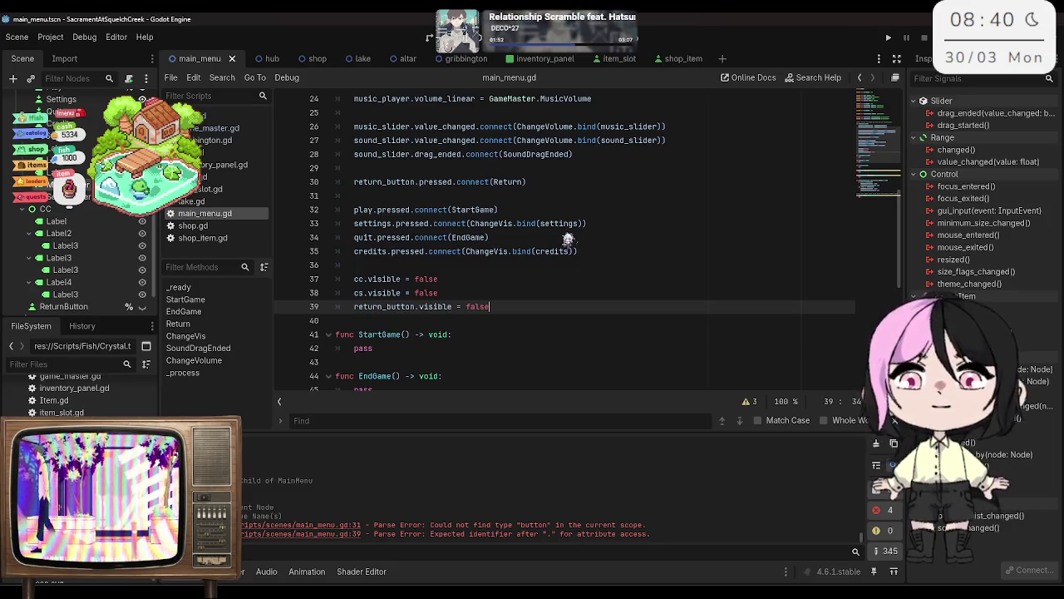
{"action": "scroll", "coordinate": [75, 250], "scroll_direction": "up", "scroll_amount": 2}
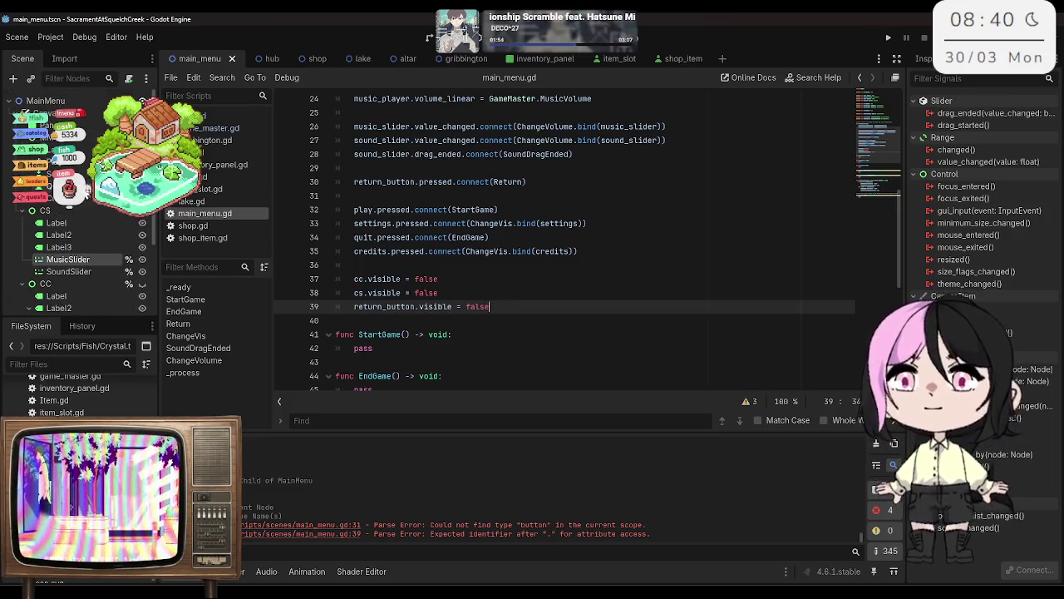
{"action": "left_click", "coordinate": [430, 37]}
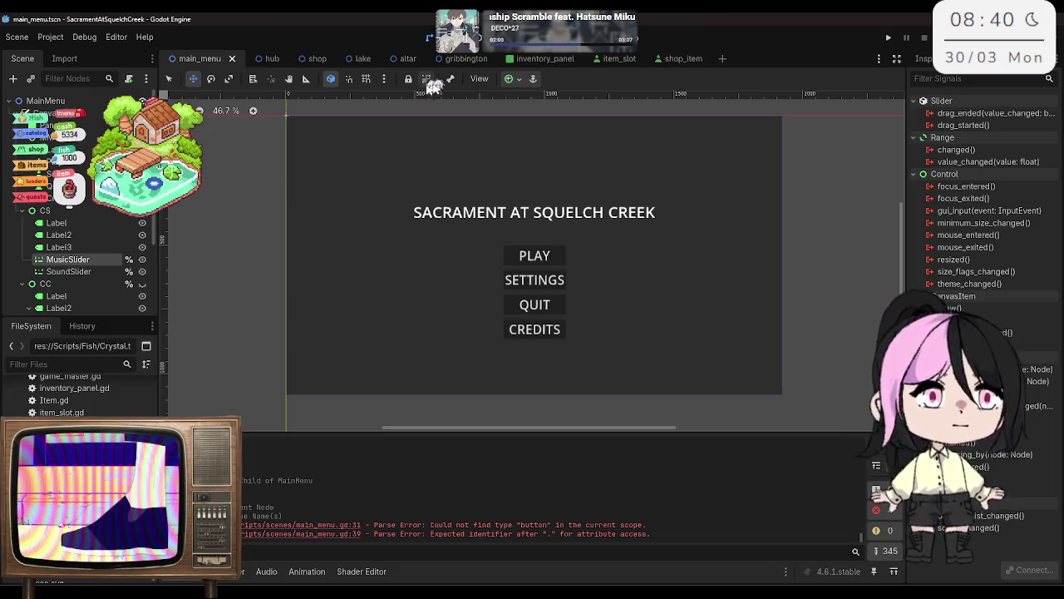
Step: Return to main_menu.gd in the script editor and put the caret on the cs.visible line
{"action": "left_click", "coordinate": [447, 40]}
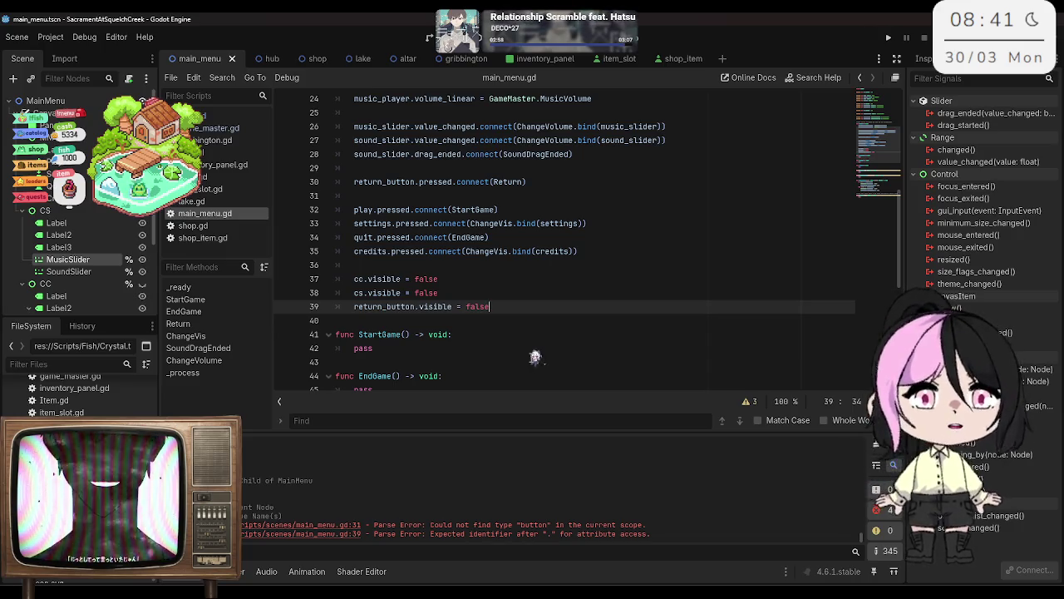
{"action": "left_click", "coordinate": [527, 282]}
{"action": "scroll", "coordinate": [525, 284], "scroll_direction": "down", "scroll_amount": 2}
Step: Insert a blank line below the audio player variables in main_menu.gd
{"action": "scroll", "coordinate": [525, 284], "scroll_direction": "down", "scroll_amount": 2}
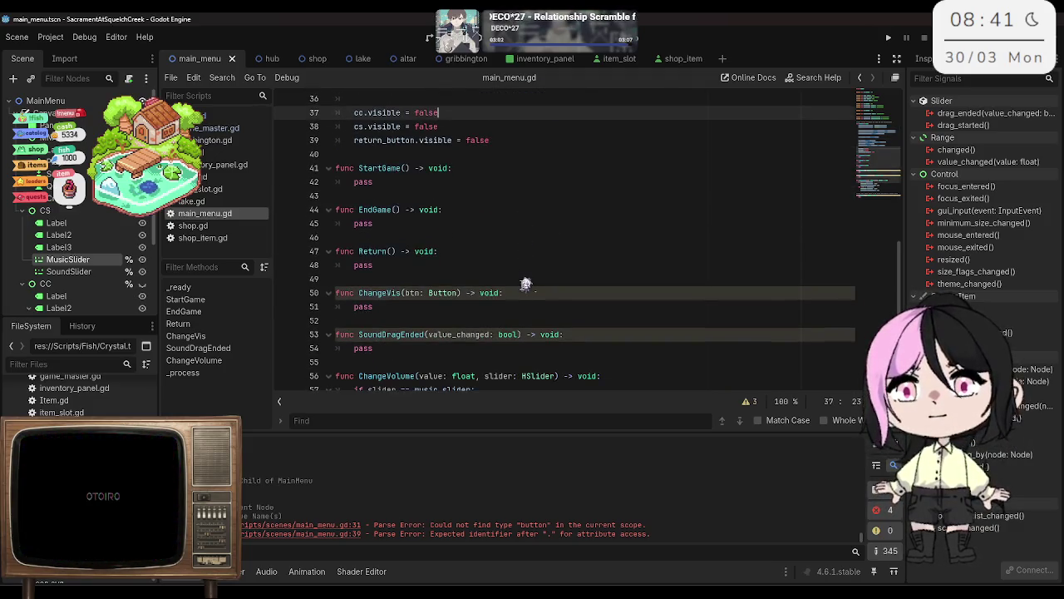
{"action": "scroll", "coordinate": [526, 284], "scroll_direction": "up", "scroll_amount": 12}
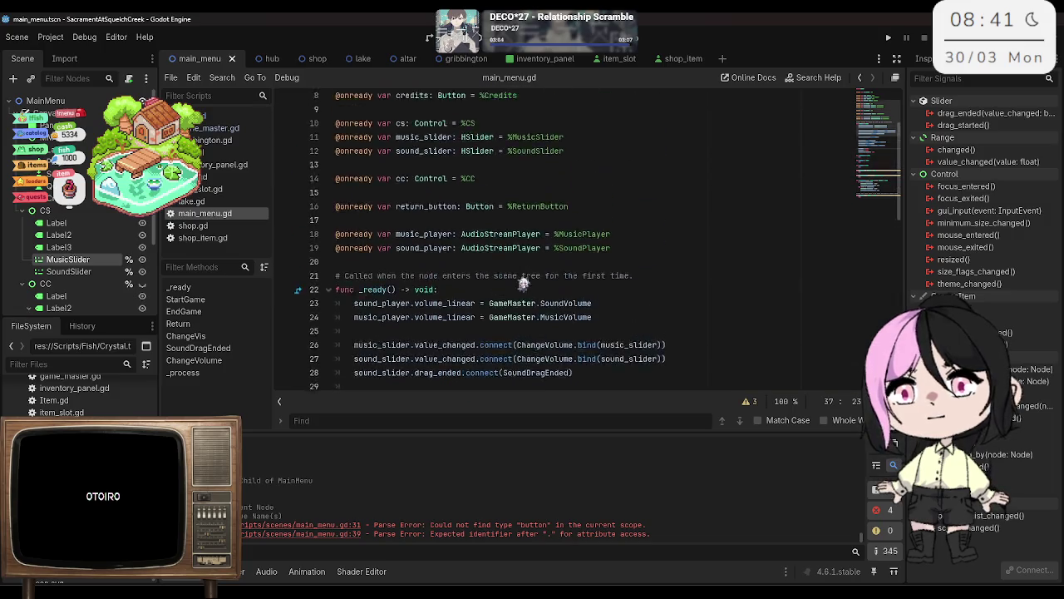
{"action": "left_click", "coordinate": [536, 137]}
{"action": "left_click", "coordinate": [533, 114]}
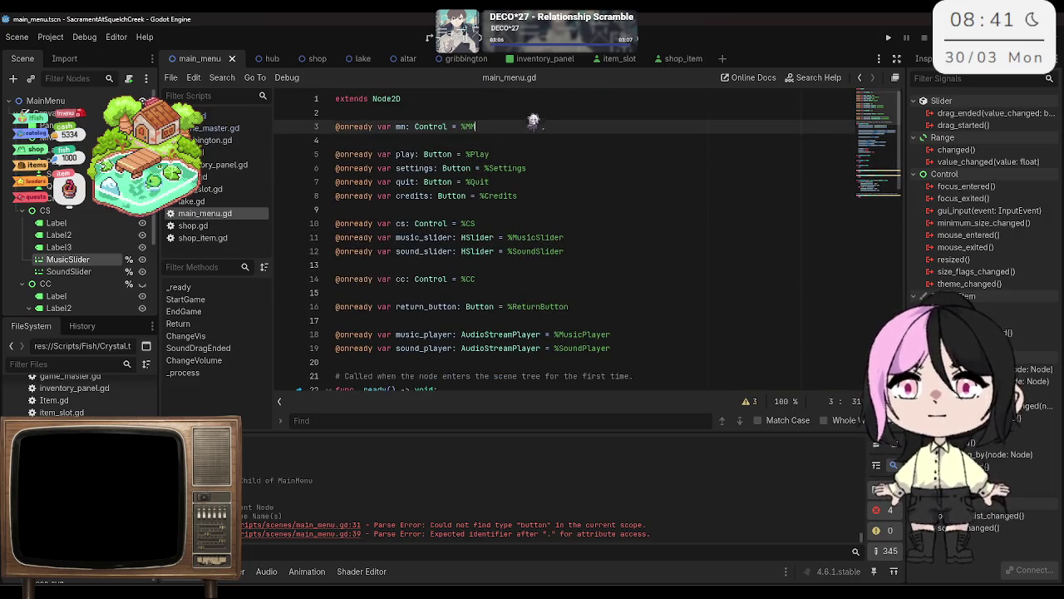
{"action": "scroll", "coordinate": [533, 113], "scroll_direction": "down", "scroll_amount": 3}
{"action": "left_click", "coordinate": [680, 239]}
{"action": "key", "text": "Return"}
{"action": "key", "text": "Return"}
{"action": "key", "text": "Up"}
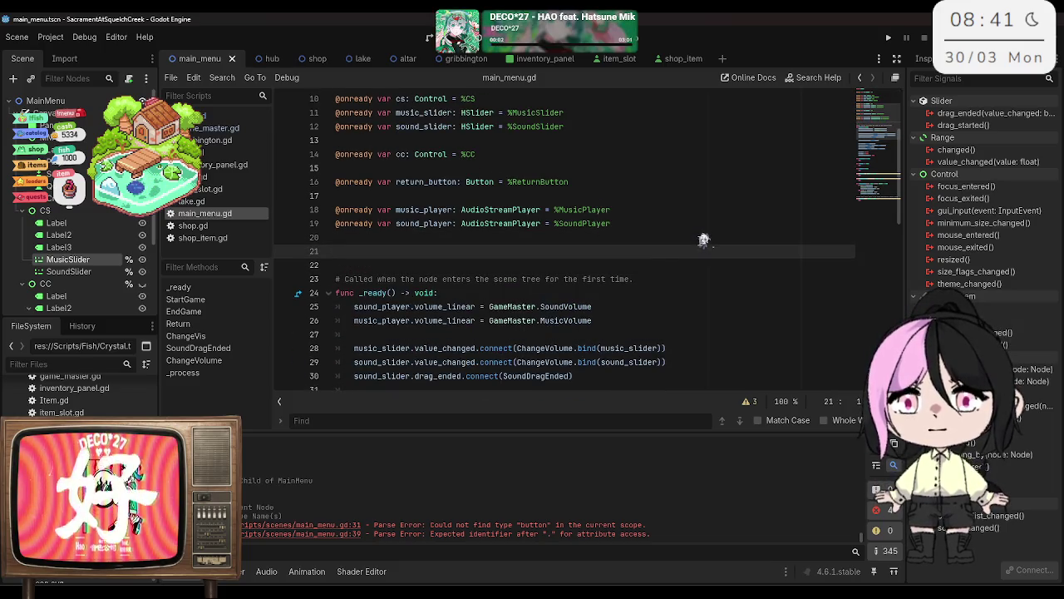
{"action": "type", "text": "@export var Hub : PackedScene = \""}
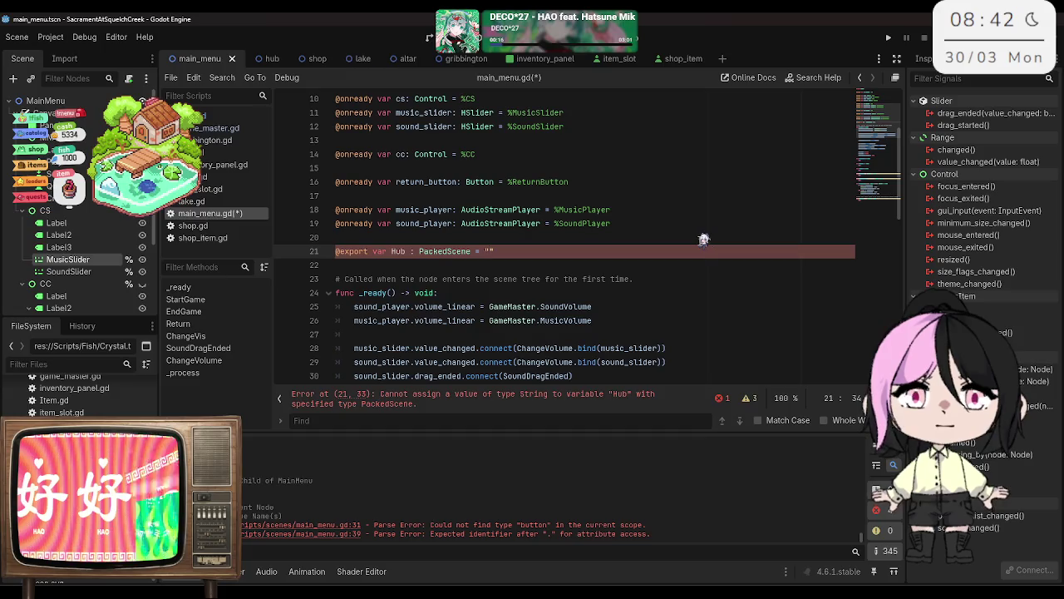
{"action": "type", "text": "pre"}
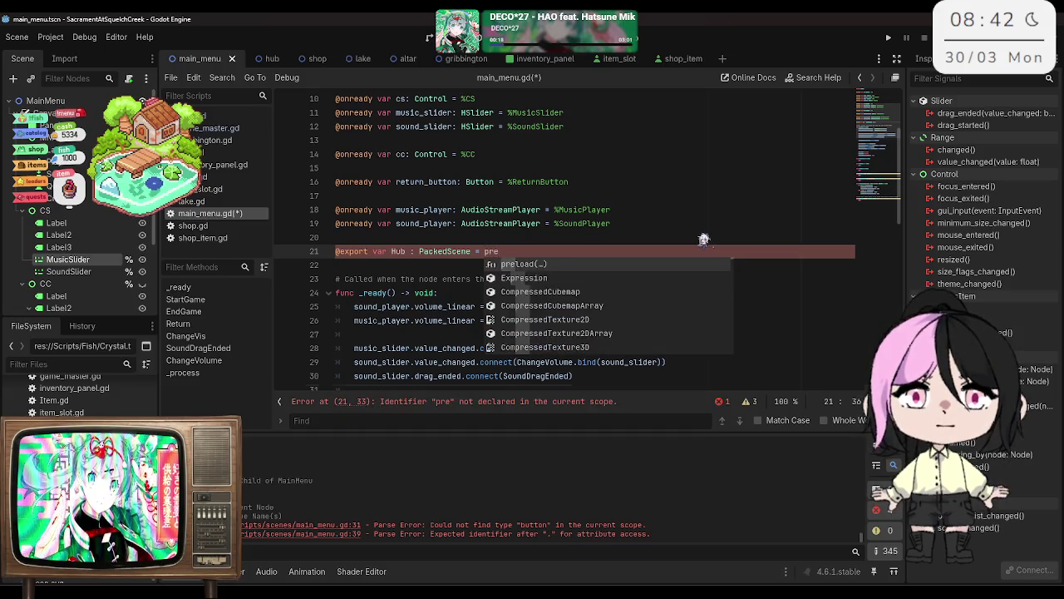
{"action": "key", "text": "Return"}
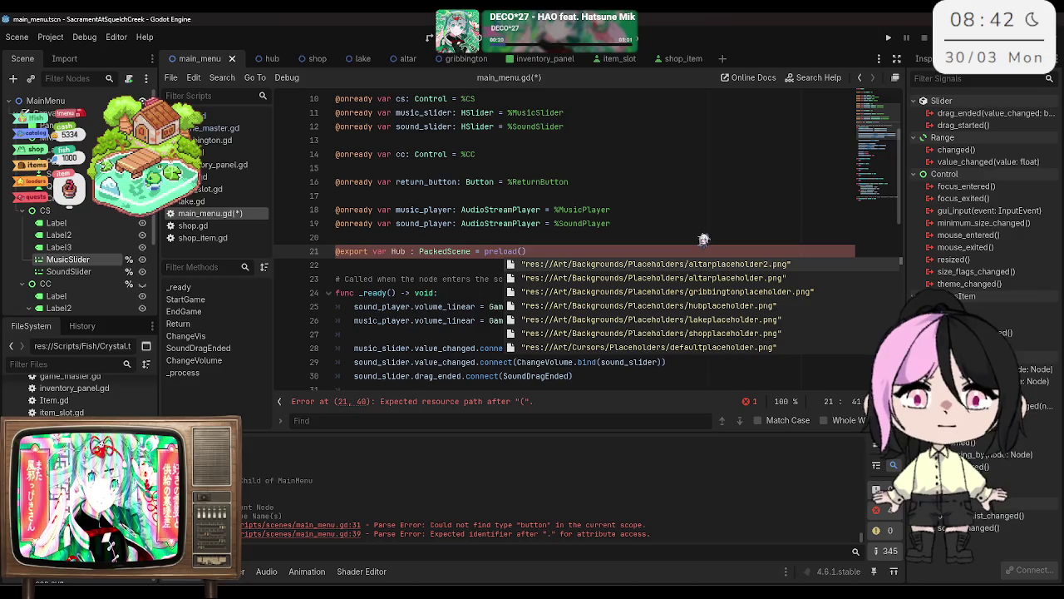
{"action": "type", "text": "\"hub"}
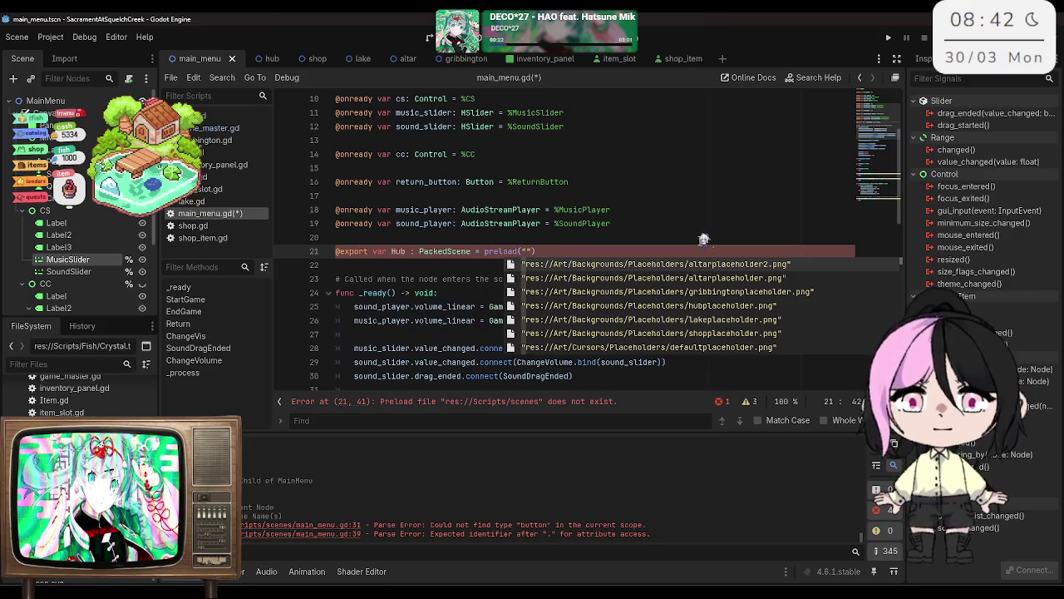
{"action": "key", "text": "Return"}
{"action": "key", "text": "ctrl+s"}
{"action": "left_click", "coordinate": [660, 237]}
{"action": "scroll", "coordinate": [659, 237], "scroll_direction": "down", "scroll_amount": 3}
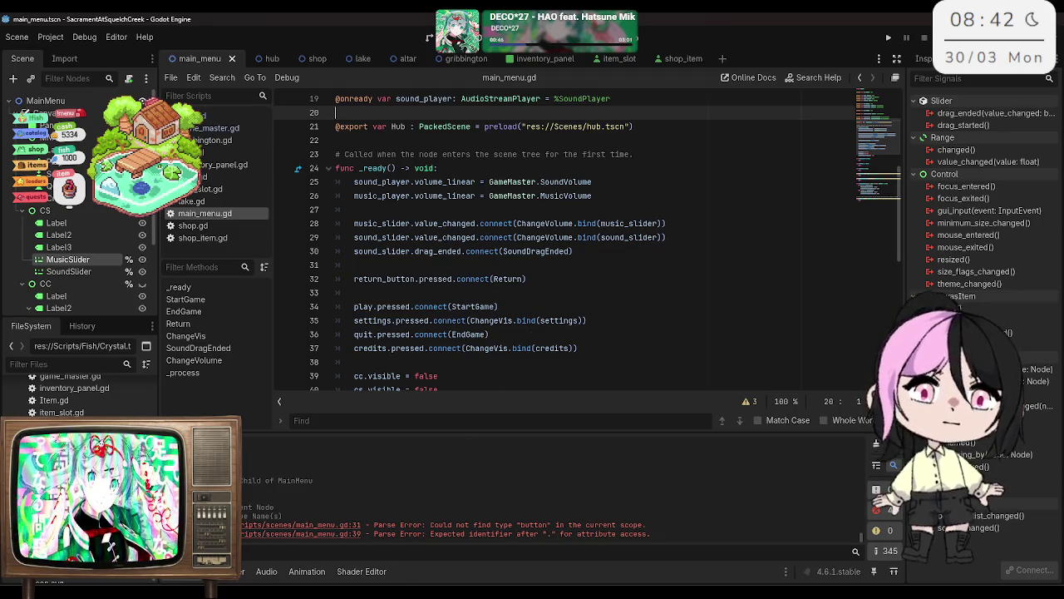
{"action": "scroll", "coordinate": [563, 349], "scroll_direction": "down", "scroll_amount": 2}
Step: Review the script and open blank lines below the Hub export line
{"action": "scroll", "coordinate": [564, 350], "scroll_direction": "up", "scroll_amount": 5}
{"action": "scroll", "coordinate": [564, 349], "scroll_direction": "down", "scroll_amount": 4}
{"action": "scroll", "coordinate": [564, 349], "scroll_direction": "down", "scroll_amount": 5}
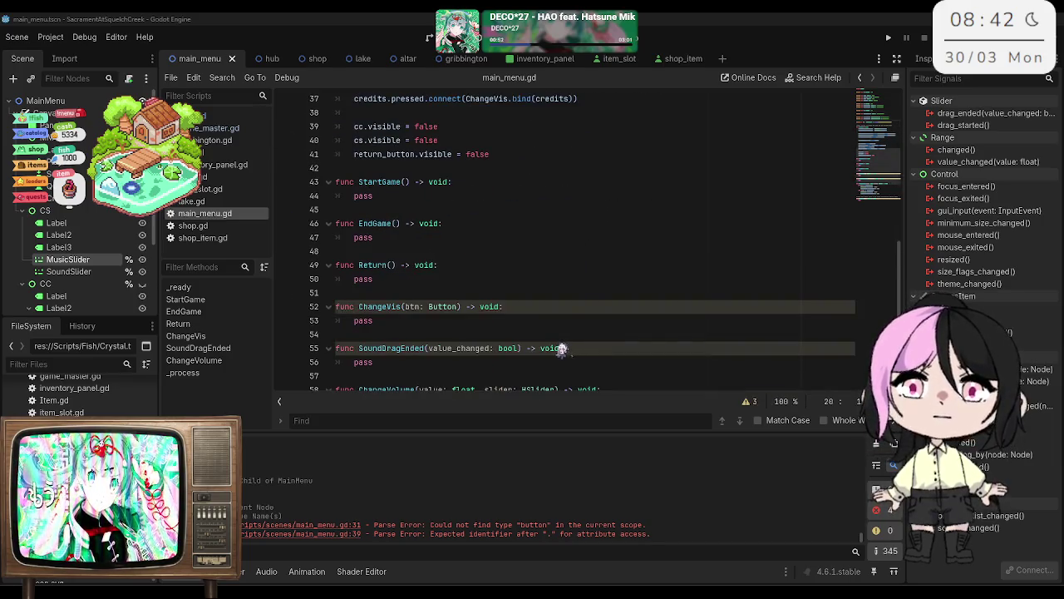
{"action": "scroll", "coordinate": [562, 349], "scroll_direction": "down", "scroll_amount": 2}
{"action": "scroll", "coordinate": [363, 281], "scroll_direction": "down", "scroll_amount": 1}
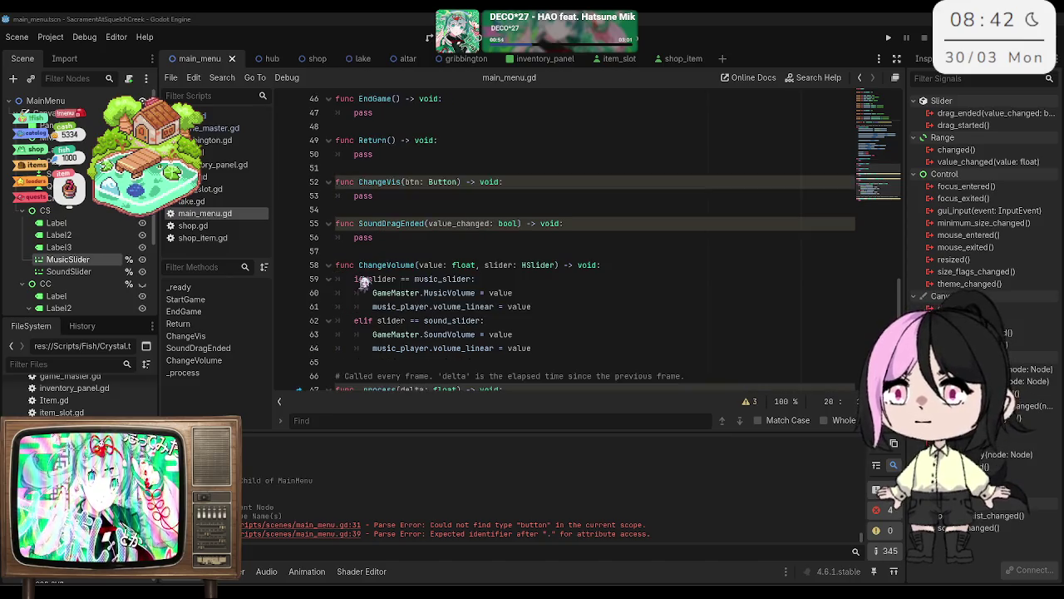
{"action": "left_click", "coordinate": [358, 240]}
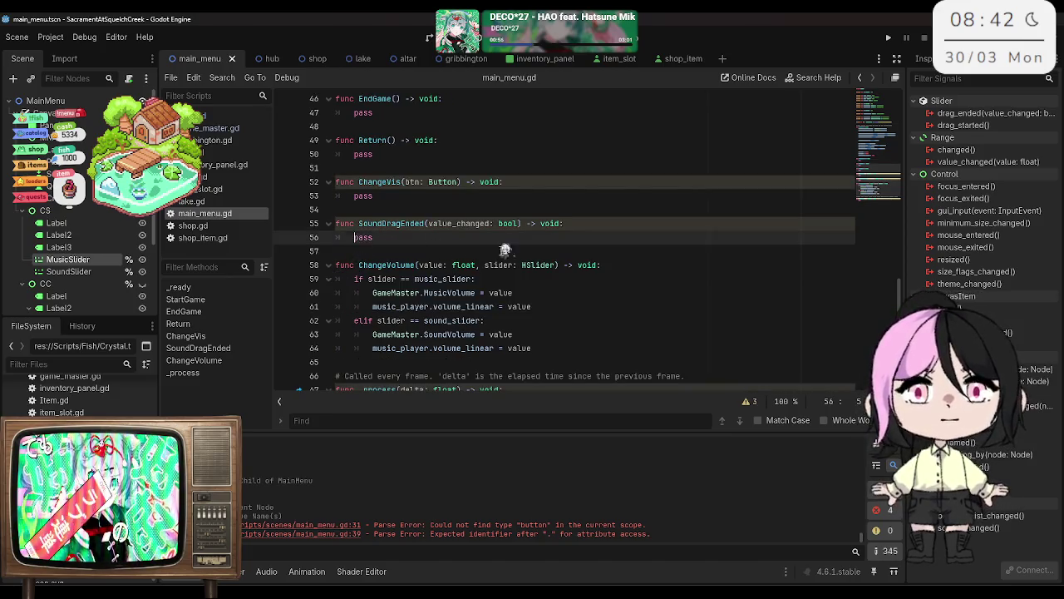
{"action": "scroll", "coordinate": [515, 254], "scroll_direction": "up", "scroll_amount": 12}
{"action": "left_click", "coordinate": [568, 263]}
{"action": "key", "text": "Return"}
{"action": "key", "text": "Up"}
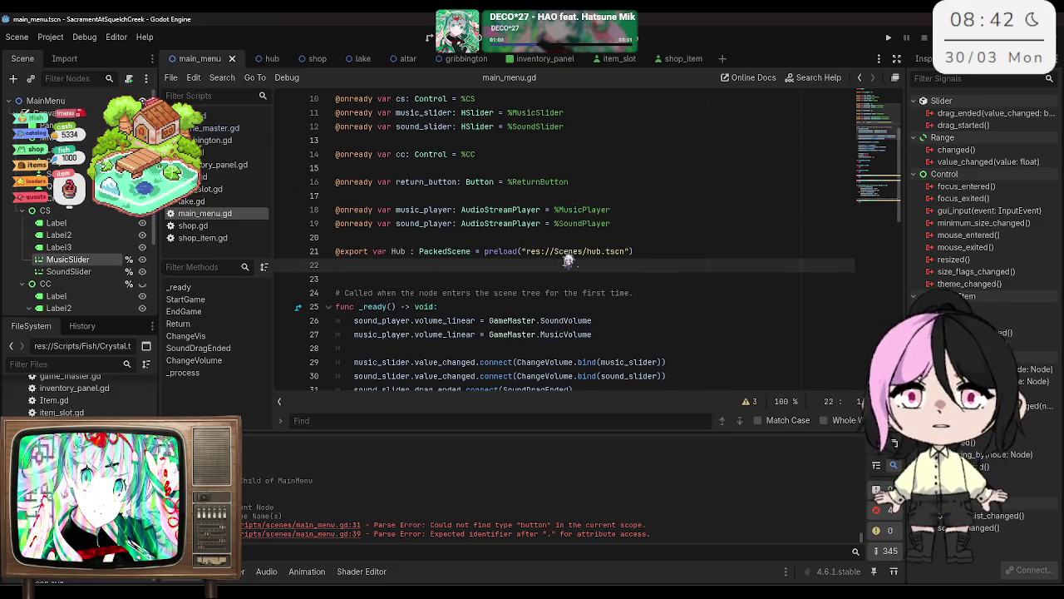
{"action": "key", "text": "Return"}
{"action": "type", "text": "xport v"}
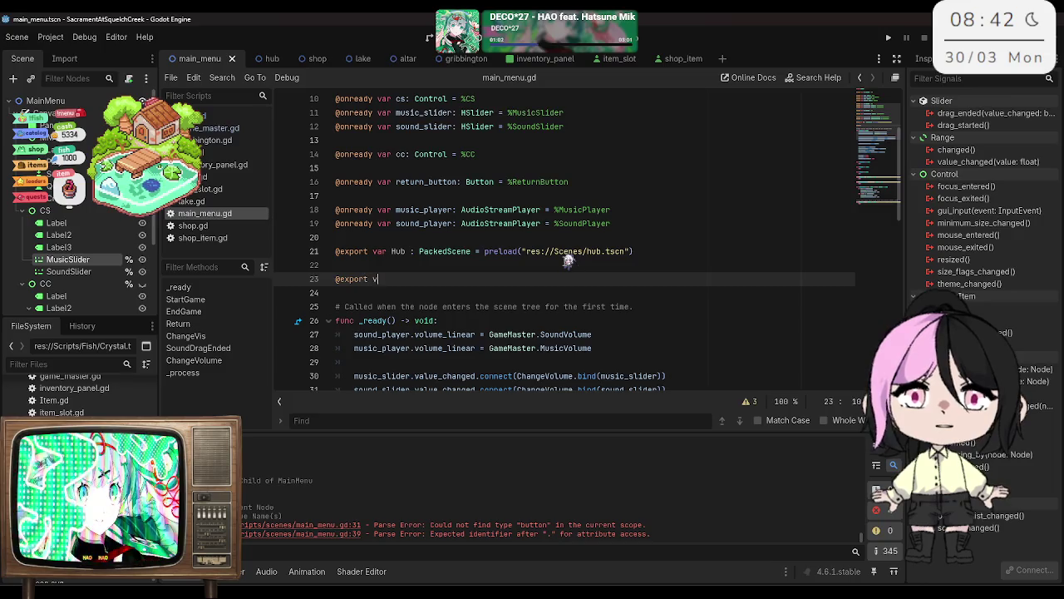
{"action": "type", "text": "ar Sound1 : "}
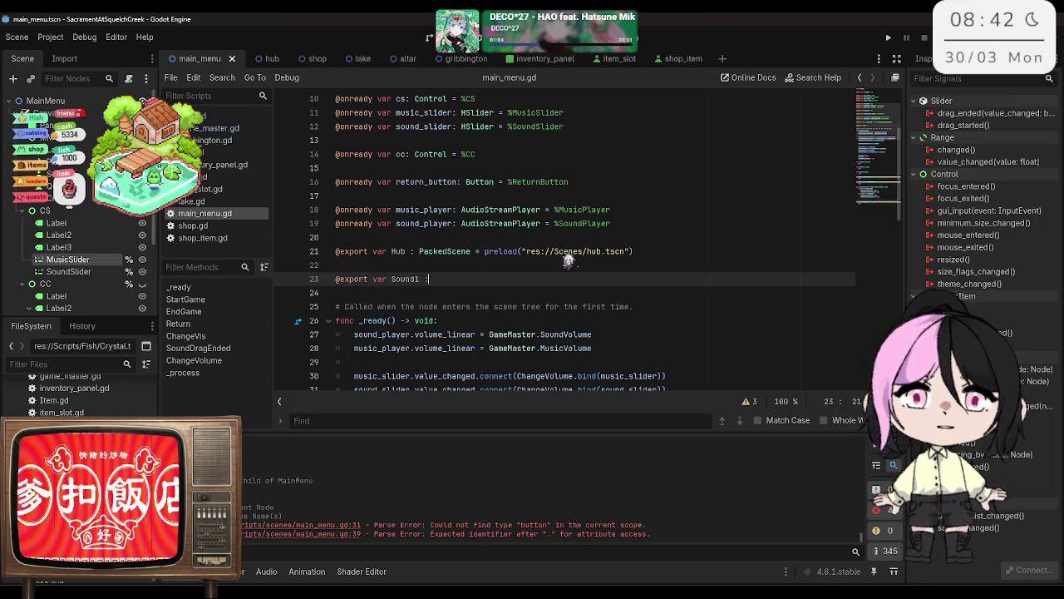
{"action": "type", "text": "Au"}
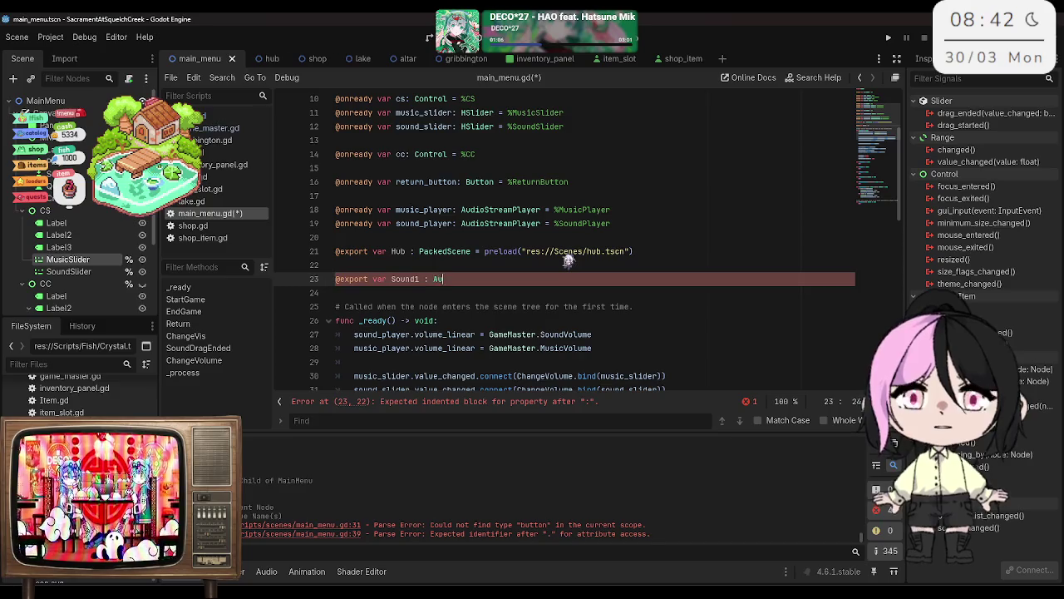
{"action": "type", "text": "dioStream"}
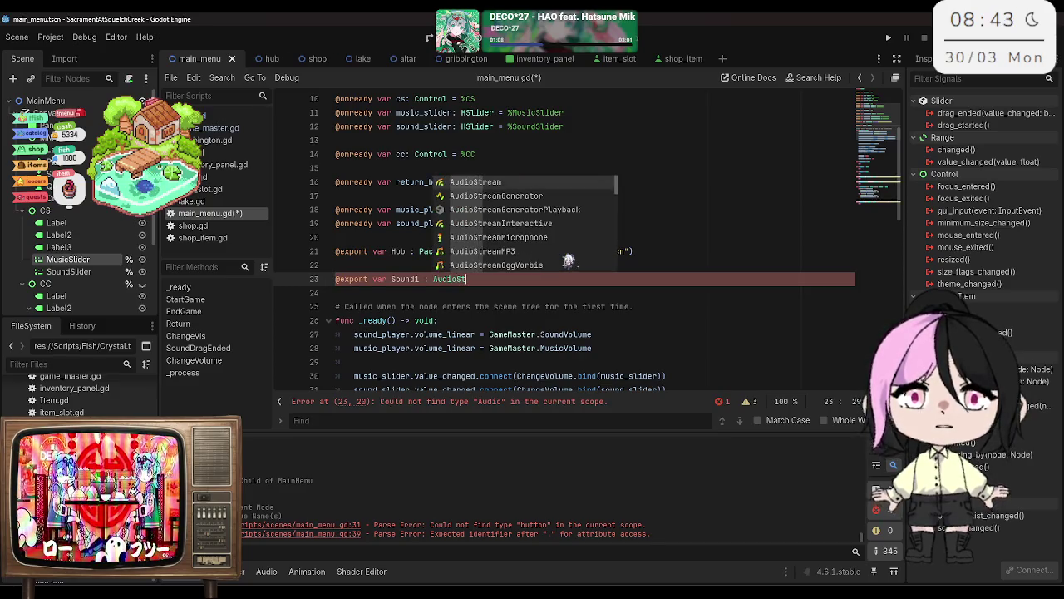
{"action": "key", "text": "Return"}
{"action": "type", "text": "@export va"}
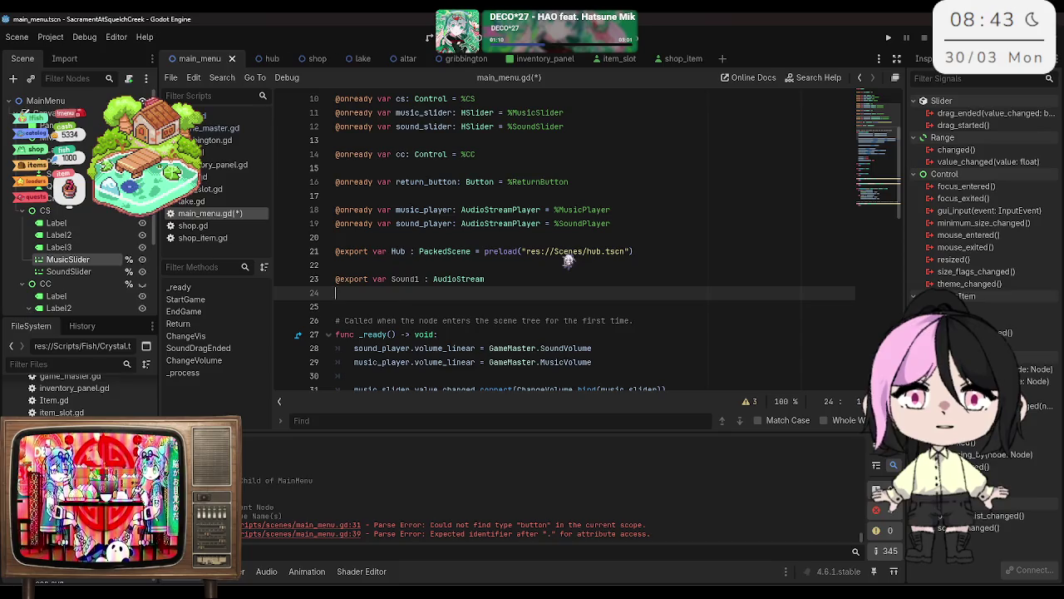
{"action": "type", "text": "r Sound2 "}
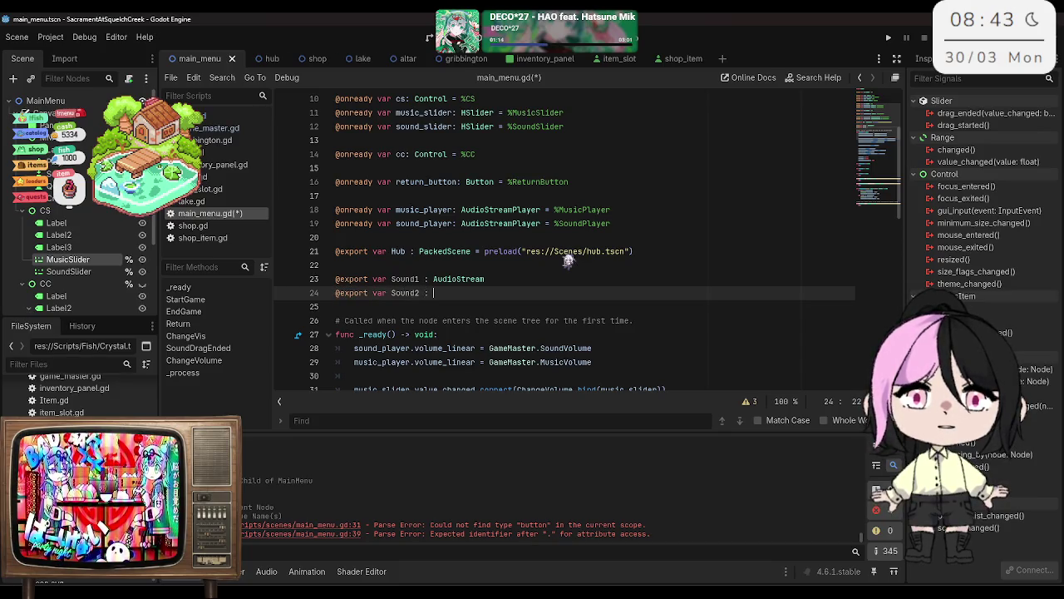
{"action": "type", "text": ": AudioS"}
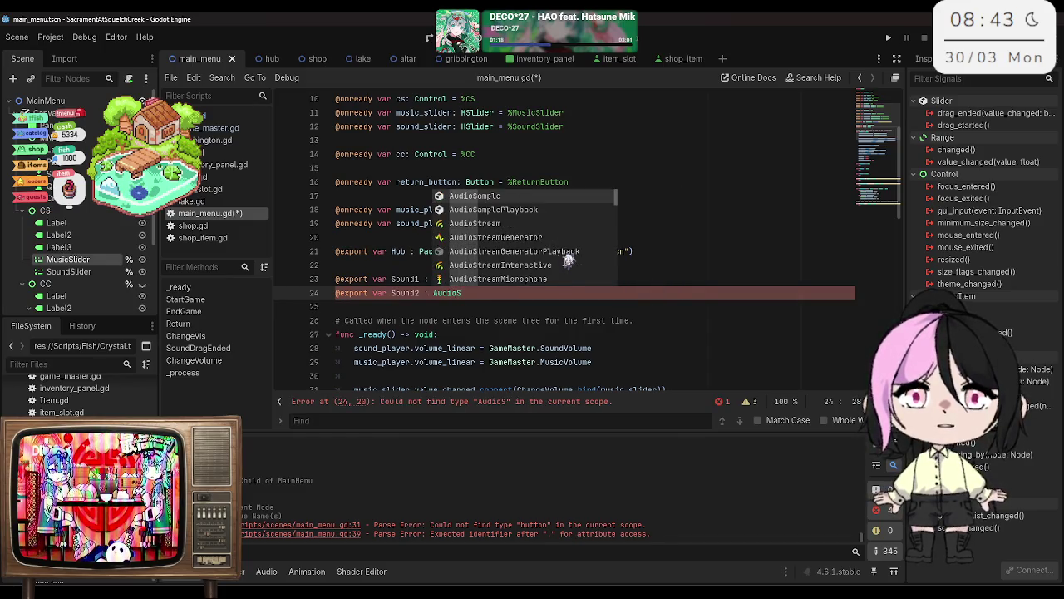
{"action": "key", "text": "Down"}
{"action": "key", "text": "Down"}
{"action": "key", "text": "Return"}
{"action": "key", "text": "ctrl+s"}
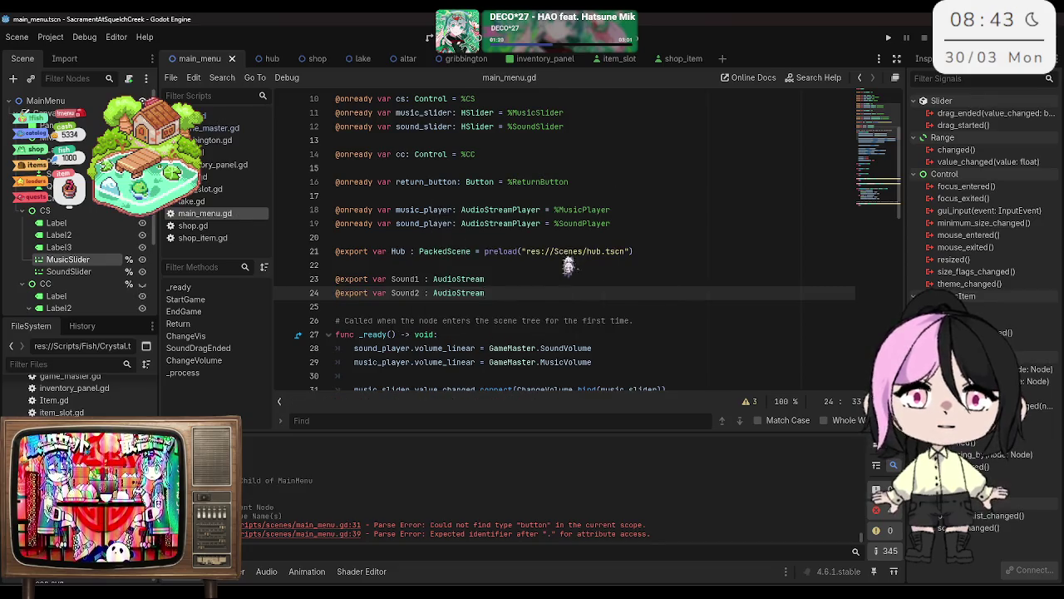
{"action": "left_click", "coordinate": [557, 279]}
{"action": "left_click", "coordinate": [79, 100]}
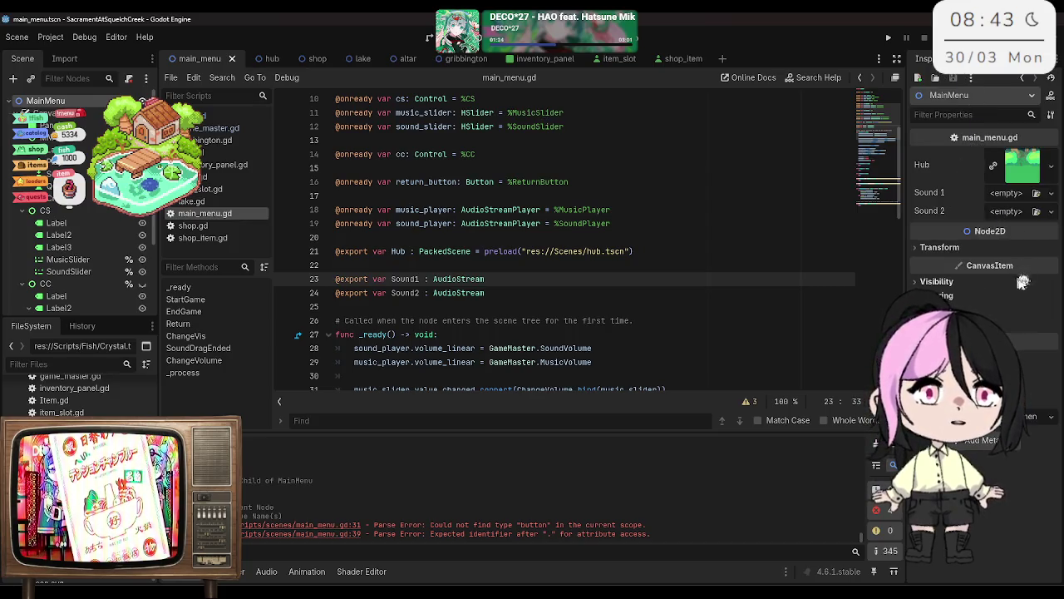
Step: Assign soundreality-cat-meow-fx-461188.mp3 to MainMenu's Sound 1 slot in the Inspector
{"action": "left_click", "coordinate": [1010, 193]}
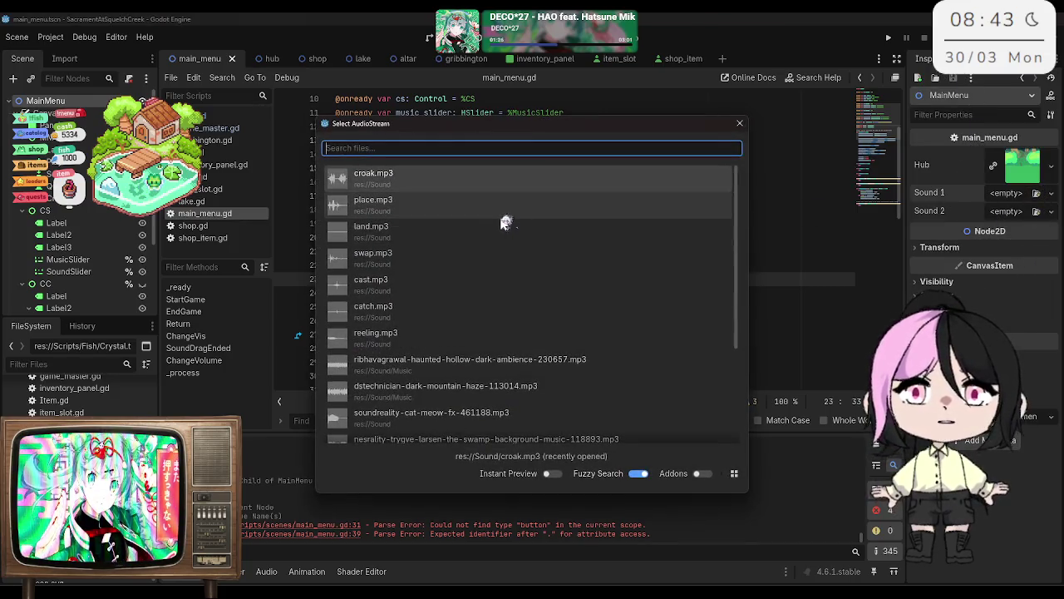
{"action": "scroll", "coordinate": [498, 221], "scroll_direction": "down", "scroll_amount": 1}
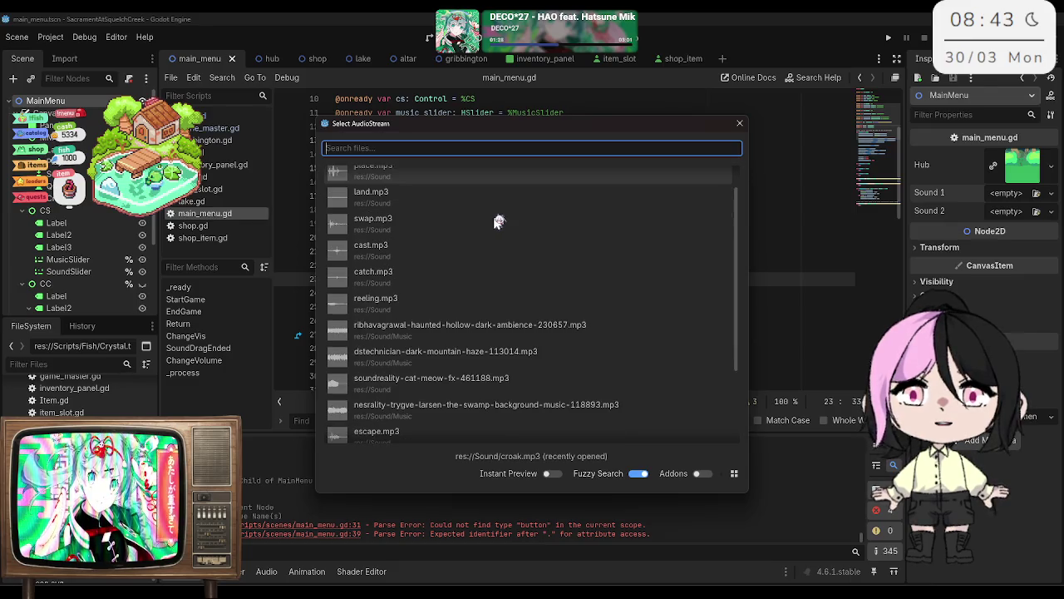
{"action": "scroll", "coordinate": [499, 221], "scroll_direction": "down", "scroll_amount": 1}
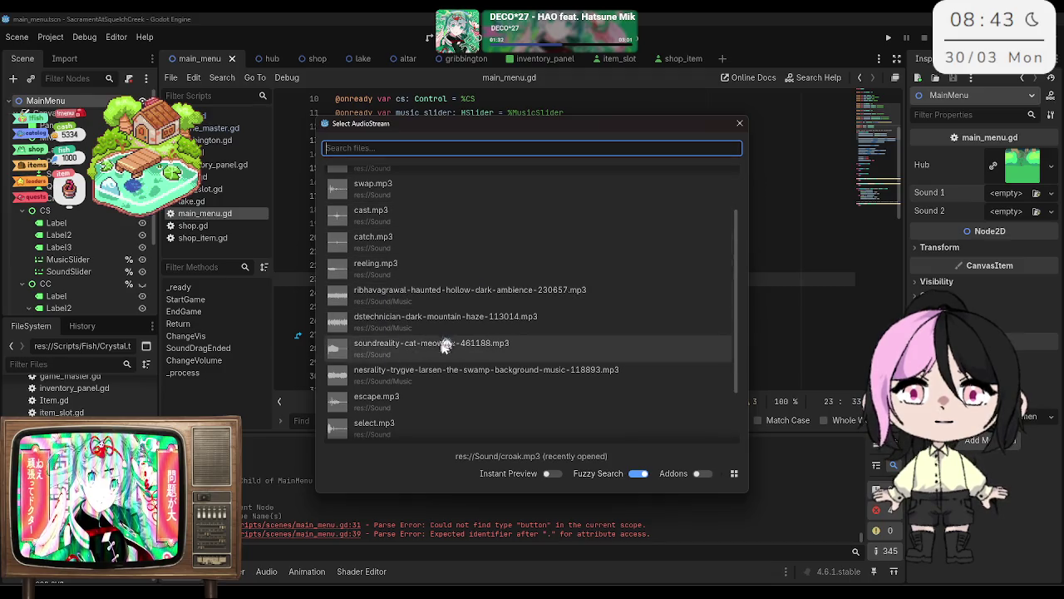
{"action": "left_click", "coordinate": [539, 359]}
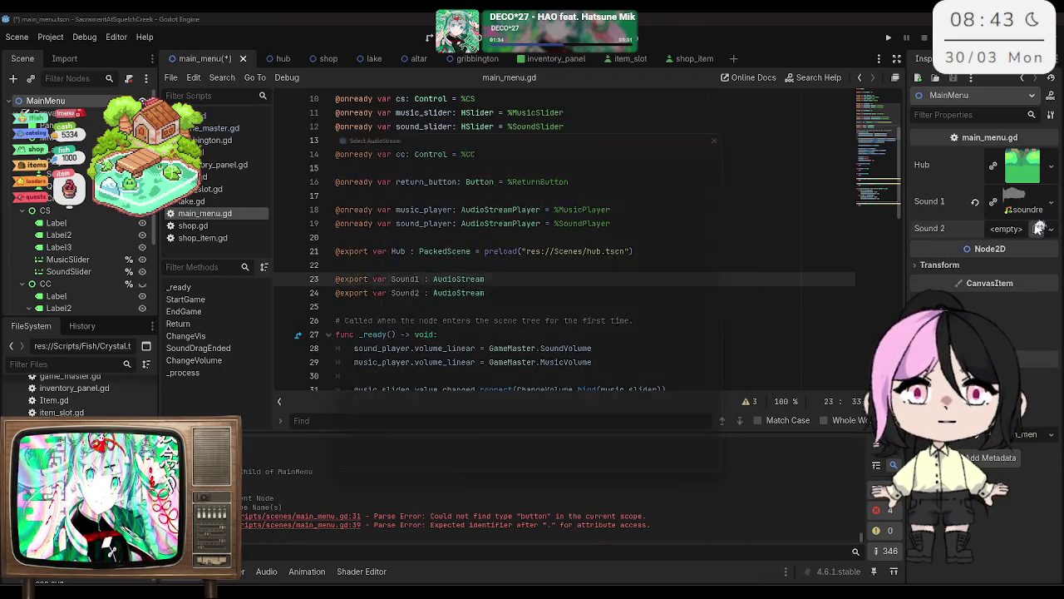
Step: Assign escape.mp3 to Sound 2 and save the main_menu scene
{"action": "left_click", "coordinate": [1036, 228]}
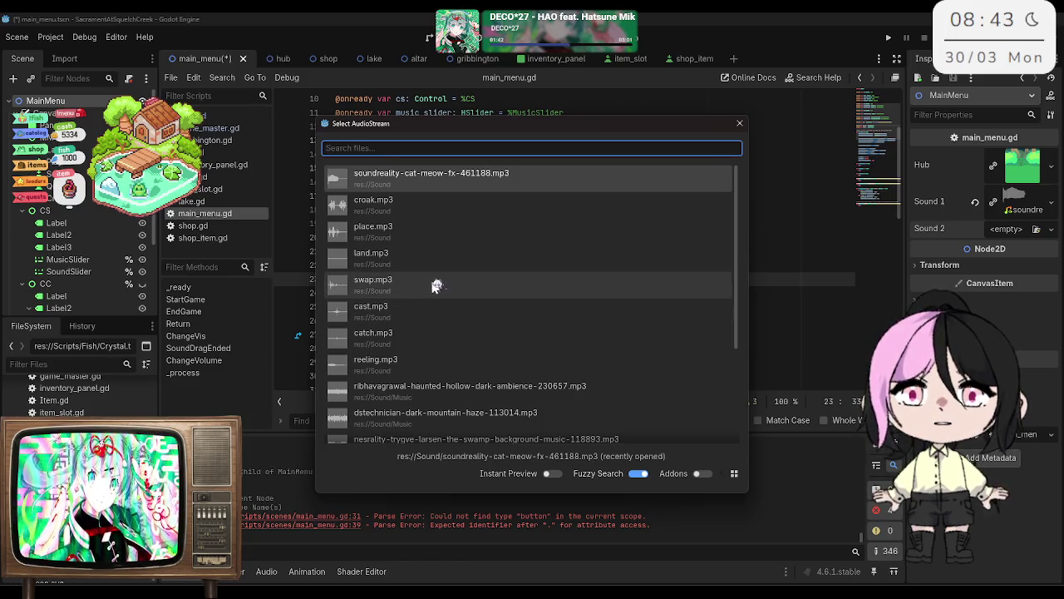
{"action": "scroll", "coordinate": [435, 286], "scroll_direction": "down", "scroll_amount": 1}
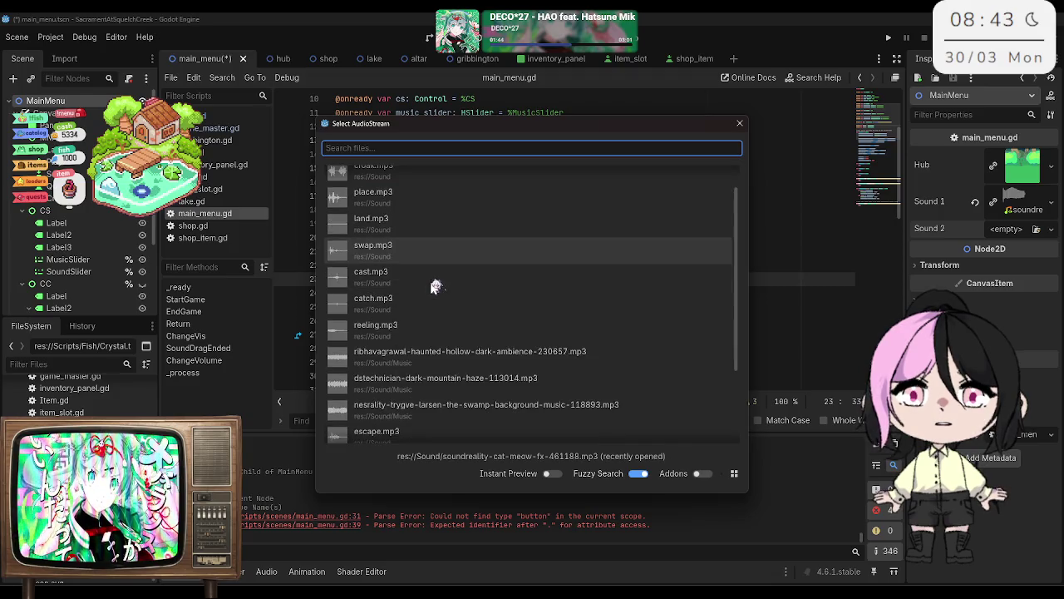
{"action": "scroll", "coordinate": [435, 286], "scroll_direction": "down", "scroll_amount": 1}
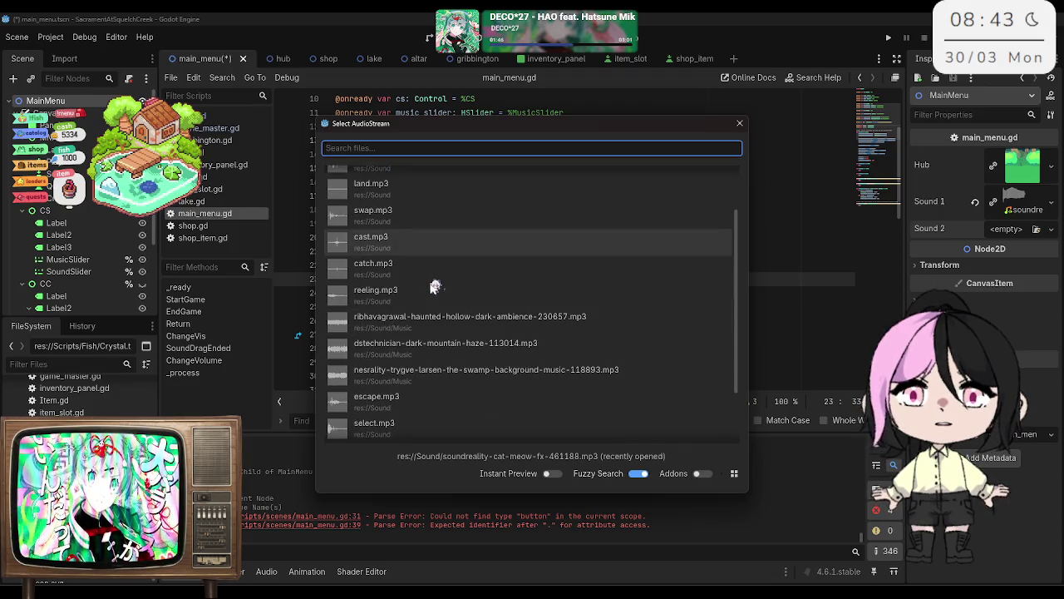
{"action": "left_click", "coordinate": [412, 397]}
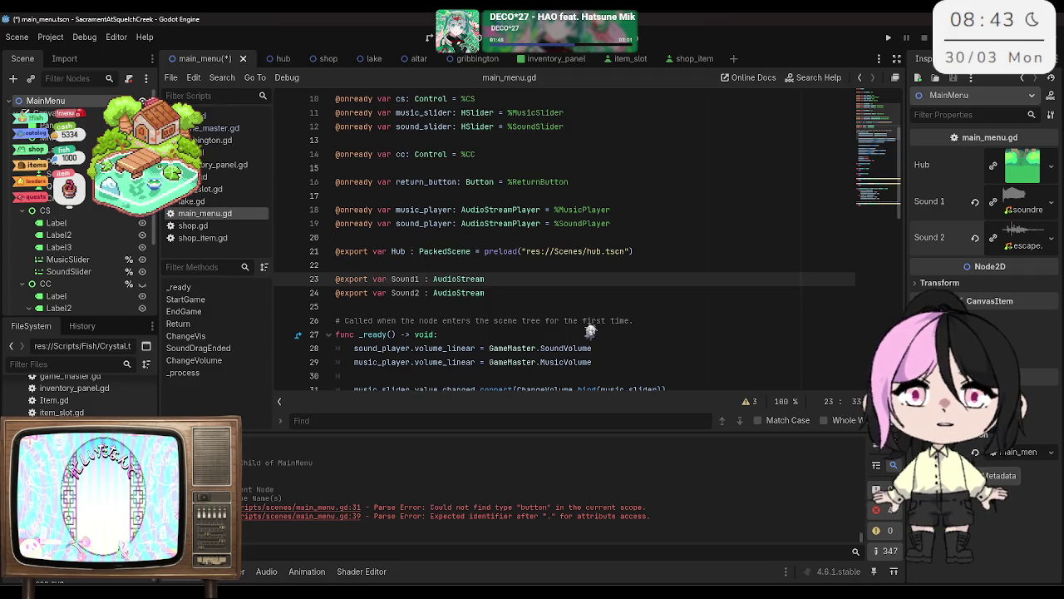
{"action": "key", "text": "ctrl+s"}
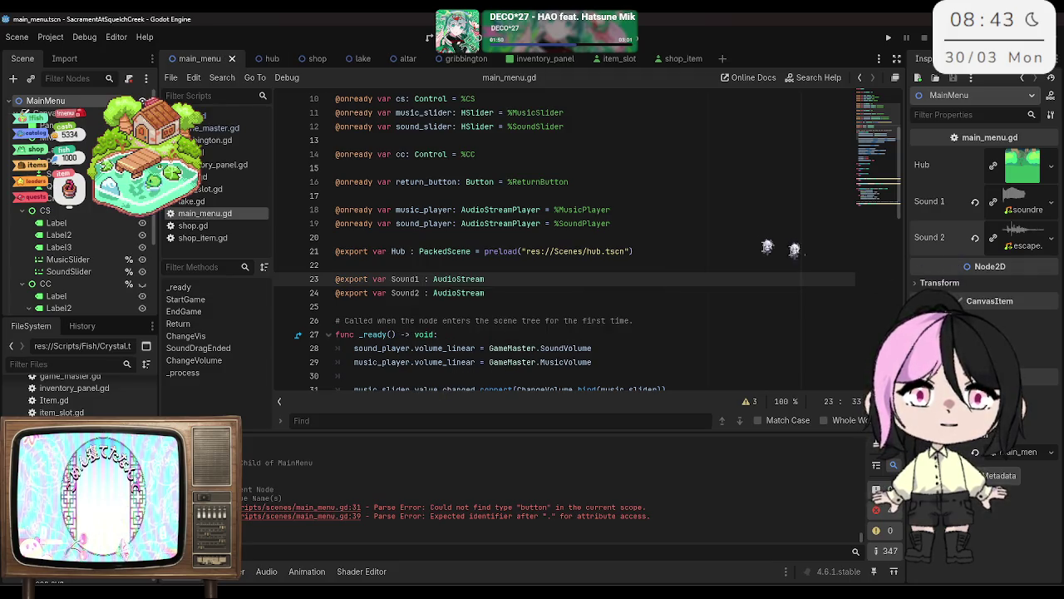
{"action": "scroll", "coordinate": [542, 241], "scroll_direction": "down", "scroll_amount": 8}
{"action": "scroll", "coordinate": [541, 247], "scroll_direction": "down", "scroll_amount": 3}
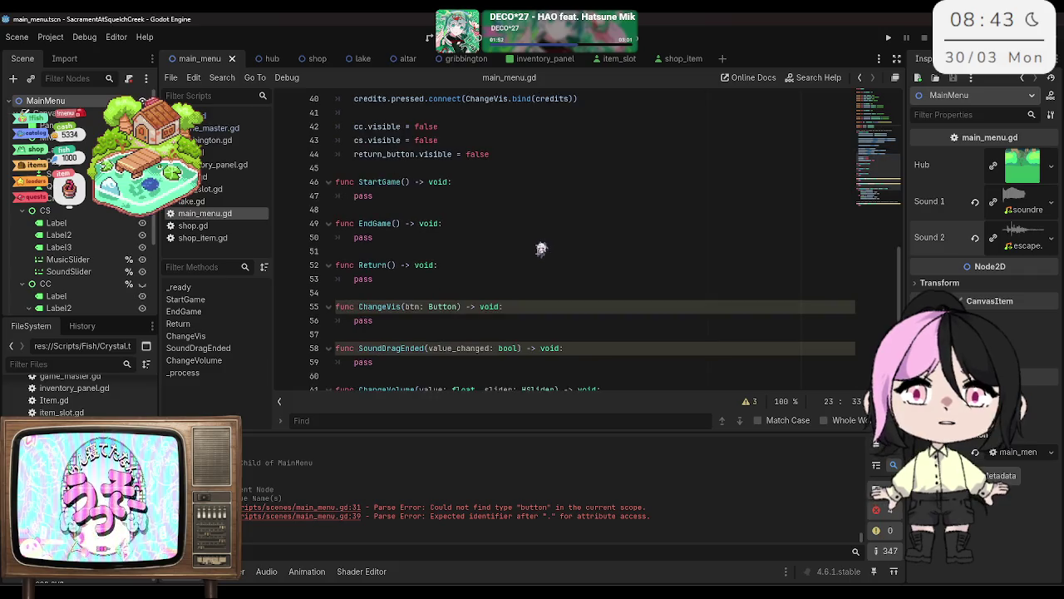
{"action": "scroll", "coordinate": [532, 258], "scroll_direction": "up", "scroll_amount": 5}
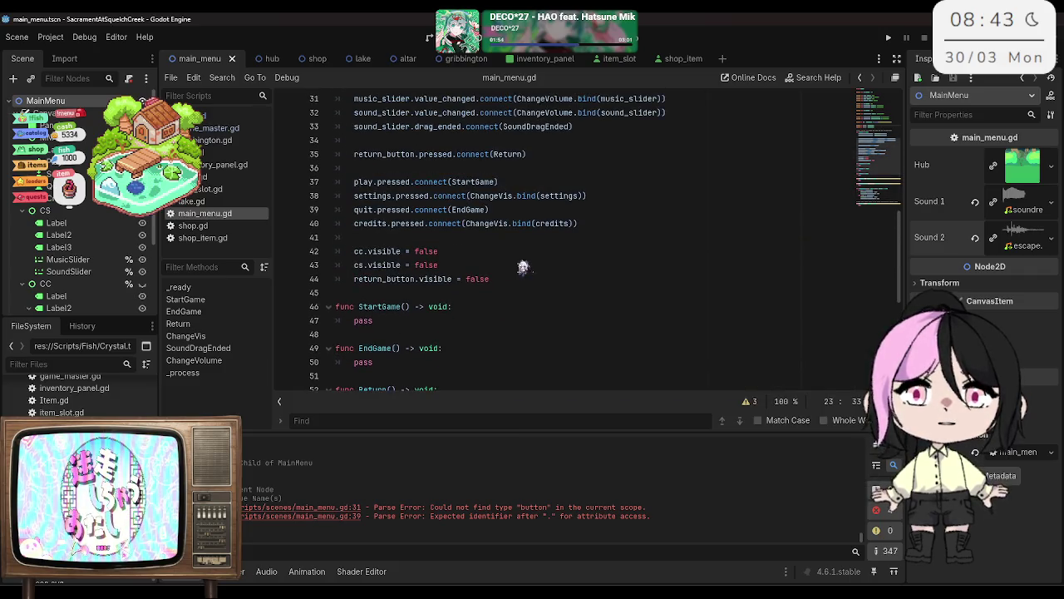
{"action": "left_click", "coordinate": [517, 276]}
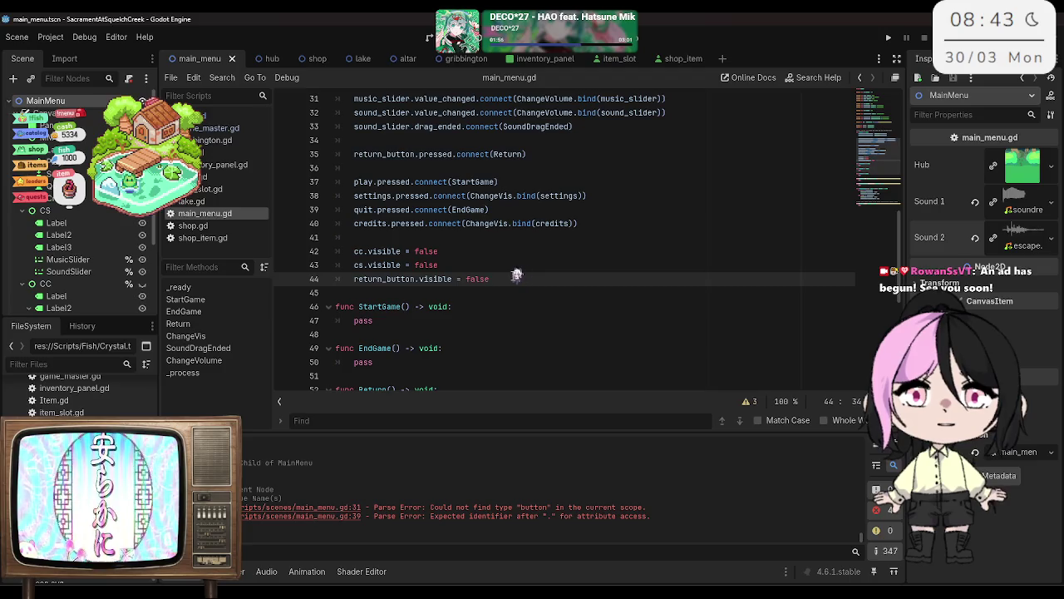
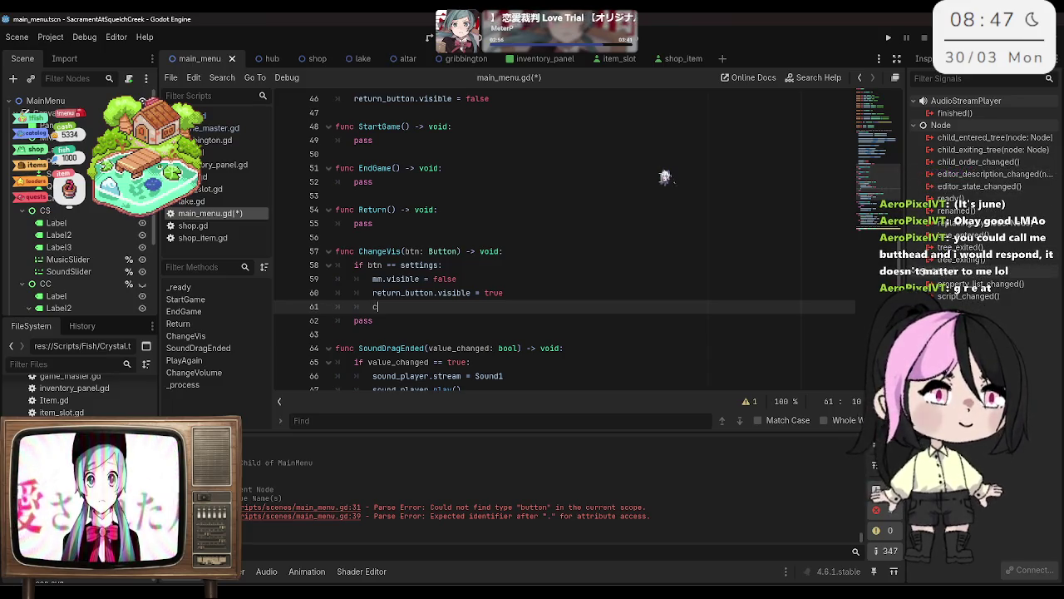
Step: Add 'cs.visible = true' to ChangeVis's settings branch
{"action": "type", "text": "s .vis"}
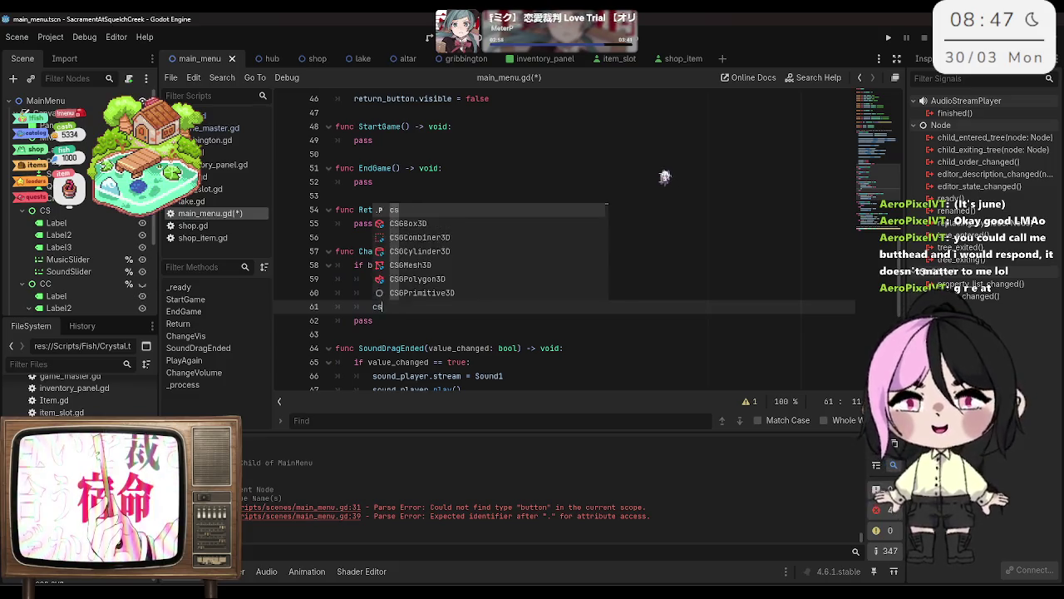
{"action": "key", "text": "Return"}
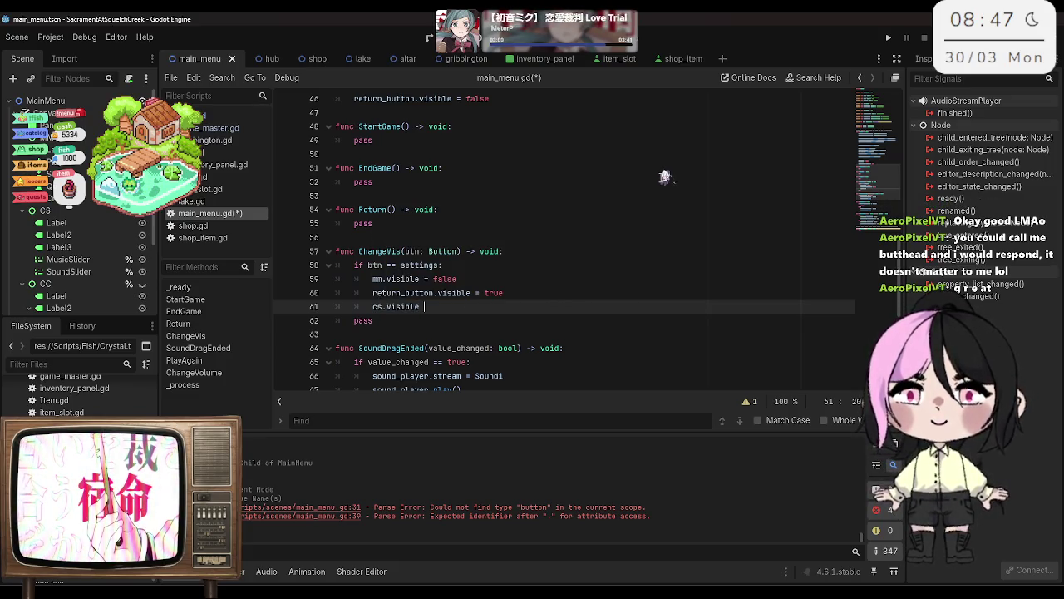
{"action": "type", "text": "= true"}
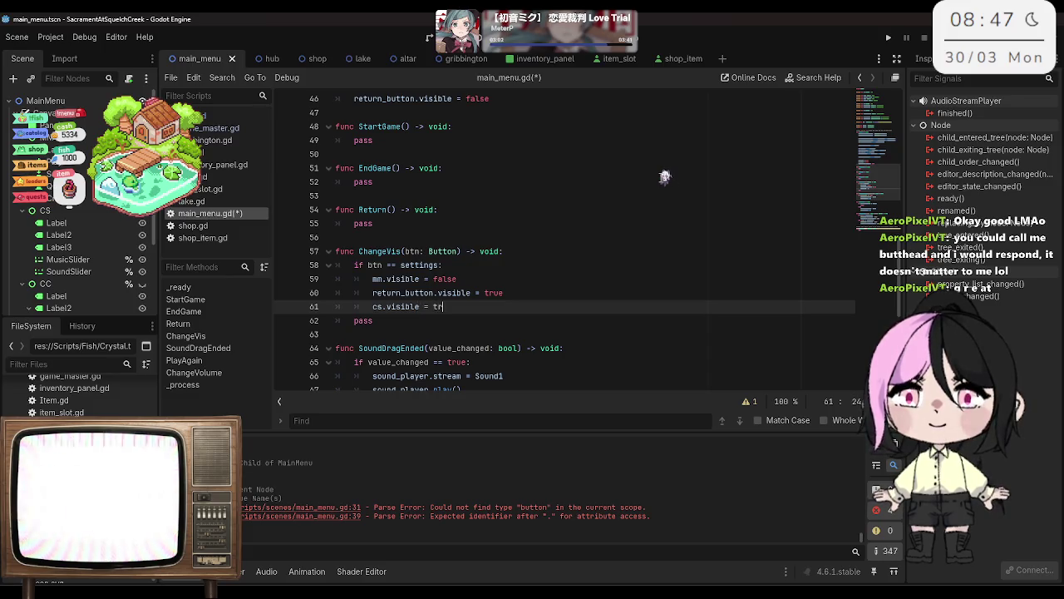
{"action": "key", "text": "Return"}
Step: Dedent the next line and begin 'elif btn ==' at the if level
{"action": "key", "text": "BackSpace"}
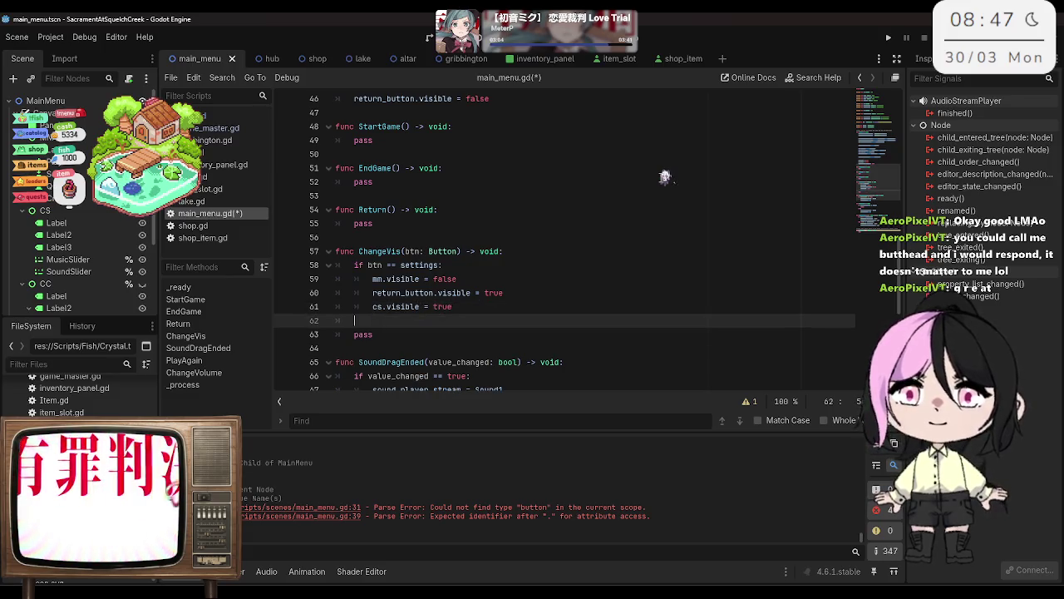
{"action": "type", "text": "else"}
{"action": "key", "text": "BackSpace"}
{"action": "key", "text": "BackSpace"}
{"action": "type", "text": "if btn =="}
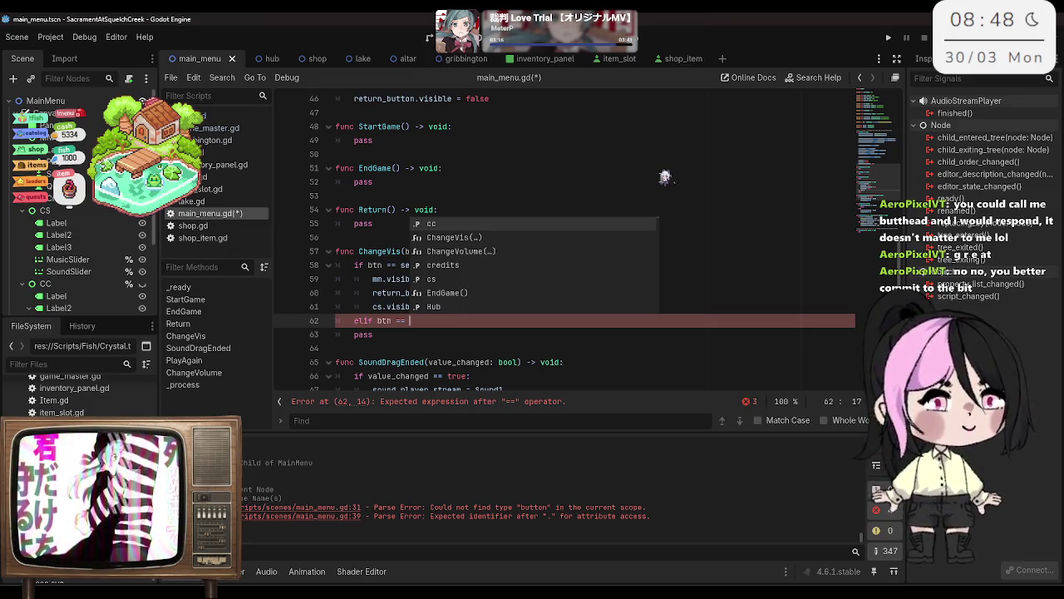
{"action": "key", "text": "Escape"}
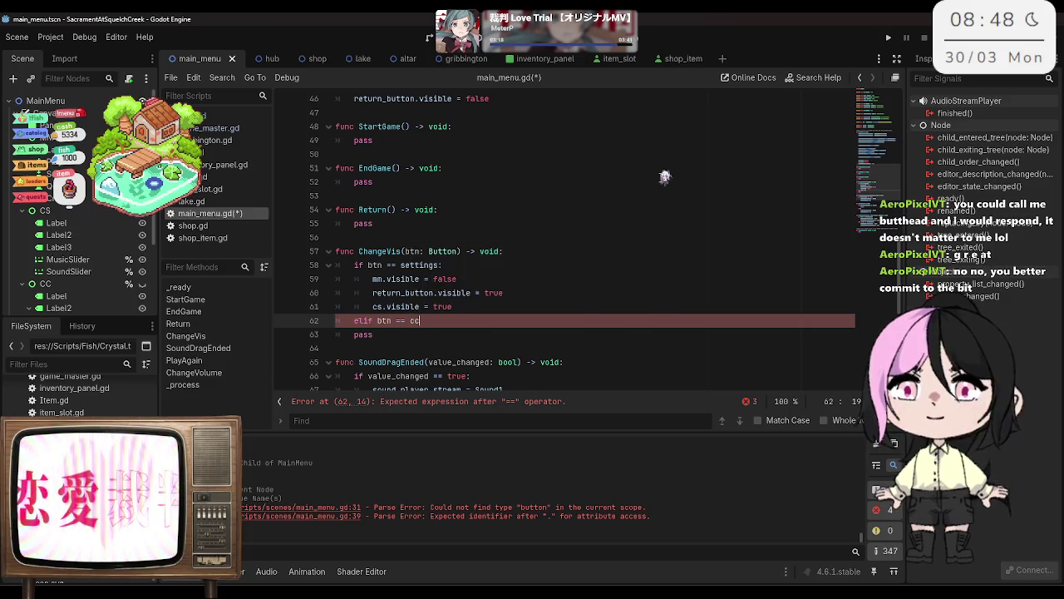
Step: Complete 'elif btn == credits:' and add 'mm.visible = false' inside it
{"action": "key", "text": "ctrl+space"}
{"action": "key", "text": "Down"}
{"action": "key", "text": "Return"}
{"action": "type", "text": ":"}
{"action": "key", "text": "Return"}
{"action": "type", "text": "mm.v"}
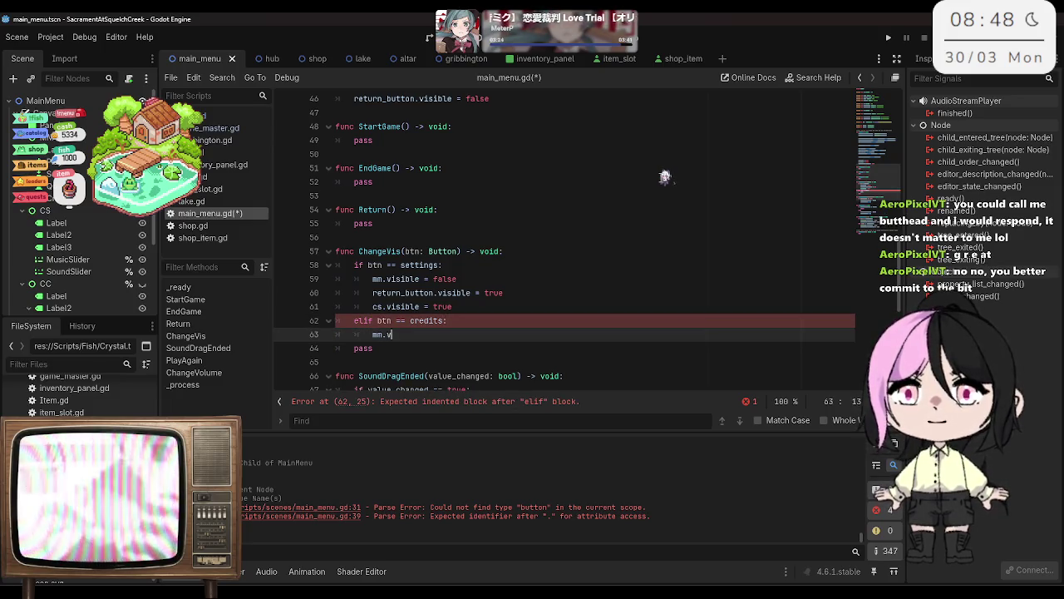
{"action": "type", "text": "isible = false"}
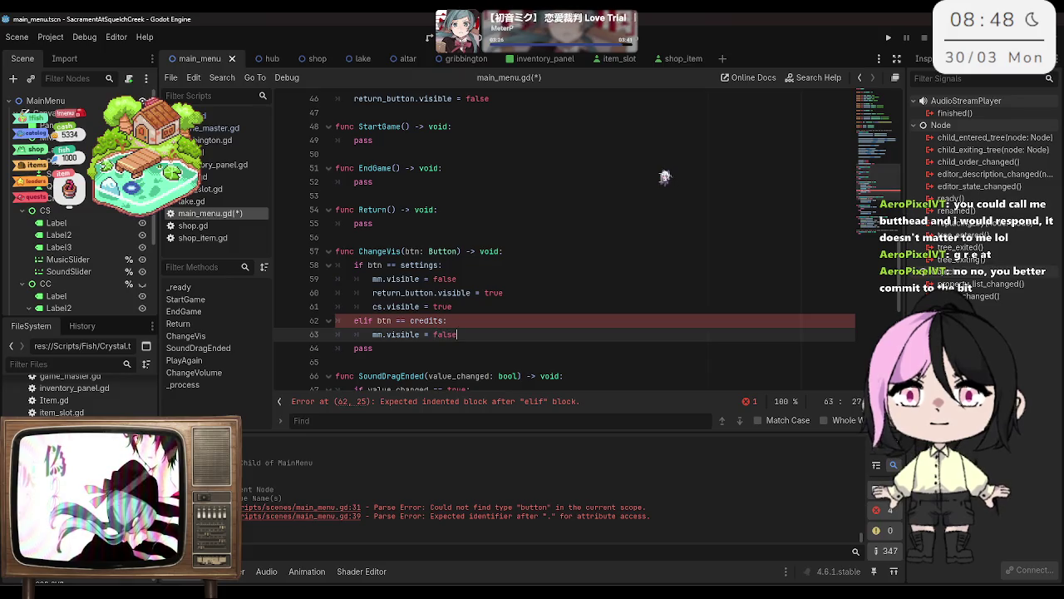
{"action": "key", "text": "Return"}
Step: Add 'return_button.visible = true' and 'cc.visible = true' to the credits branch
{"action": "type", "text": "return_button"}
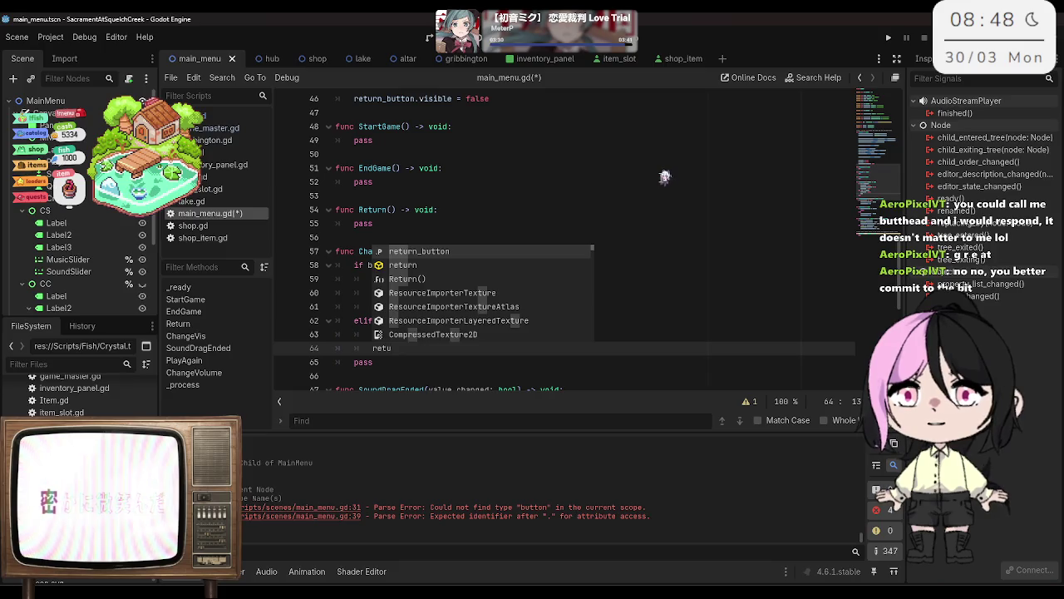
{"action": "key", "text": "Return"}
{"action": "type", "text": ".vis"}
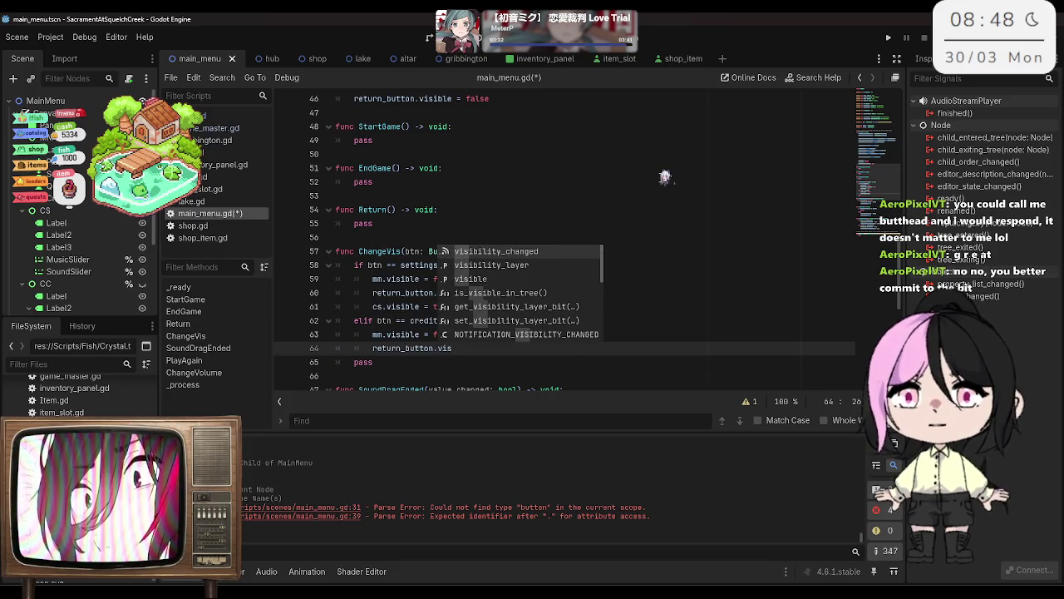
{"action": "key", "text": "Down"}
{"action": "key", "text": "Down"}
{"action": "key", "text": "Return"}
{"action": "type", "text": "= true"}
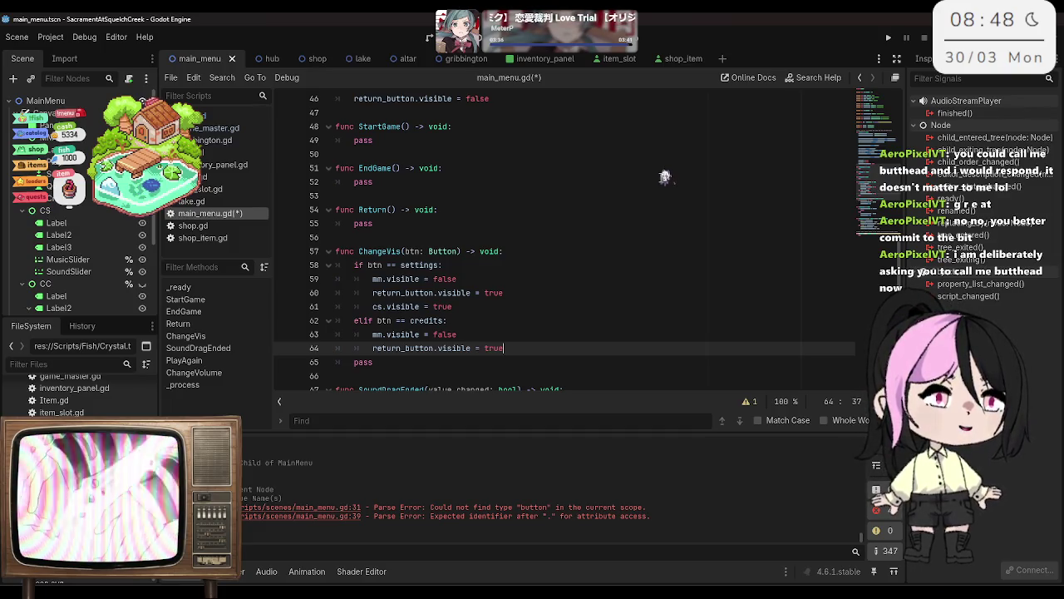
{"action": "key", "text": "Return"}
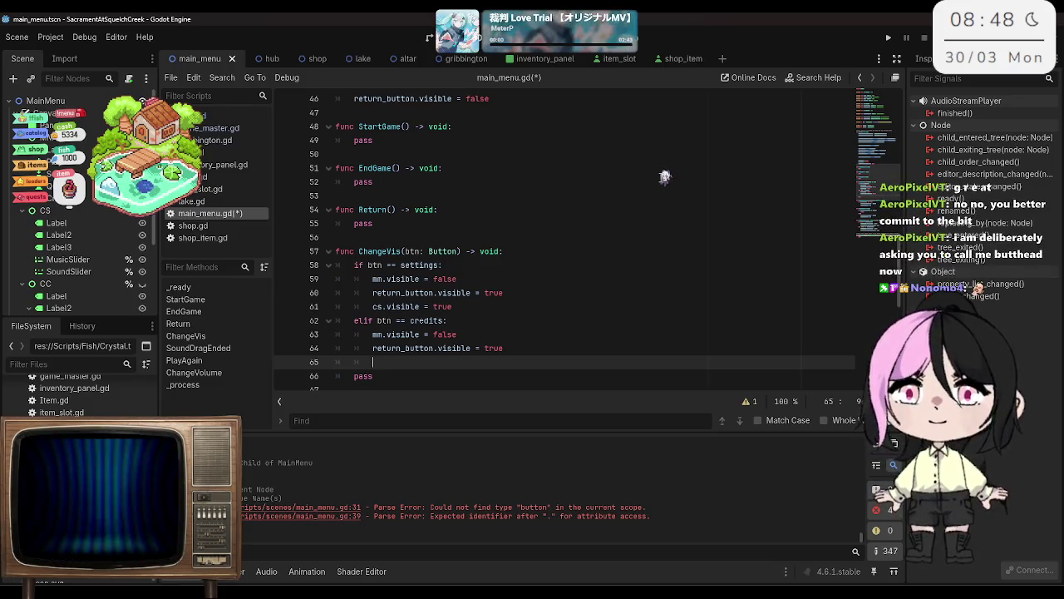
{"action": "type", "text": "c"}
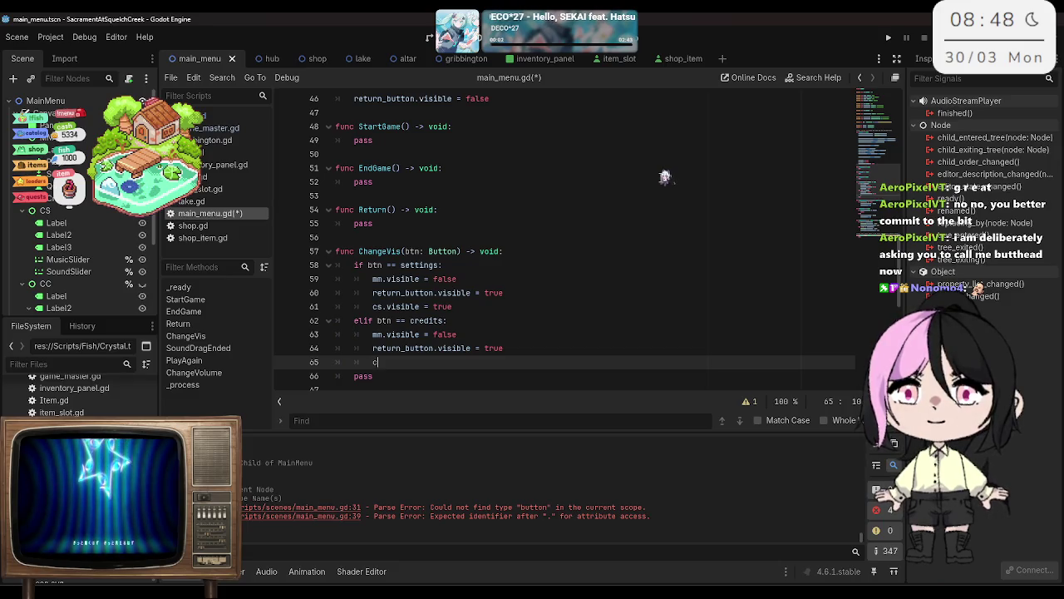
{"action": "type", "text": "c.visible = true;"}
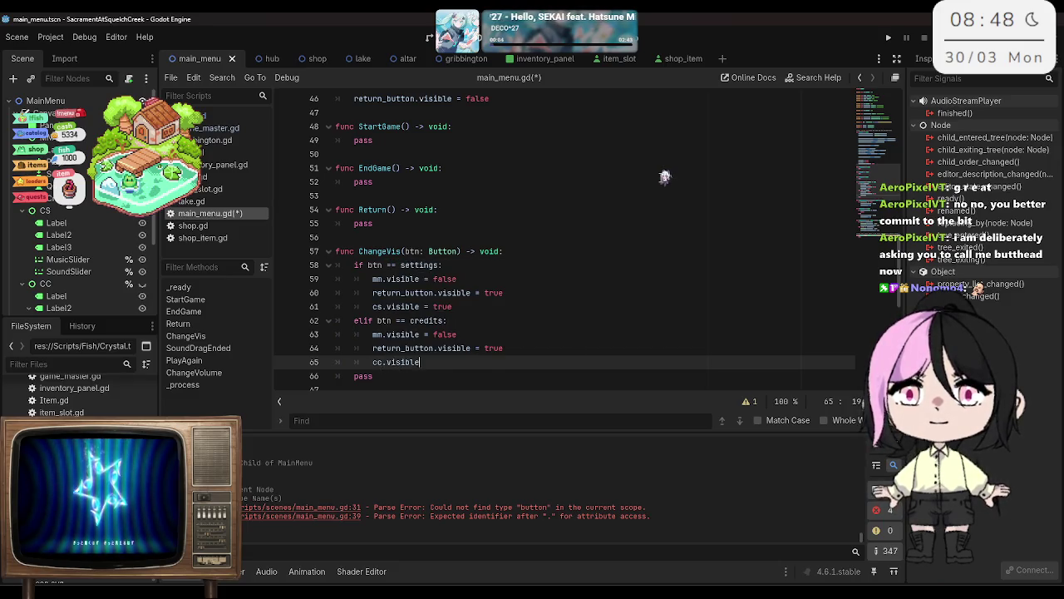
{"action": "key", "text": "BackSpace"}
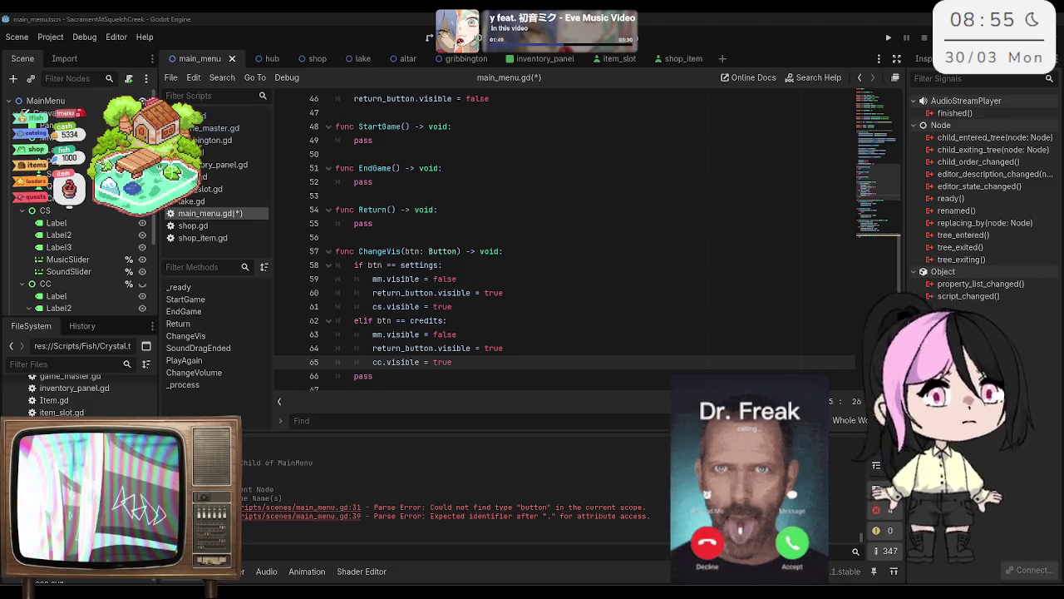
Step: Scroll down the script below the finished ChangeVis function
{"action": "scroll", "coordinate": [515, 314], "scroll_direction": "down", "scroll_amount": 1}
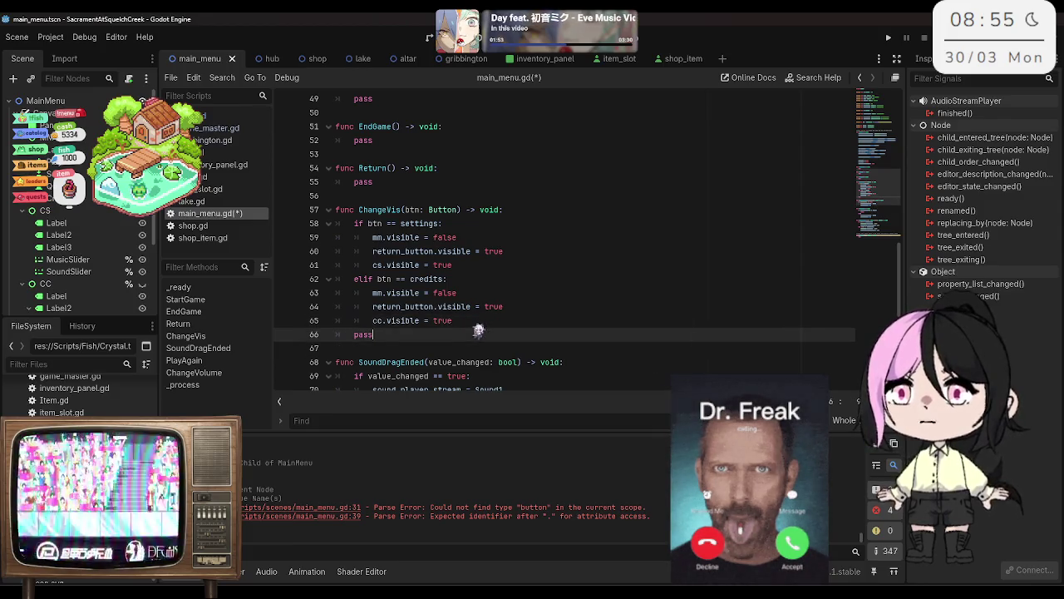
Step: Insert 'cc.visible = false' above pass in the Return function
{"action": "scroll", "coordinate": [549, 304], "scroll_direction": "down", "scroll_amount": 1}
{"action": "scroll", "coordinate": [549, 304], "scroll_direction": "down", "scroll_amount": 1}
{"action": "scroll", "coordinate": [549, 304], "scroll_direction": "up", "scroll_amount": 3}
{"action": "left_click", "coordinate": [394, 222]}
{"action": "left_click", "coordinate": [355, 223]}
{"action": "key", "text": "Return"}
{"action": "key", "text": "Up"}
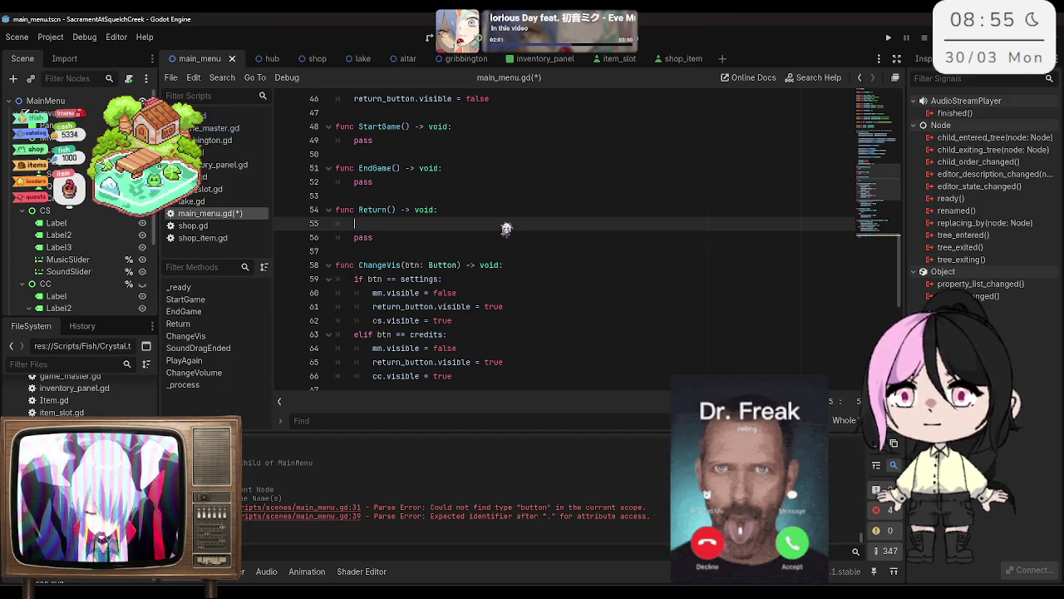
{"action": "type", "text": "cc.vis"}
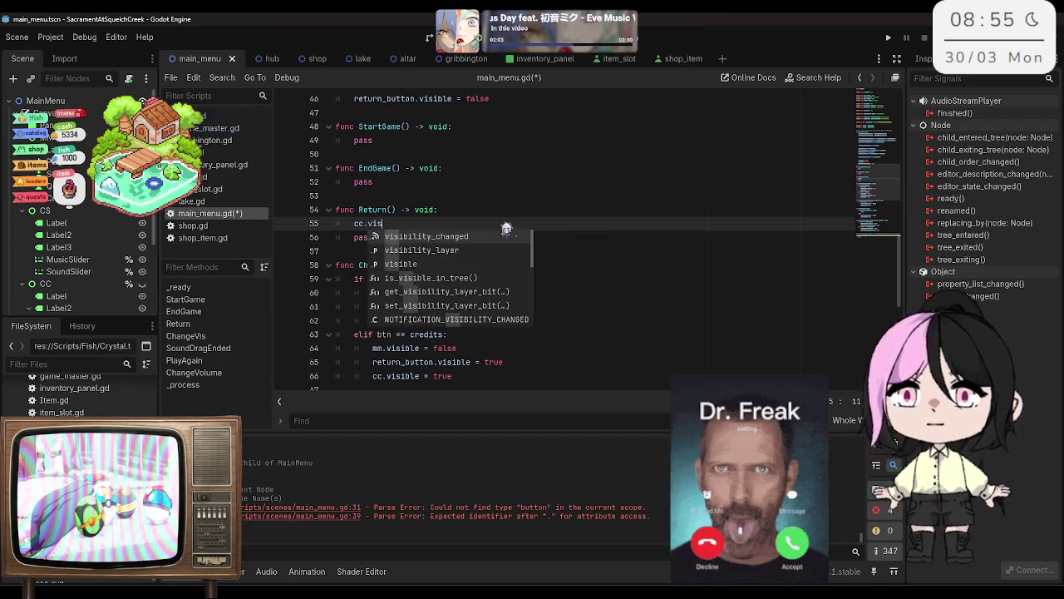
{"action": "key", "text": "Down"}
{"action": "key", "text": "Down"}
{"action": "key", "text": "Return"}
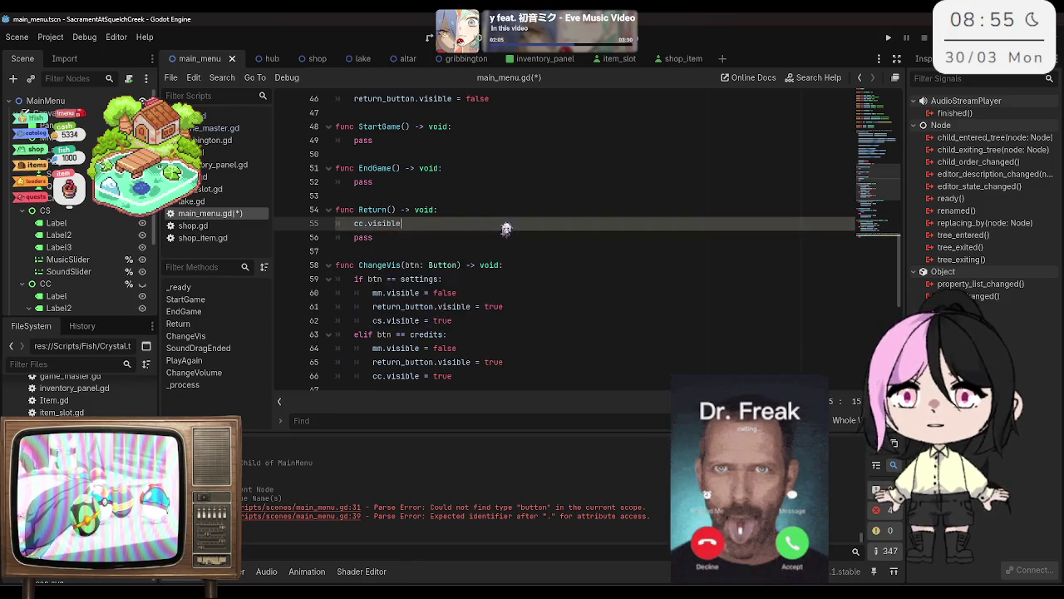
{"action": "type", "text": "= false"}
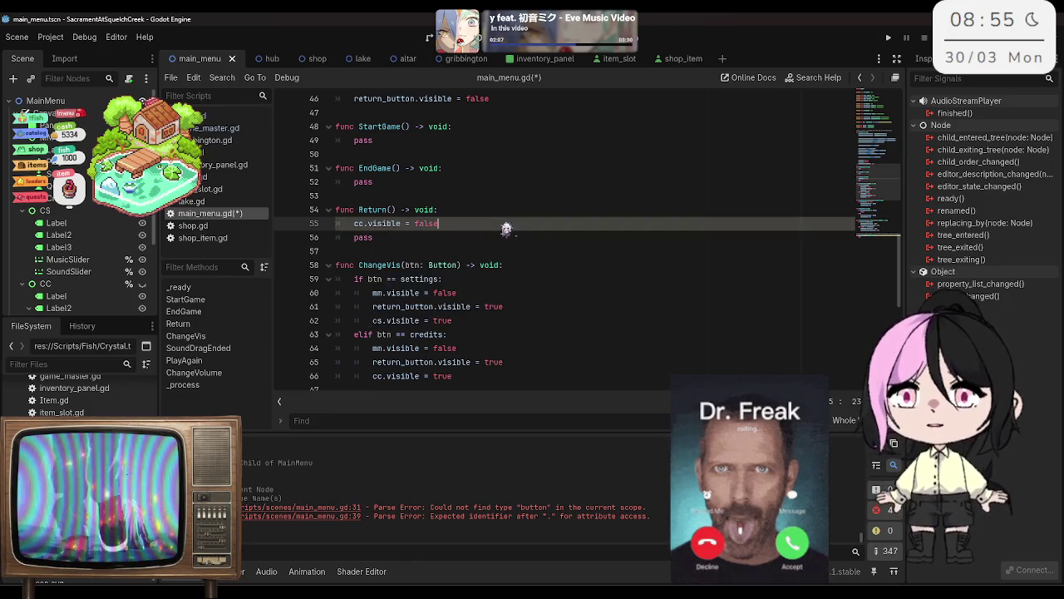
{"action": "key", "text": "Return"}
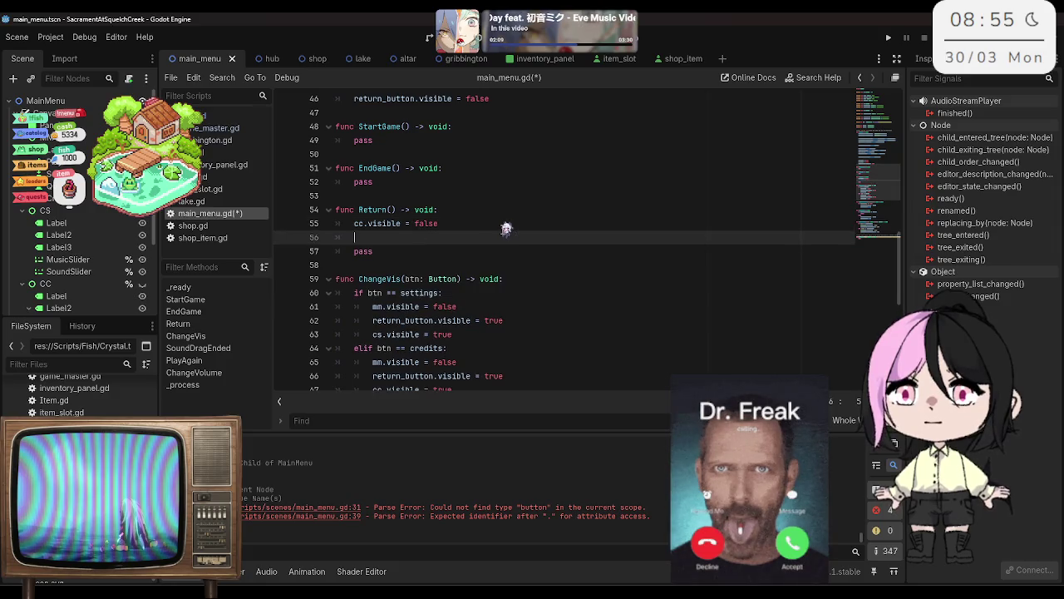
Step: Add cs and return_button hidden and 'mm.visible = true' to Return(), then save
{"action": "type", "text": "v"}
{"action": "key", "text": "BackSpace"}
{"action": "type", "text": "c"}
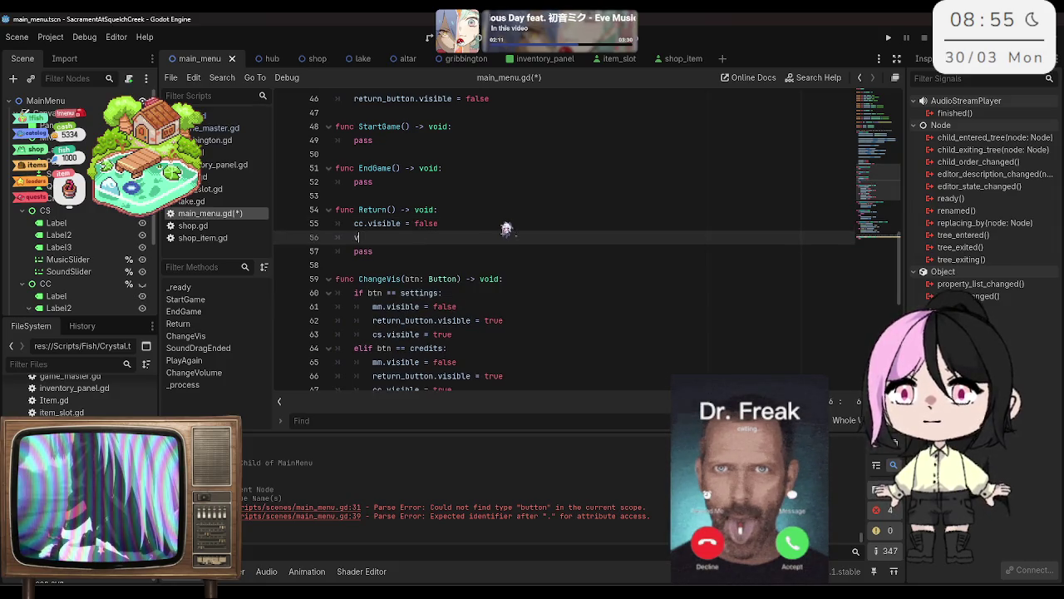
{"action": "type", "text": "s.vis"}
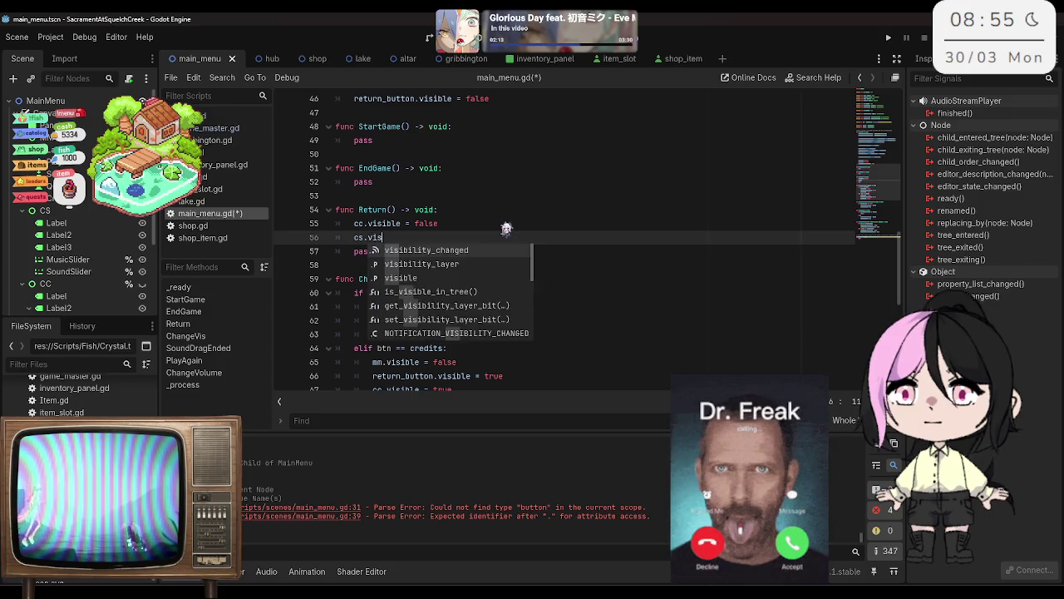
{"action": "type", "text": "ible = false"}
{"action": "key", "text": "Return"}
{"action": "type", "text": "return_button.visi"}
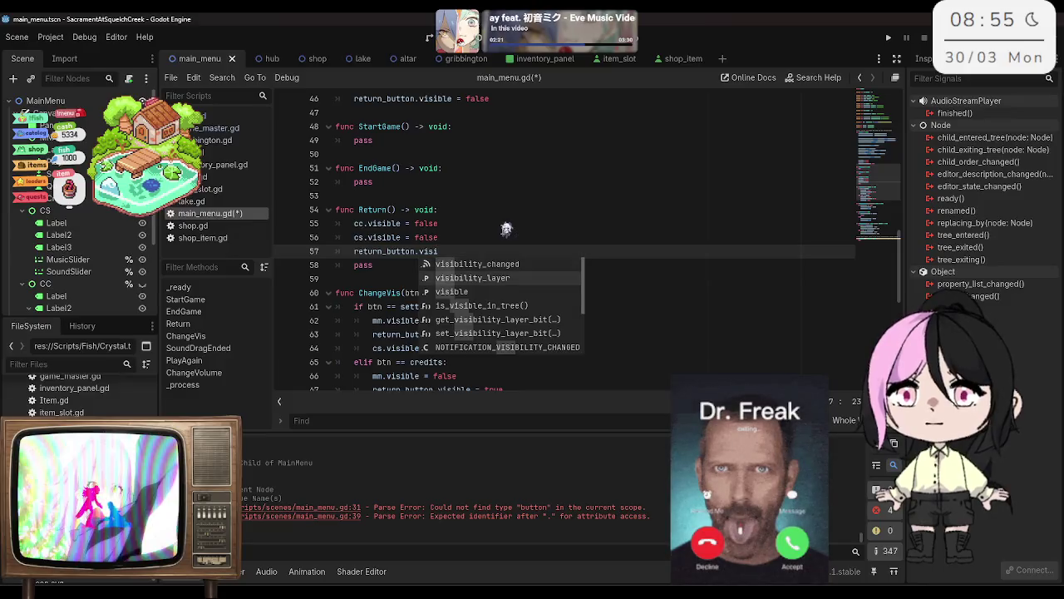
{"action": "type", "text": "ble = fa"}
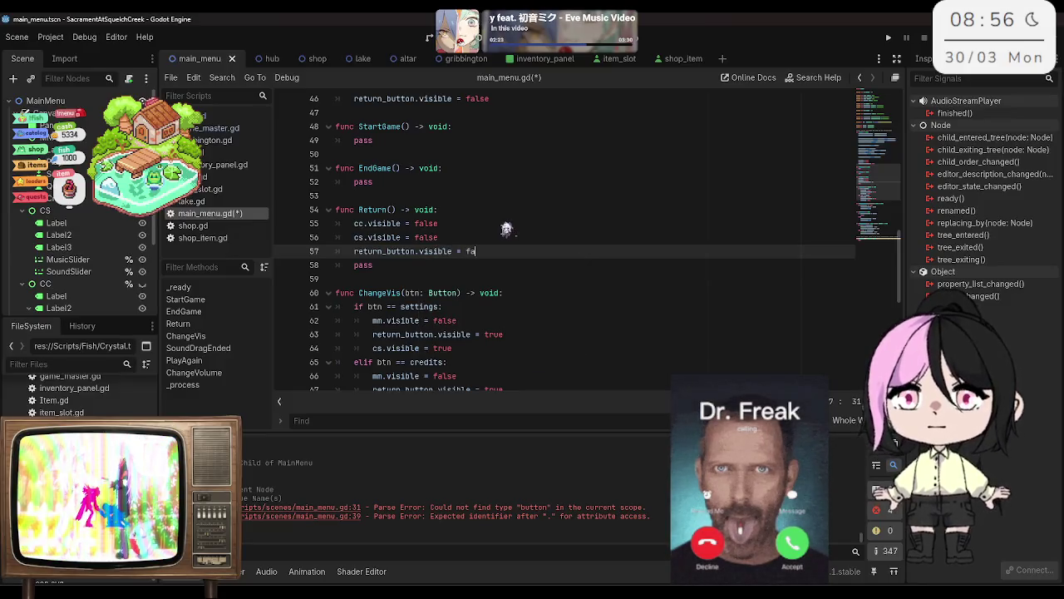
{"action": "type", "text": "sl"}
{"action": "key", "text": "Return"}
{"action": "key", "text": "Return"}
{"action": "type", "text": "mm.v"}
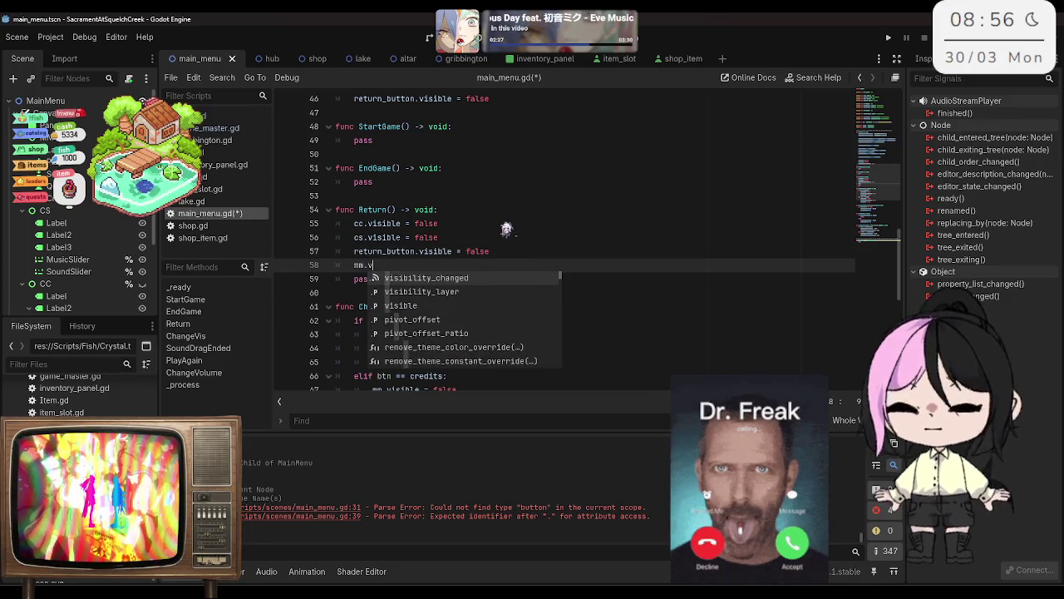
{"action": "type", "text": "isible = true"}
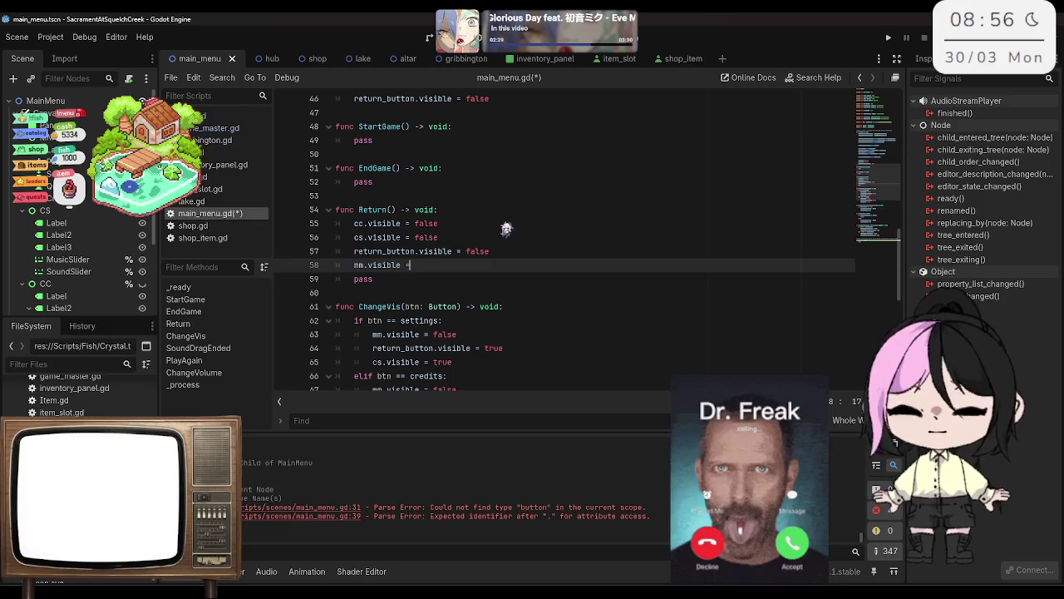
{"action": "key", "text": "ctrl+s"}
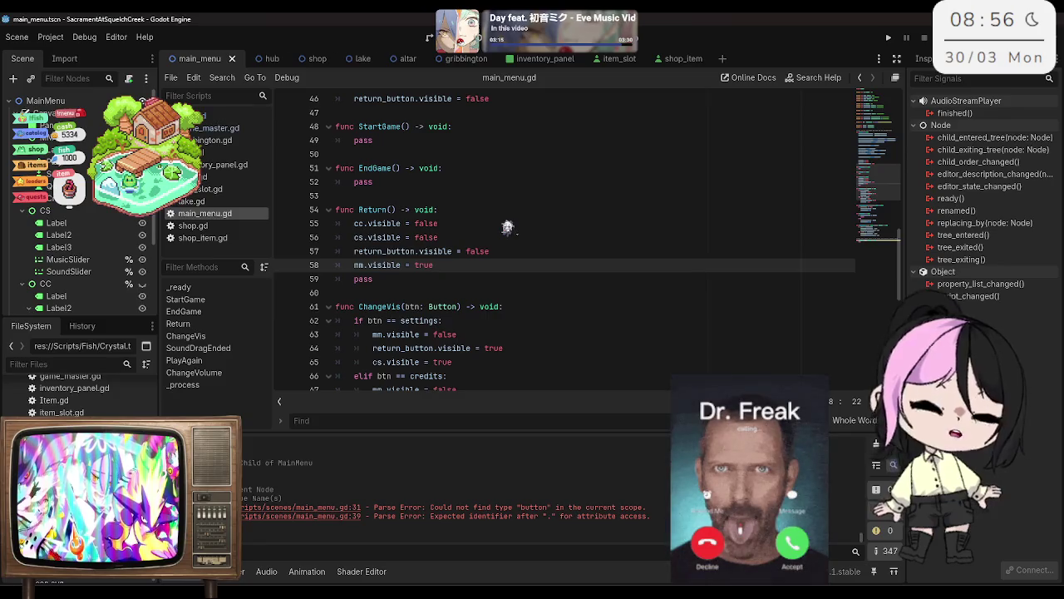
Step: Delete the leftover pass line at the end of Return()
{"action": "left_click", "coordinate": [484, 277]}
{"action": "left_click", "coordinate": [491, 269]}
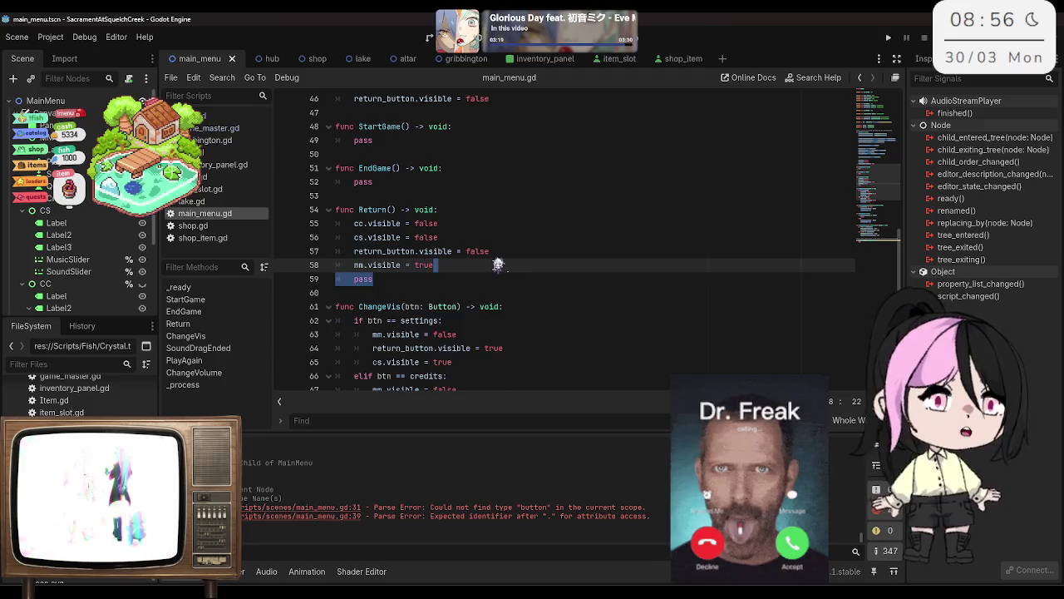
{"action": "key", "text": "shift+Down"}
{"action": "key", "text": "BackSpace"}
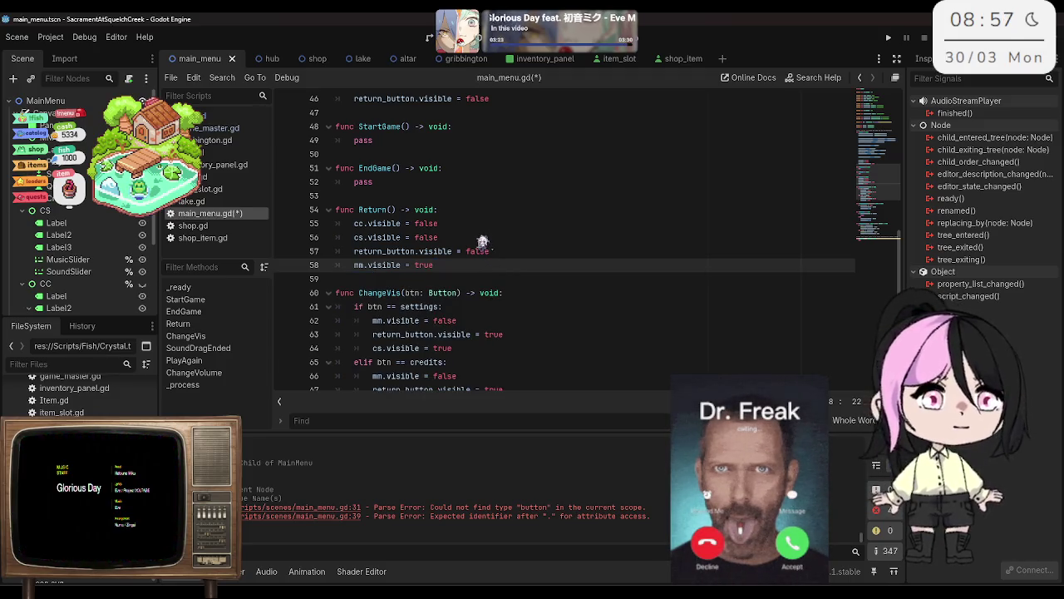
{"action": "scroll", "coordinate": [480, 241], "scroll_direction": "up", "scroll_amount": 1}
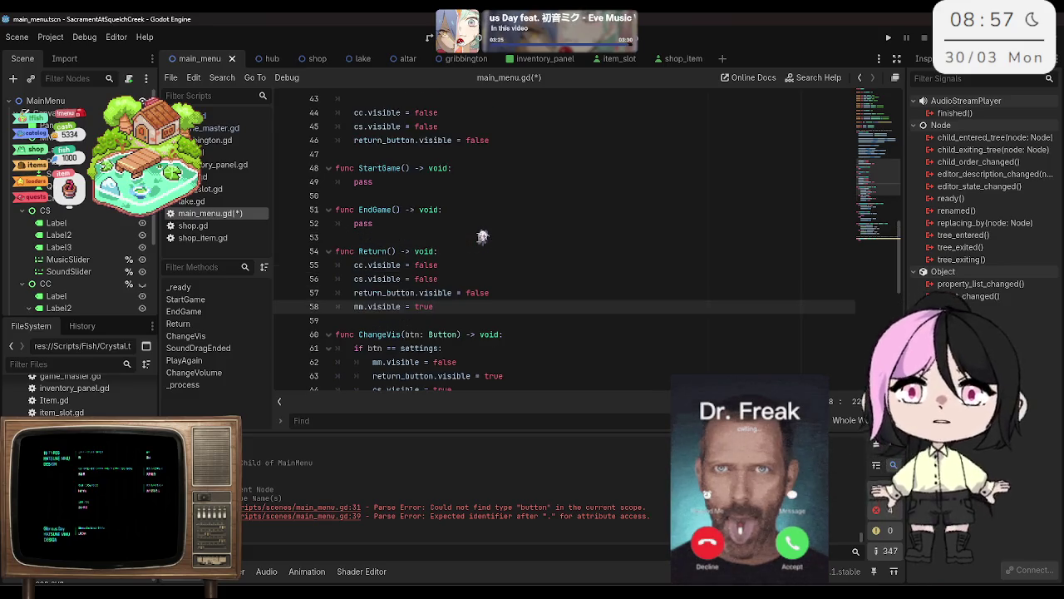
{"action": "left_click", "coordinate": [450, 211]}
{"action": "key", "text": "Down"}
{"action": "scroll", "coordinate": [428, 219], "scroll_direction": "down", "scroll_amount": 3}
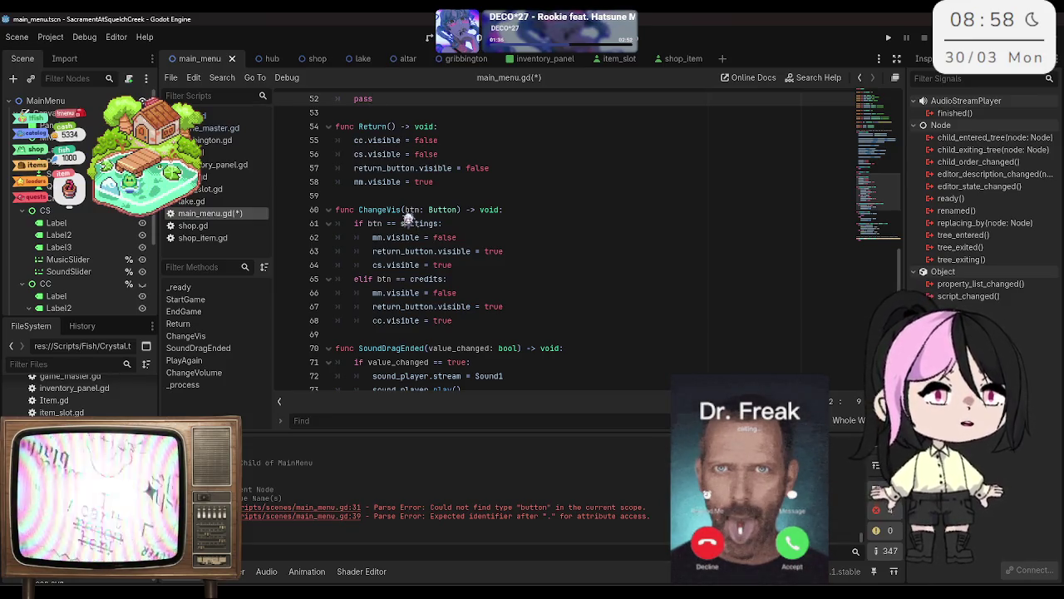
{"action": "scroll", "coordinate": [401, 219], "scroll_direction": "up", "scroll_amount": 4}
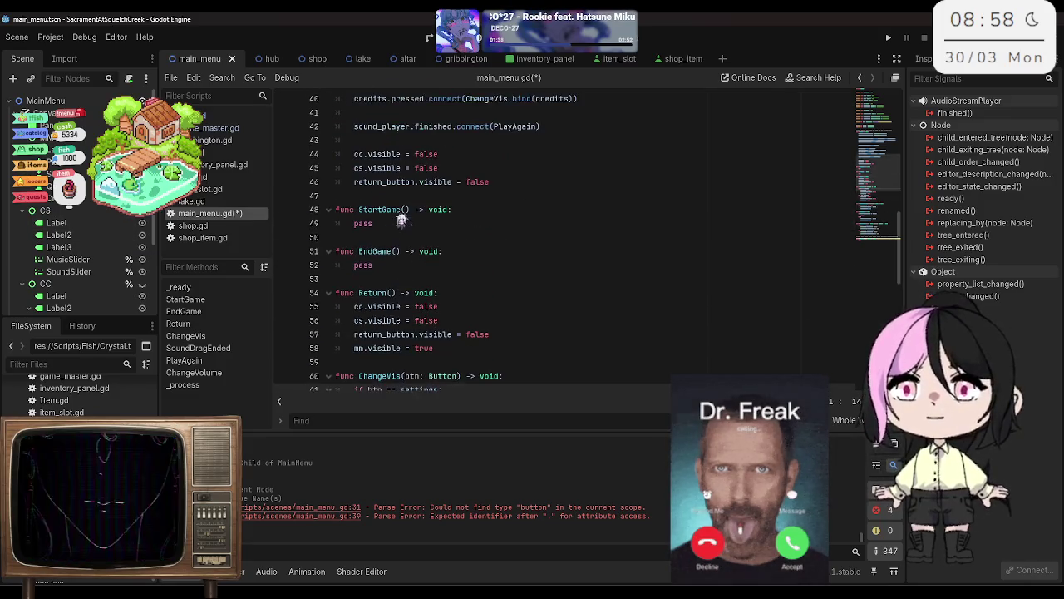
{"action": "scroll", "coordinate": [401, 219], "scroll_direction": "down", "scroll_amount": 2}
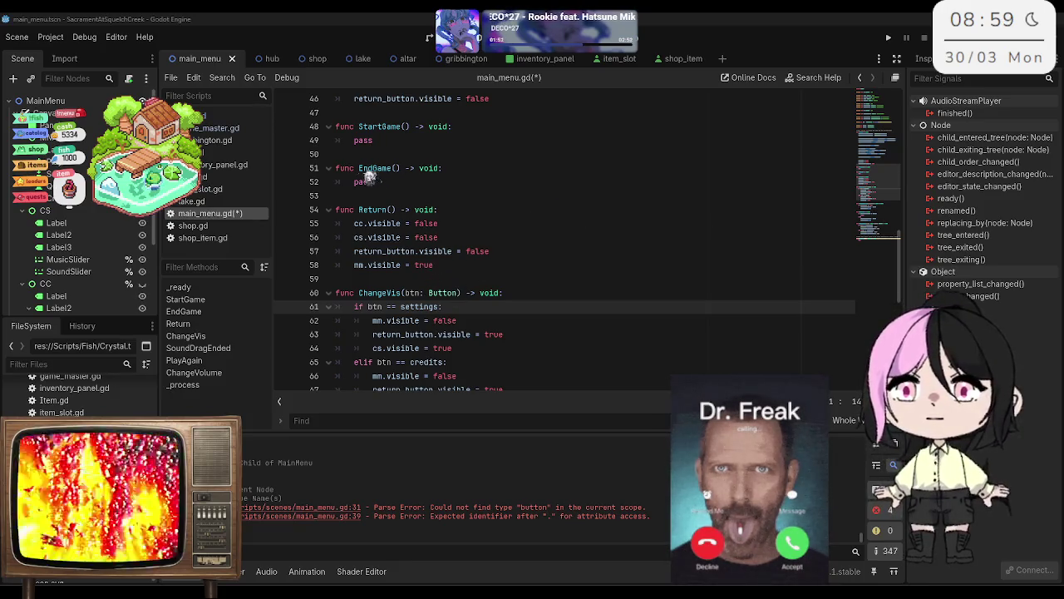
Step: Add 'get_tree().quit()' above pass in EndGame()
{"action": "left_click", "coordinate": [369, 180]}
{"action": "key", "text": "Return"}
{"action": "key", "text": "Up"}
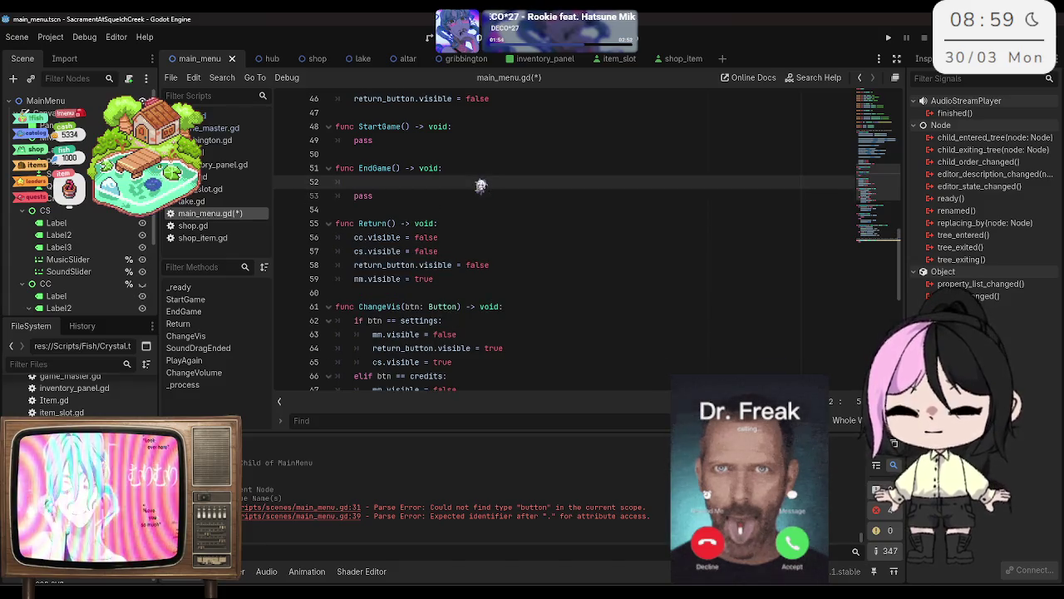
{"action": "type", "text": "get_trer"}
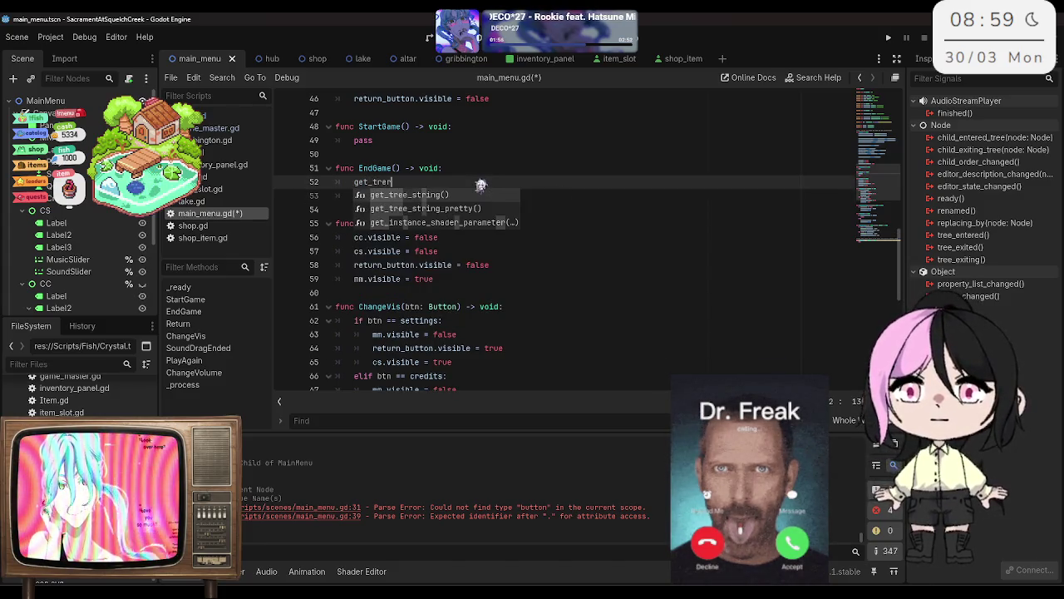
{"action": "key", "text": "BackSpace"}
{"action": "key", "text": "Return"}
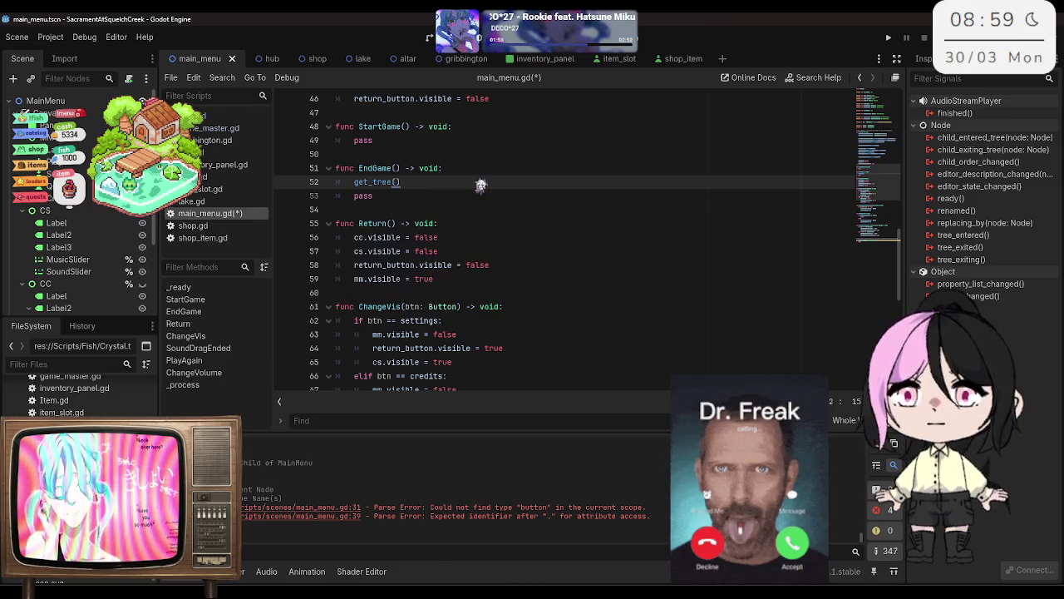
{"action": "type", "text": ".qui"}
{"action": "key", "text": "Return"}
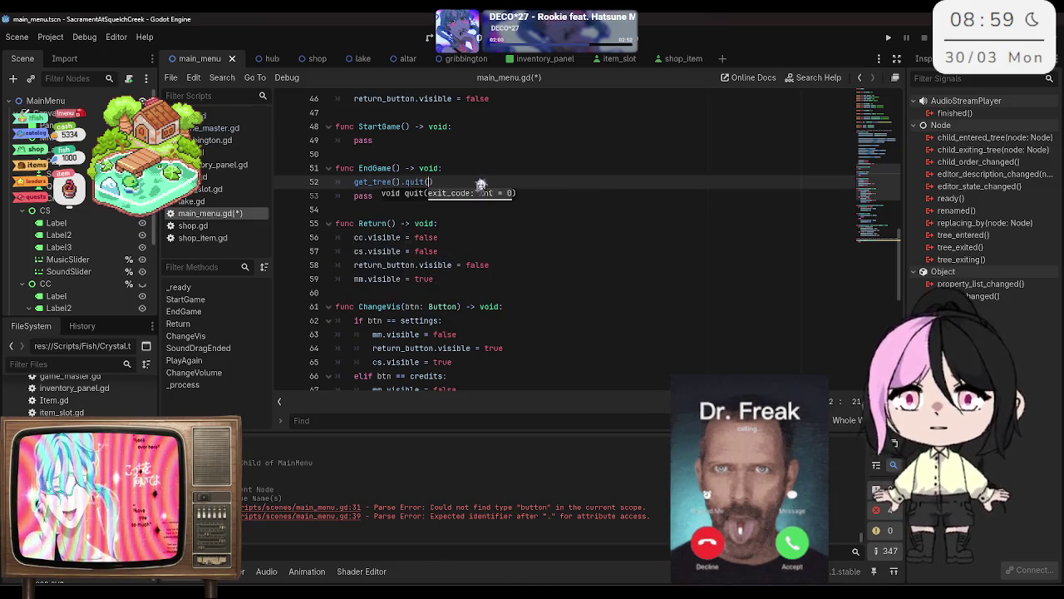
Step: Save main_menu.gd and move the caret into StartGame's body
{"action": "left_click", "coordinate": [481, 141]}
{"action": "key", "text": "ctrl+s"}
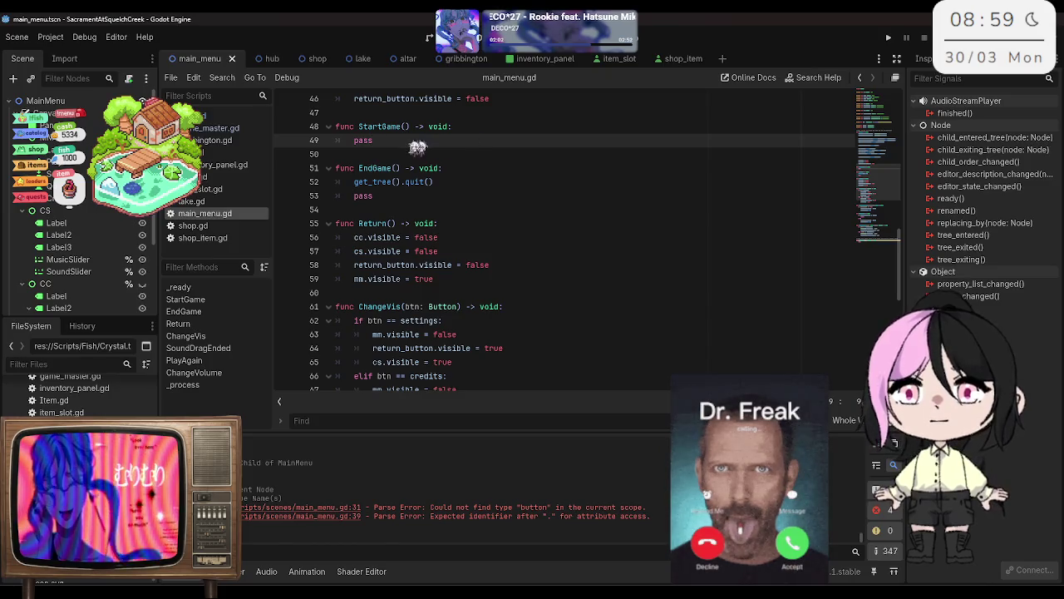
{"action": "key", "text": "Down"}
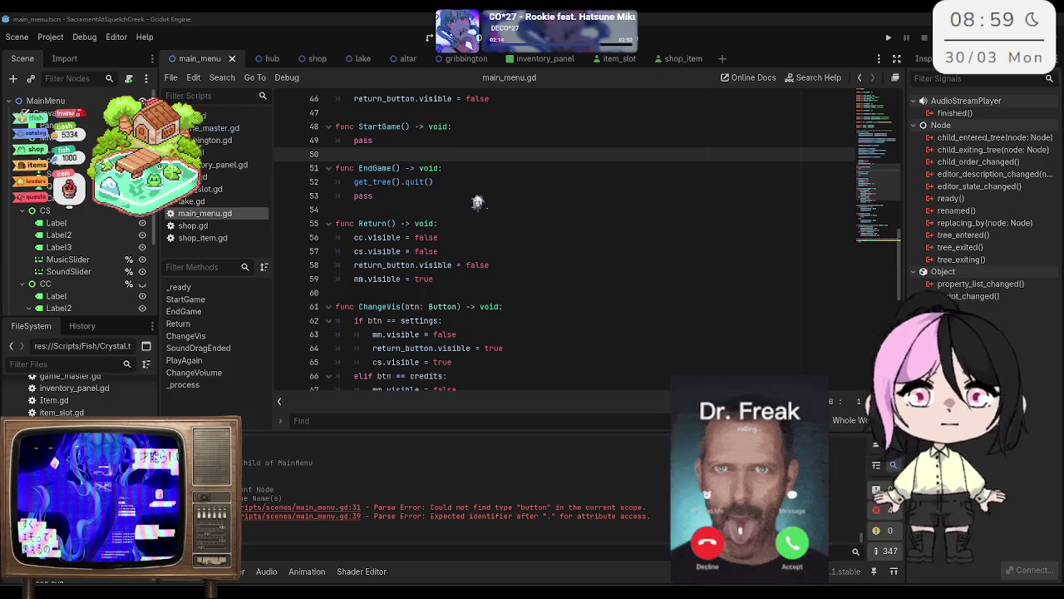
{"action": "left_click", "coordinate": [358, 141]}
Step: Start a 'get_tree().' call above pass in StartGame
{"action": "key", "text": "Return"}
{"action": "key", "text": "Up"}
{"action": "type", "text": "get"}
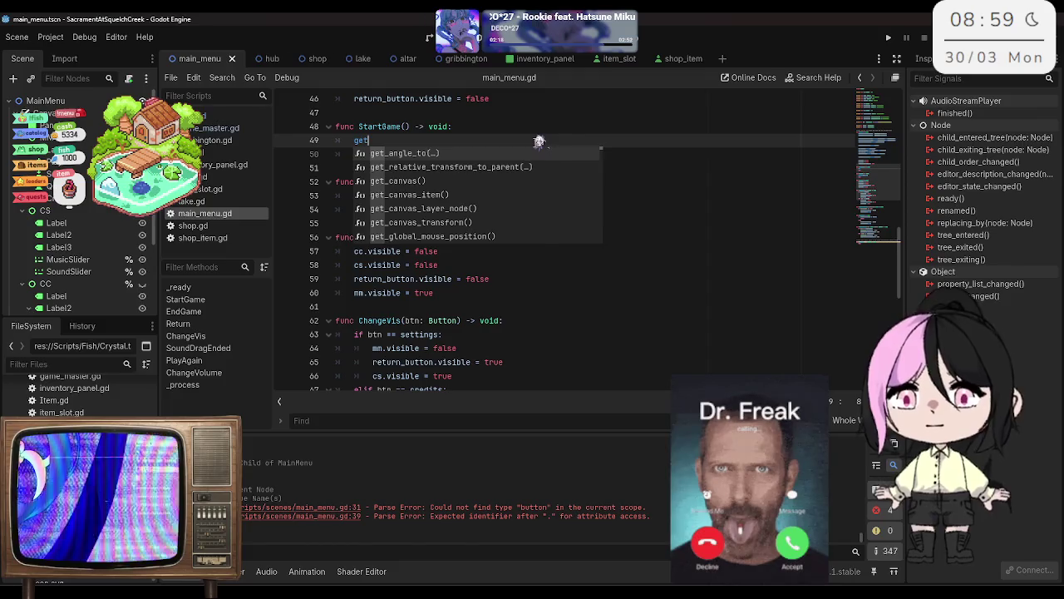
{"action": "type", "text": "_tree"}
{"action": "key", "text": "Return"}
{"action": "type", "text": "."}
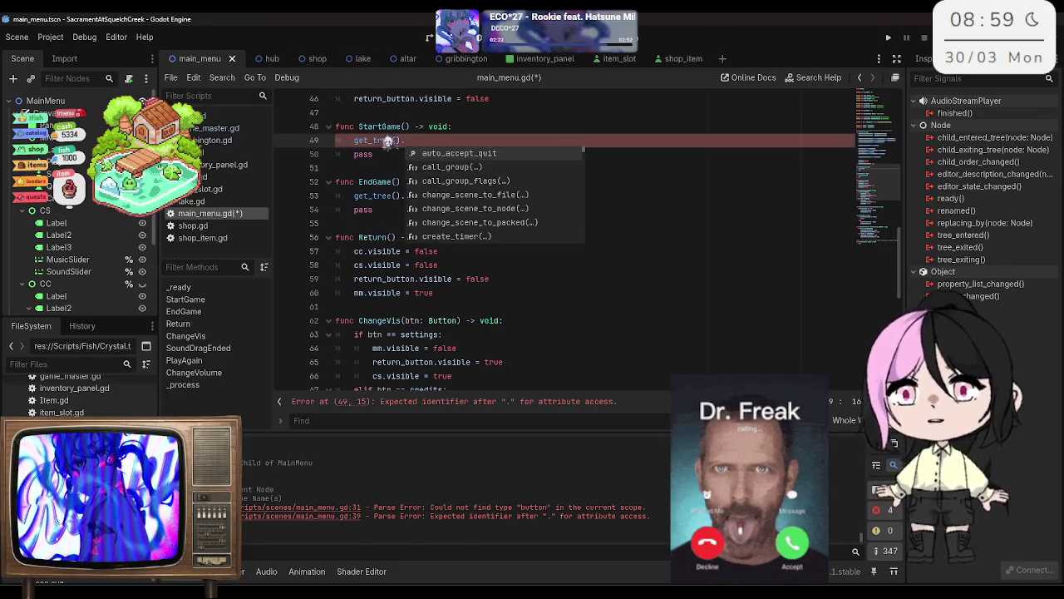
{"action": "key", "text": "Escape"}
Step: Insert 'if Hub == null:' printing "Hub is null", followed by a get_tree(). call
{"action": "key", "text": "Home"}
{"action": "key", "text": "Return"}
{"action": "key", "text": "Up"}
{"action": "type", "text": "if "}
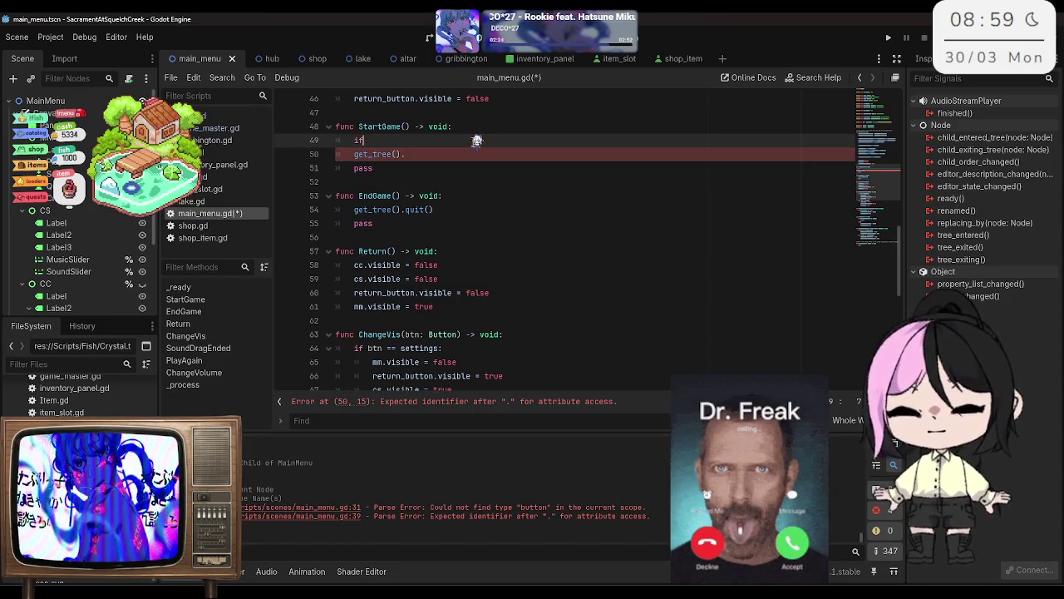
{"action": "type", "text": "Hub == nu"}
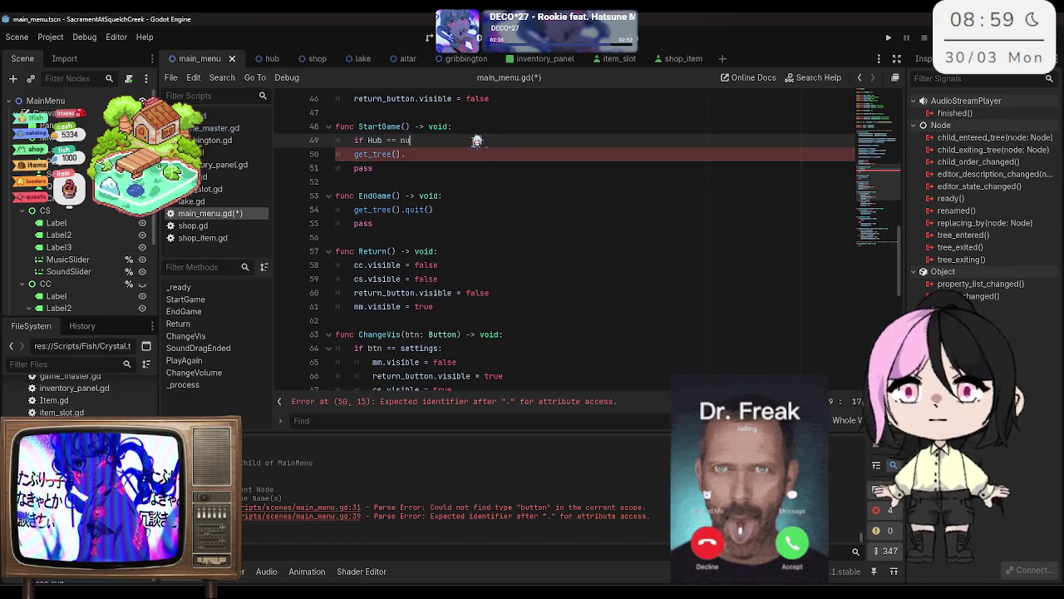
{"action": "type", "text": "ll:"}
{"action": "key", "text": "Return"}
{"action": "type", "text": "print(\"Hub is null"}
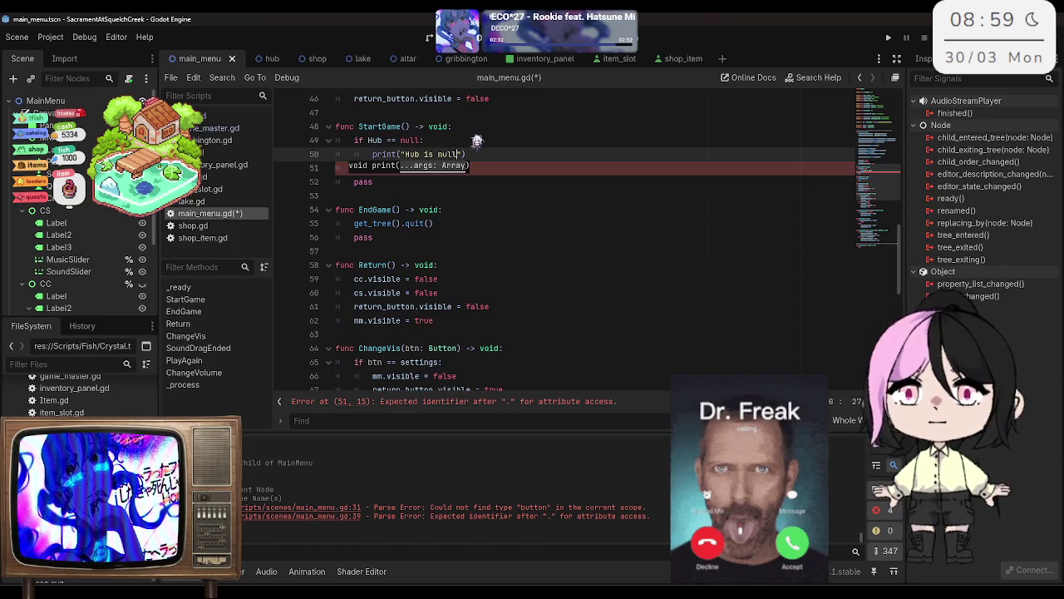
{"action": "key", "text": "End"}
{"action": "key", "text": "Return"}
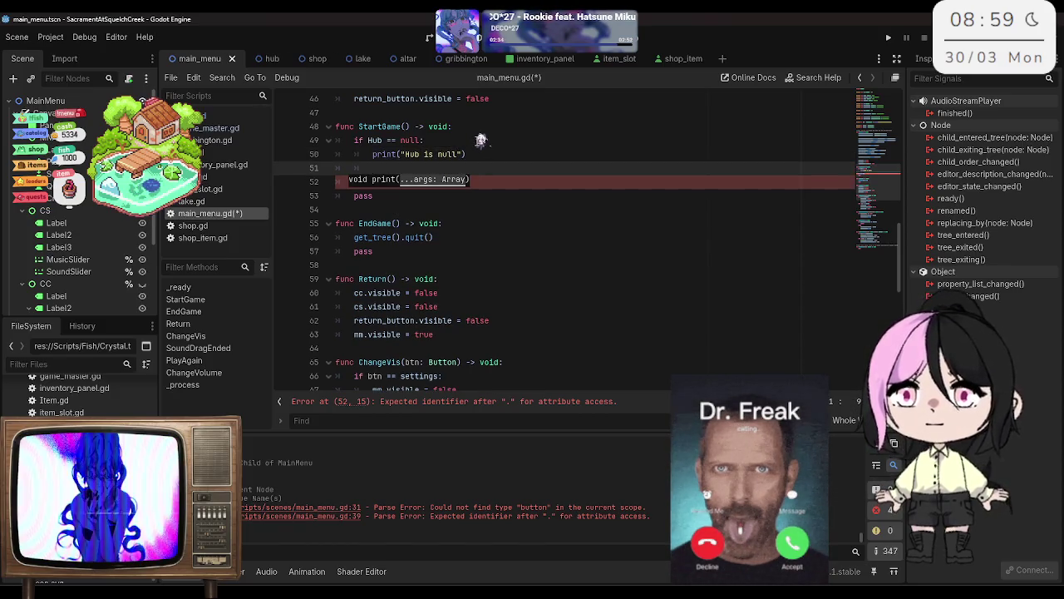
{"action": "type", "text": "get"}
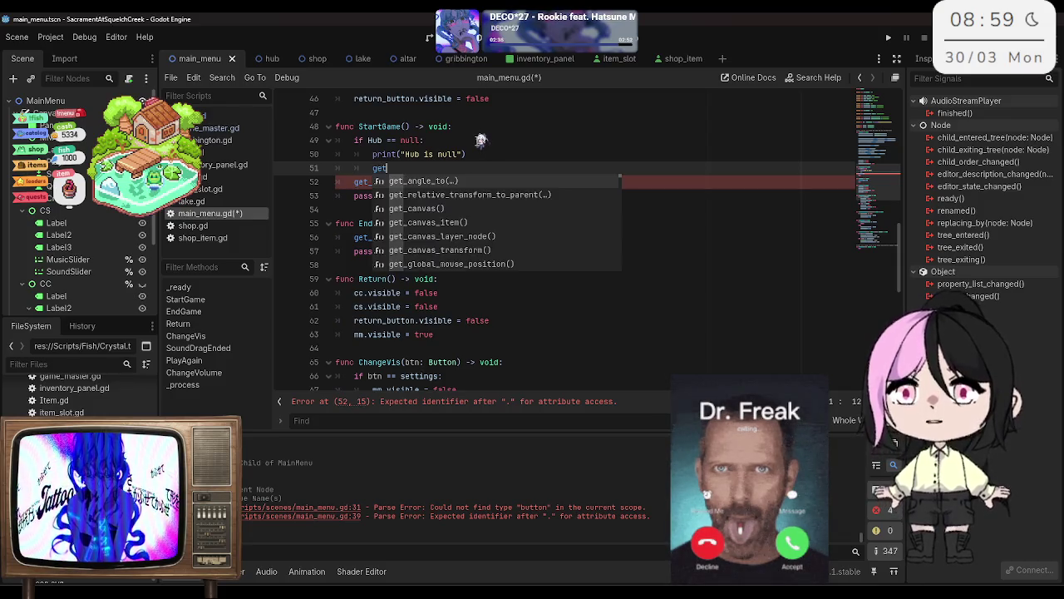
{"action": "type", "text": "_tree"}
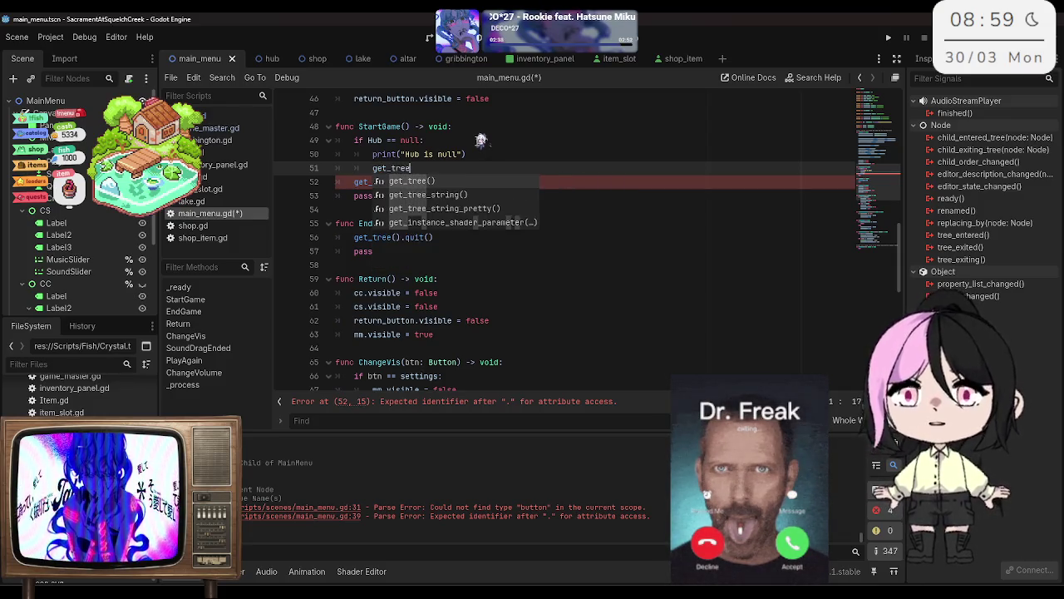
{"action": "key", "text": "Return"}
{"action": "type", "text": "."}
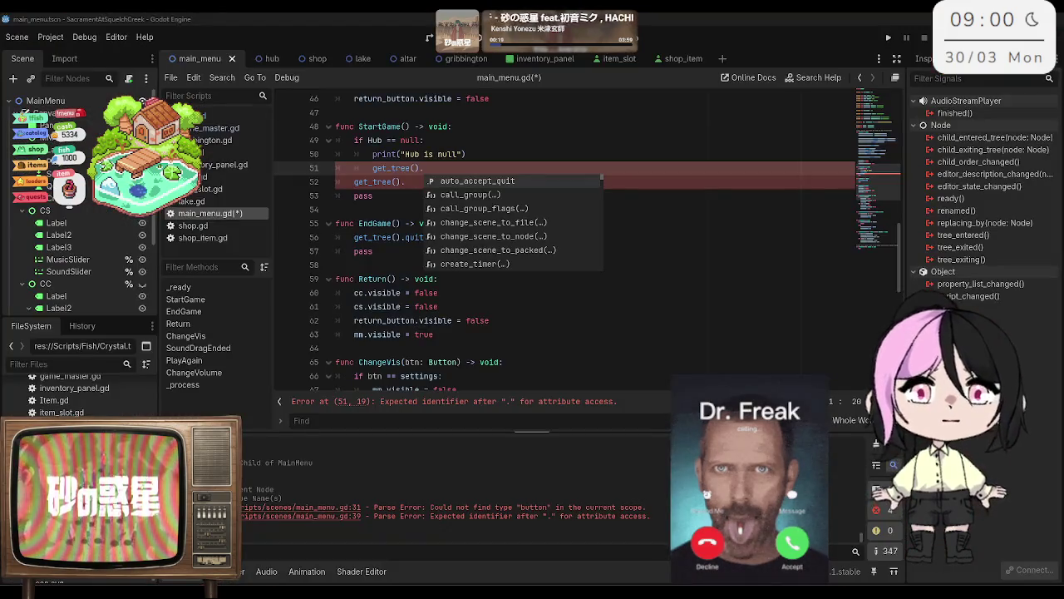
{"action": "left_click", "coordinate": [431, 169]}
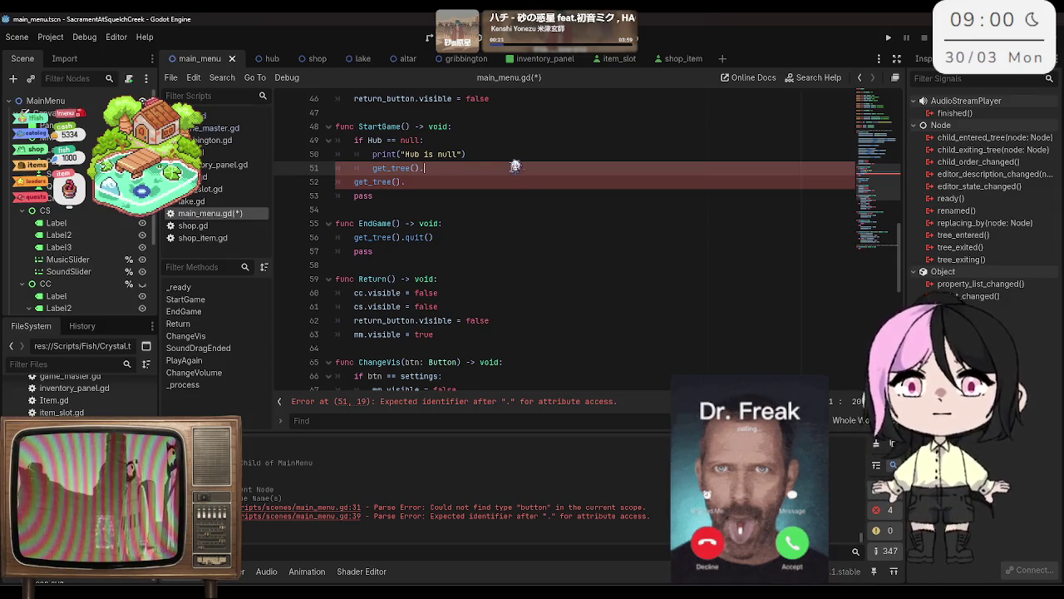
Step: Complete the call as change_scene_to_file("res://Scenes/hub.tscn") and save
{"action": "type", "text": "cha"}
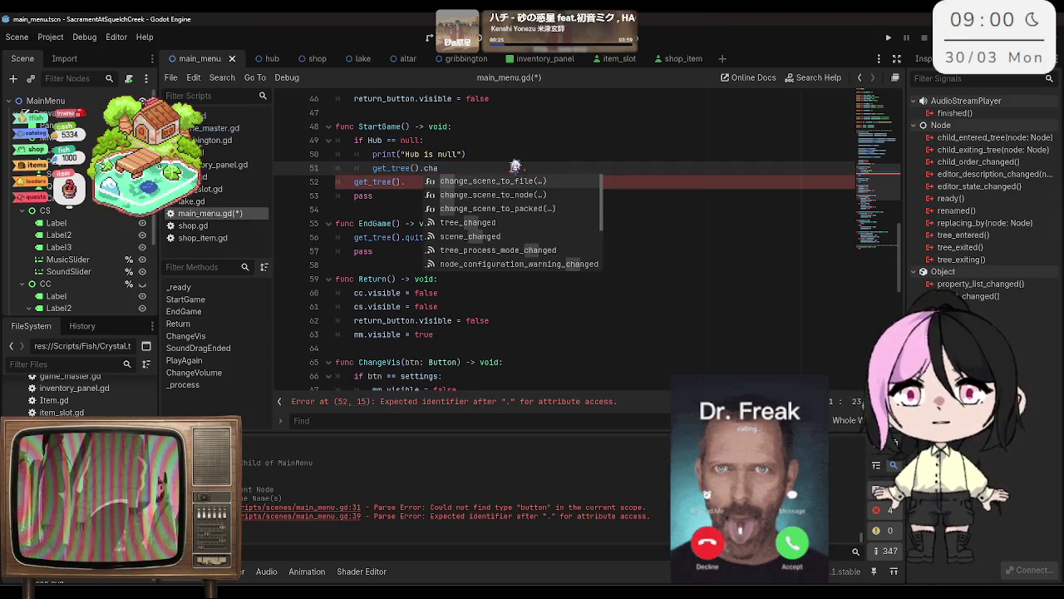
{"action": "key", "text": "Return"}
{"action": "type", "text": "\""}
{"action": "type", "text": "hub"}
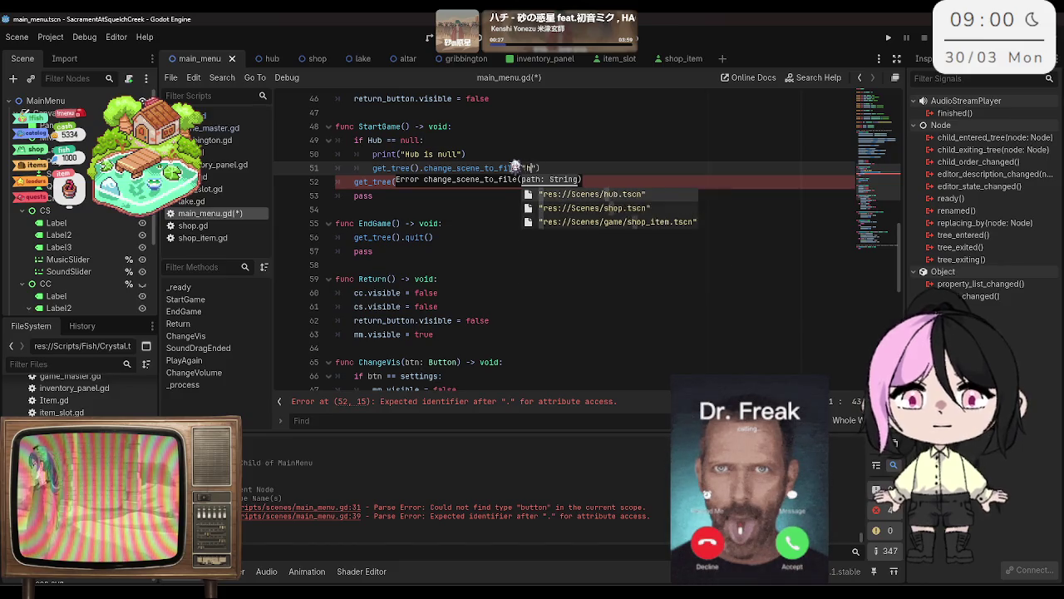
{"action": "key", "text": "Return"}
{"action": "key", "text": "ctrl+s"}
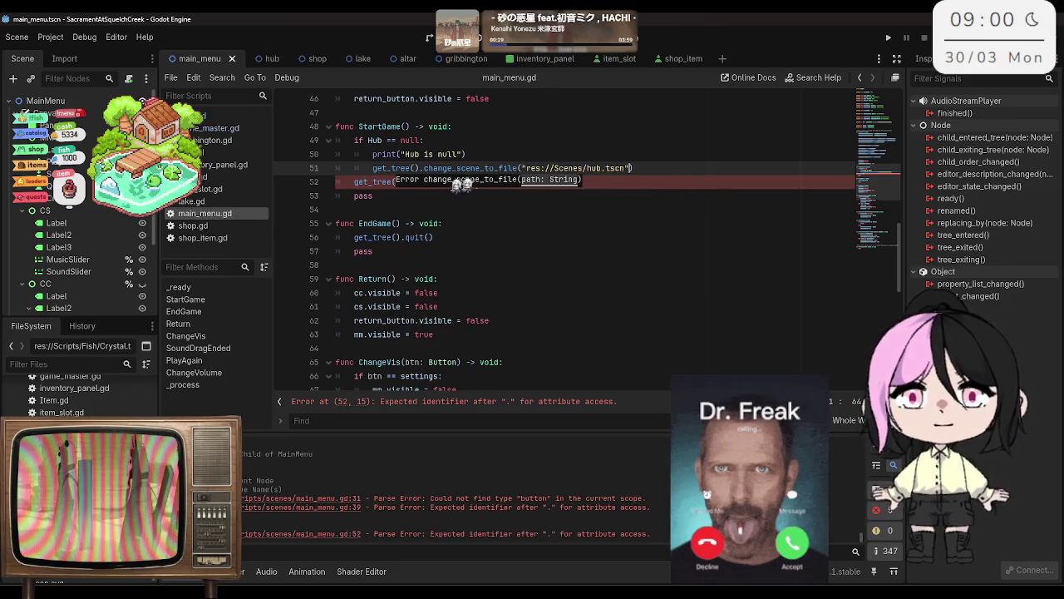
Step: Replace the leftover line with 'else:' calling get_tree().change_scene_to_packed(Hub), and save
{"action": "left_click", "coordinate": [379, 184]}
{"action": "left_click_drag", "start_coordinate": [406, 184], "coordinate": [358, 184]}
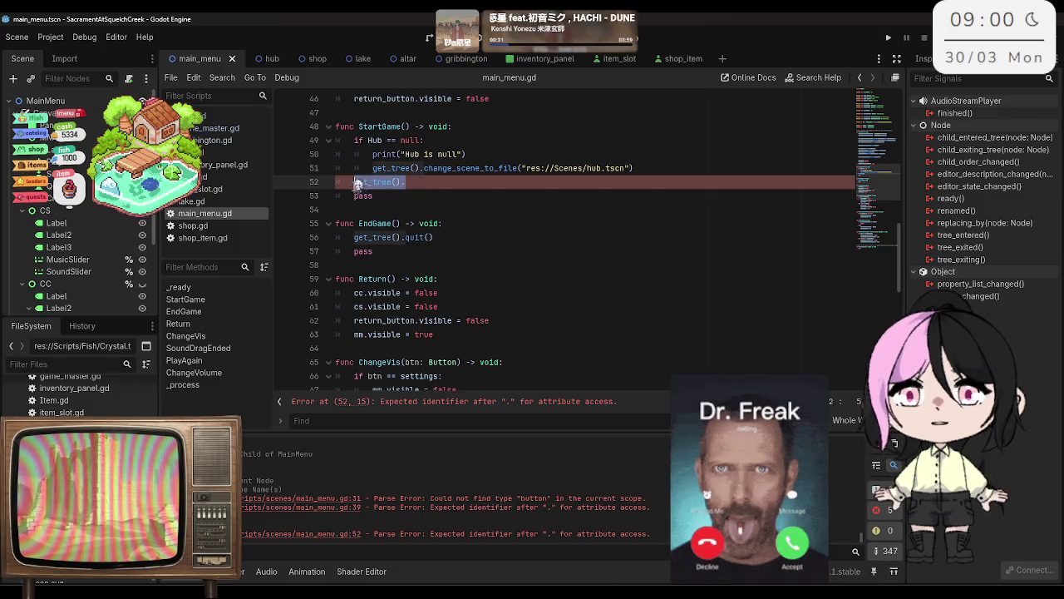
{"action": "type", "text": "else:"}
{"action": "key", "text": "Return"}
{"action": "type", "text": "get"}
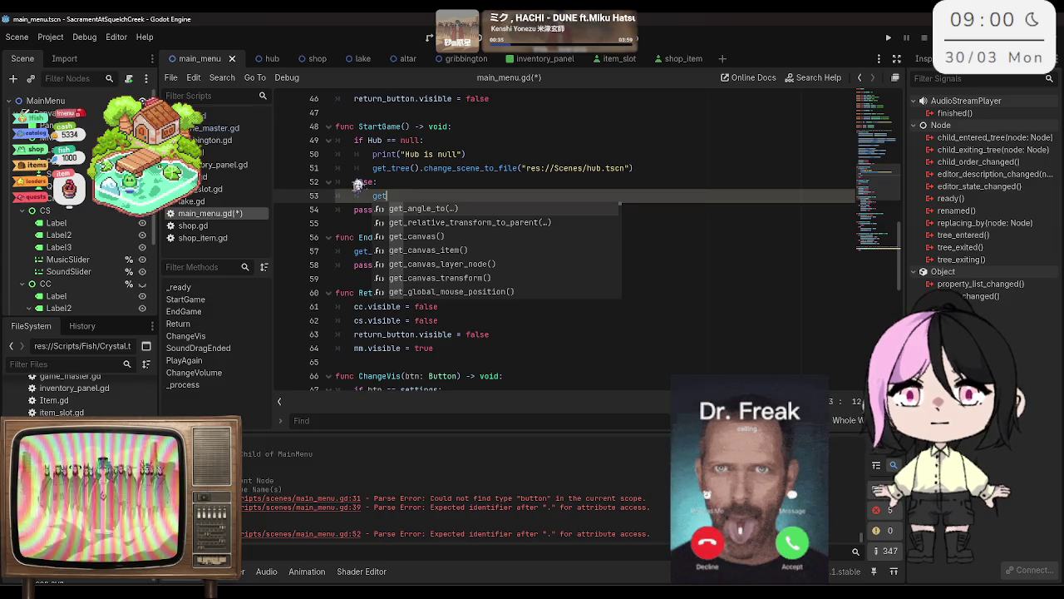
{"action": "type", "text": ")"}
{"action": "key", "text": "BackSpace"}
{"action": "type", "text": "_tree"}
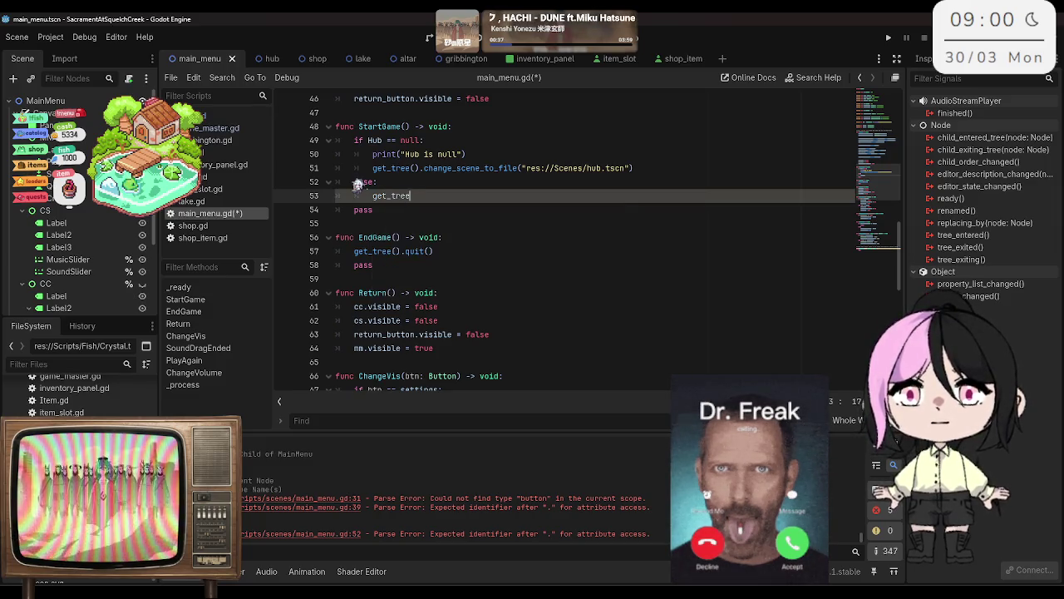
{"action": "type", "text": "().g"}
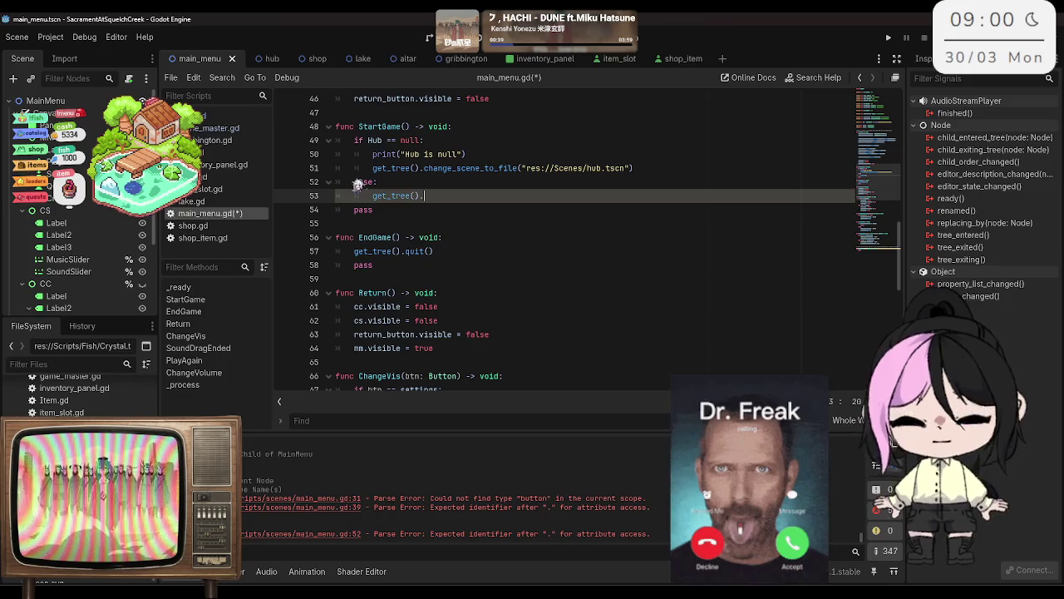
{"action": "key", "text": "BackSpace"}
{"action": "type", "text": "chang"}
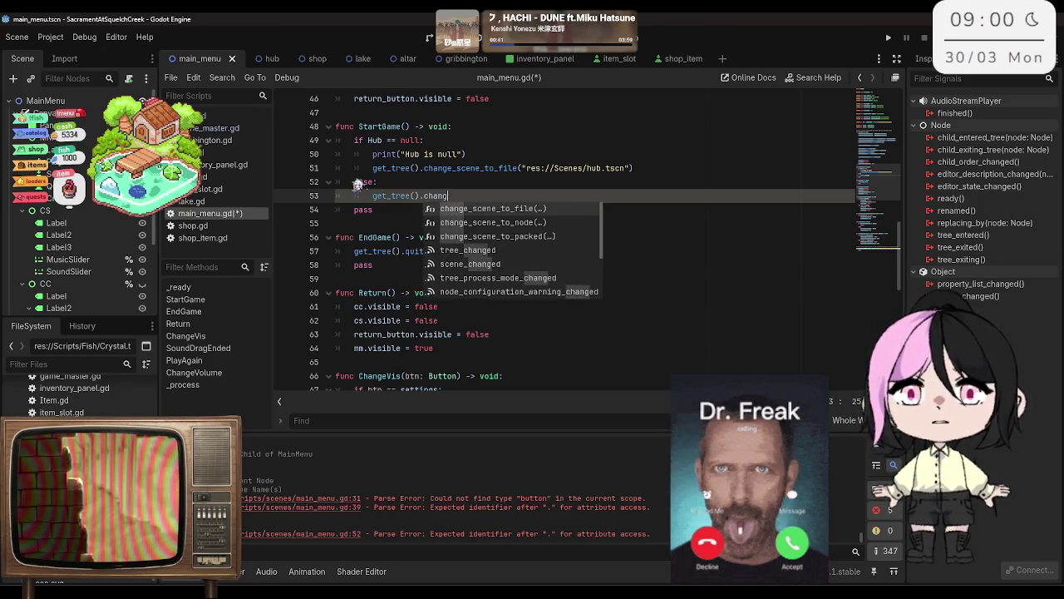
{"action": "key", "text": "Down"}
{"action": "key", "text": "Down"}
{"action": "key", "text": "Return"}
{"action": "type", "text": "Hub"}
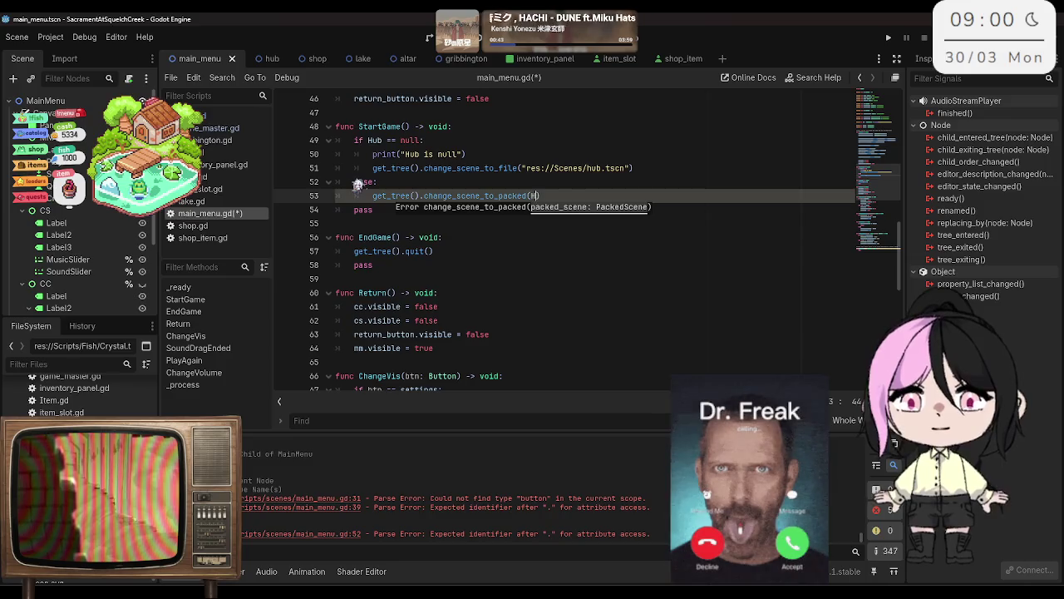
{"action": "key", "text": "ctrl+s"}
{"action": "left_click", "coordinate": [559, 169]}
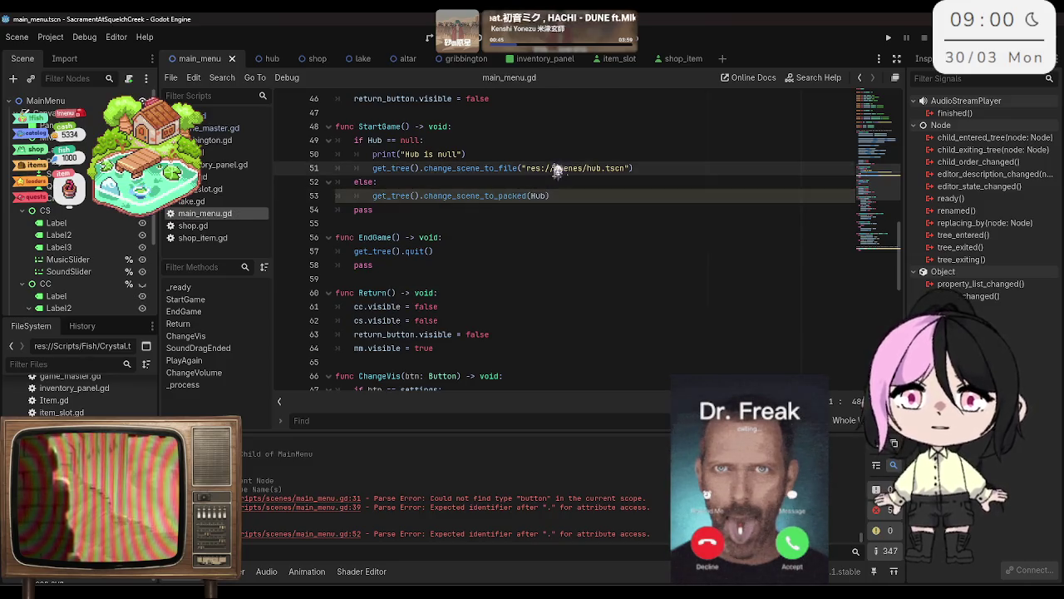
{"action": "left_click", "coordinate": [641, 203]}
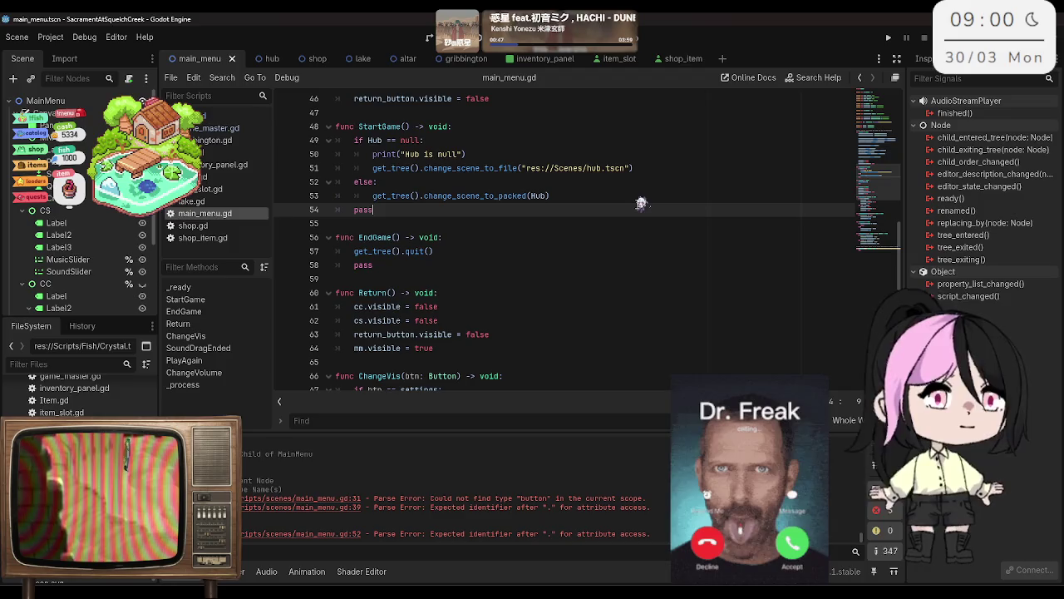